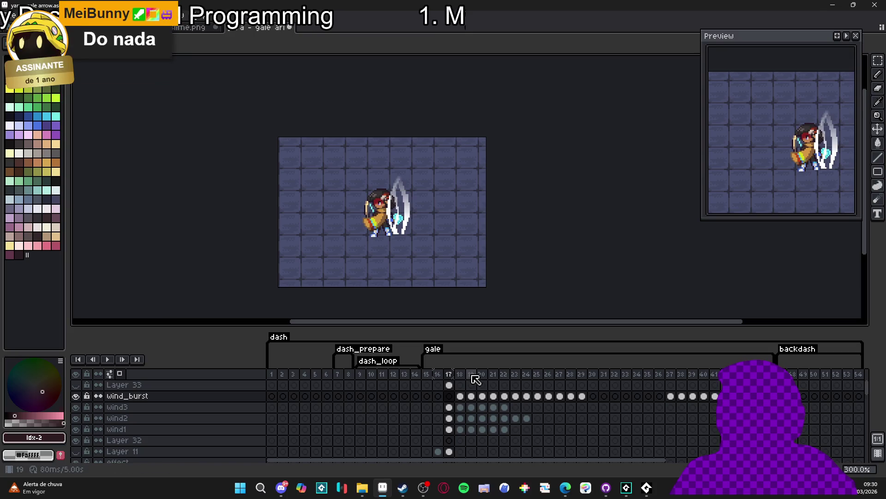
Step: Merge the wind_burst layer down into wind3 at frame 18, toggling visibility to compare
left_click(461, 374)
left_click(75, 396)
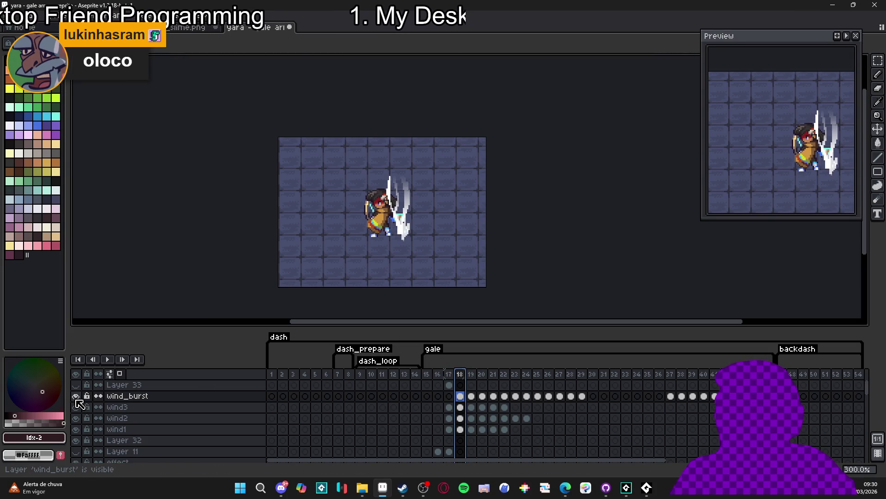
right_click(150, 395)
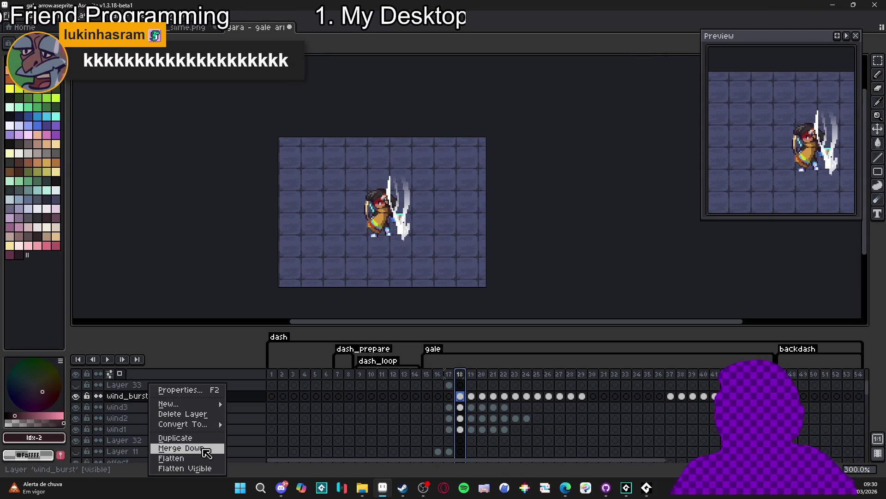
left_click(206, 448)
left_click(76, 396)
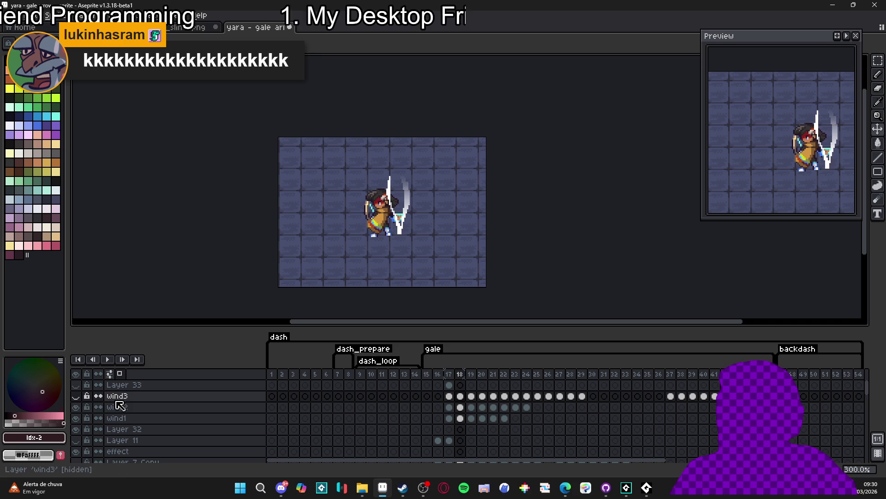
left_click(76, 396)
Step: Merge wind3 down into wind2, then wind2 into wind1, checking each merge
right_click(136, 397)
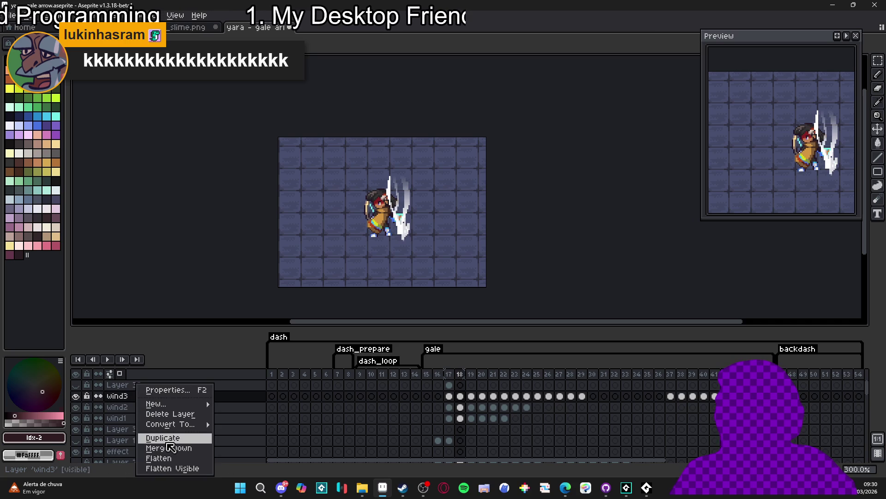
left_click(171, 448)
left_click(76, 395)
left_click(75, 395)
left_click(76, 396)
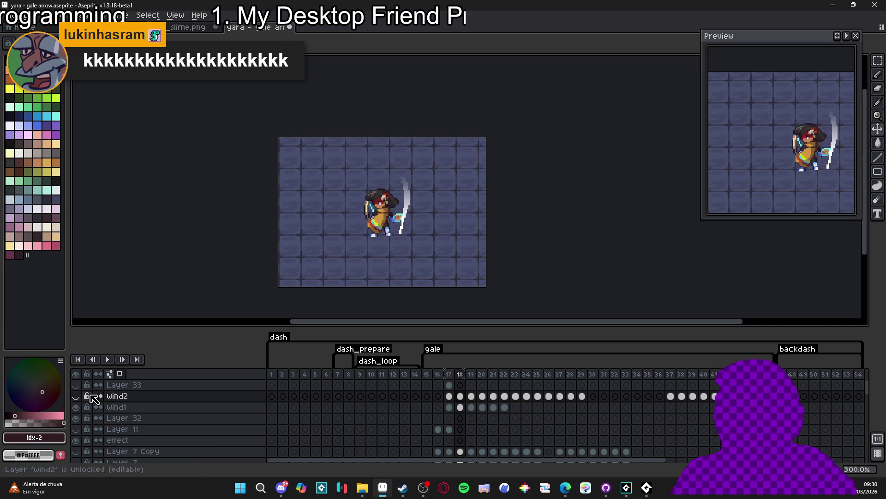
left_click(75, 396)
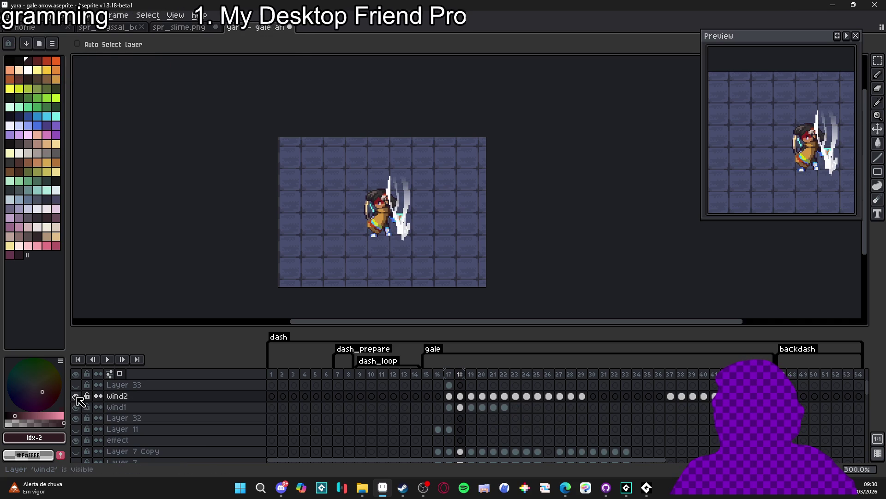
right_click(133, 396)
left_click(169, 452)
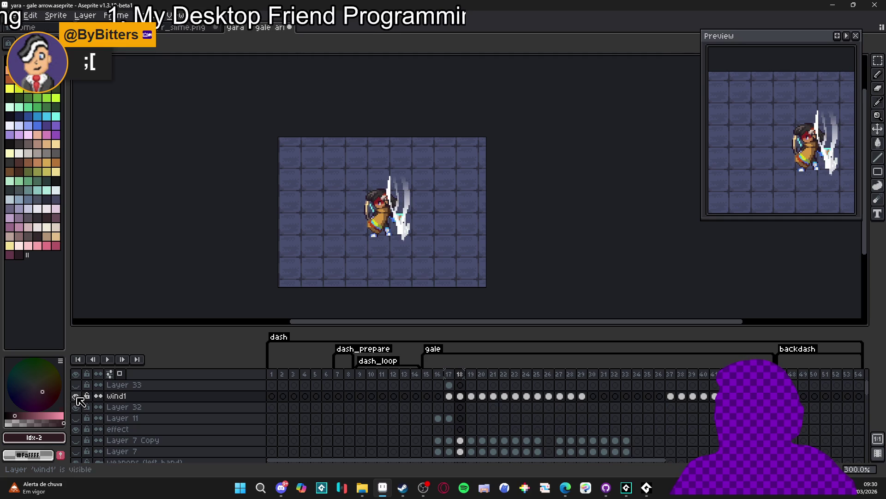
left_click(81, 397)
left_click(81, 396)
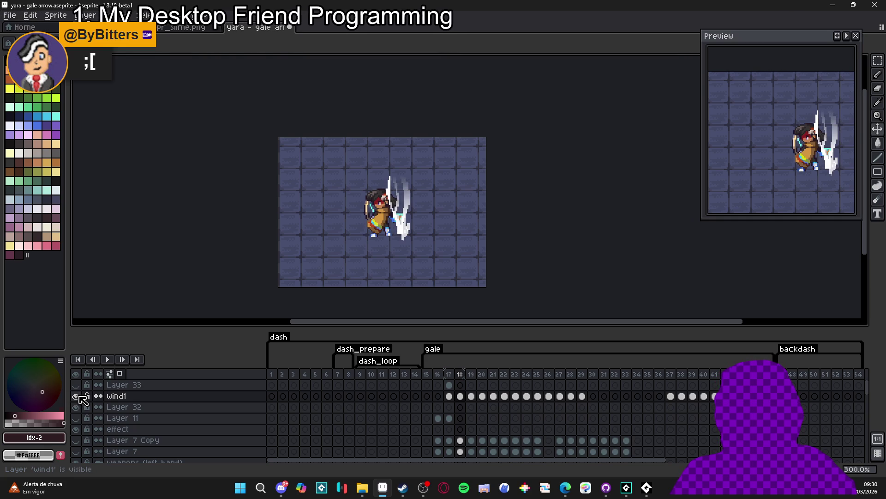
Step: Step through frames 15–18, toggling wind1 to check the merged wind slash
left_click(459, 374)
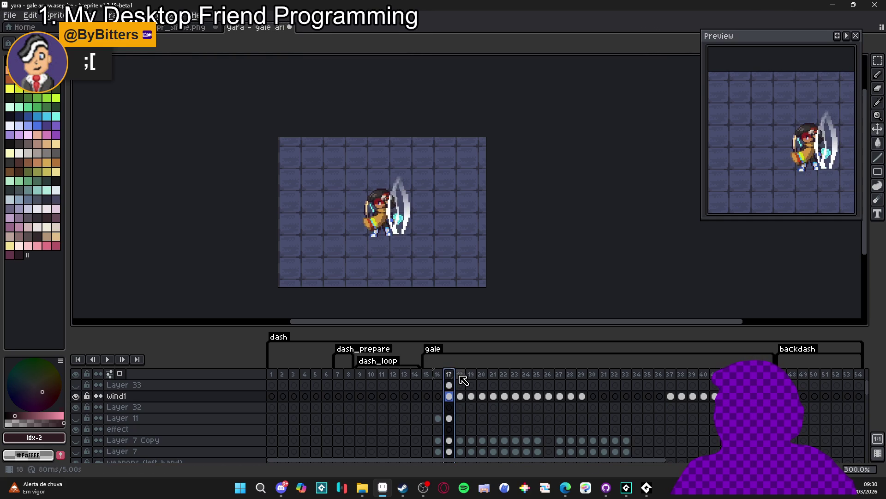
left_click(77, 396)
left_click(76, 396)
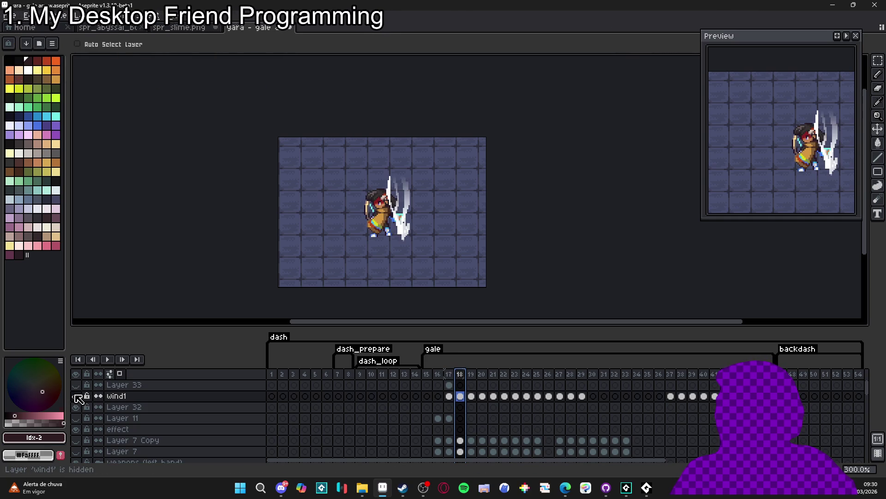
key("Left")
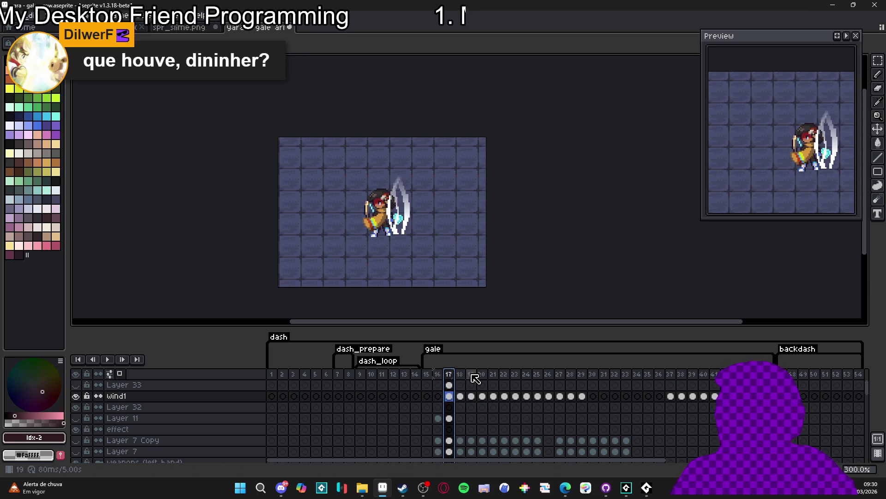
key("Right")
key("Right")
left_click(438, 378)
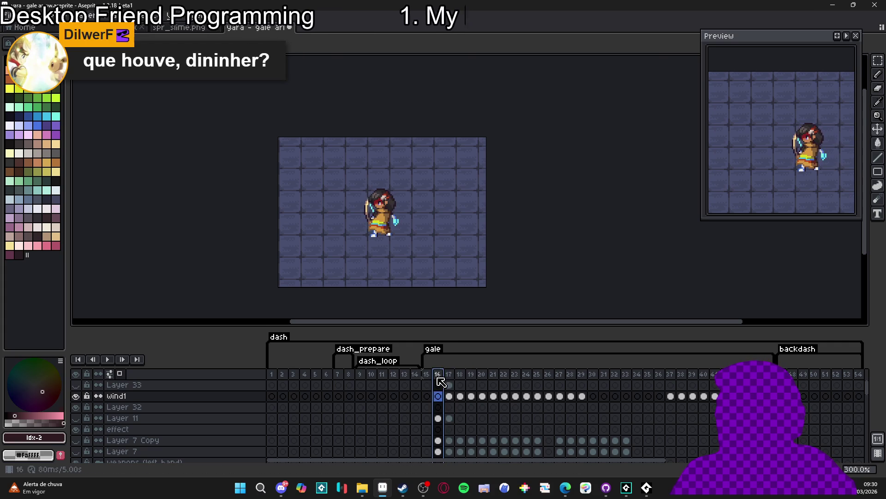
left_click(449, 374)
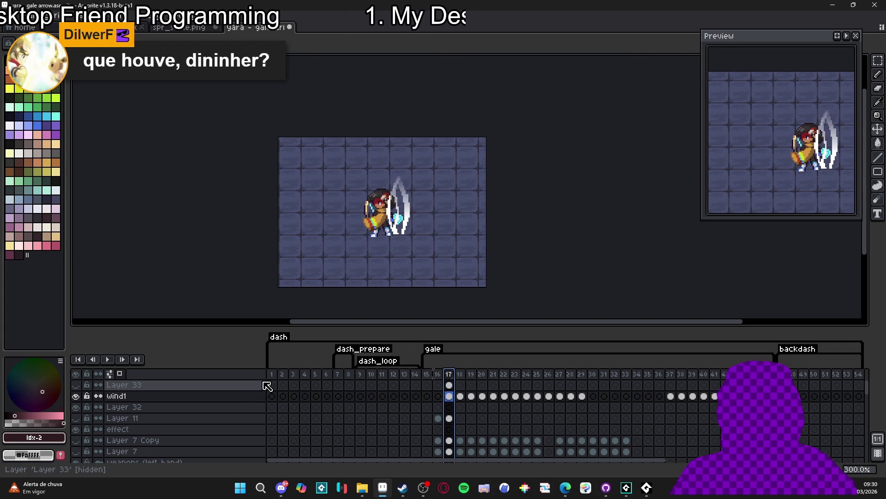
left_click(76, 396)
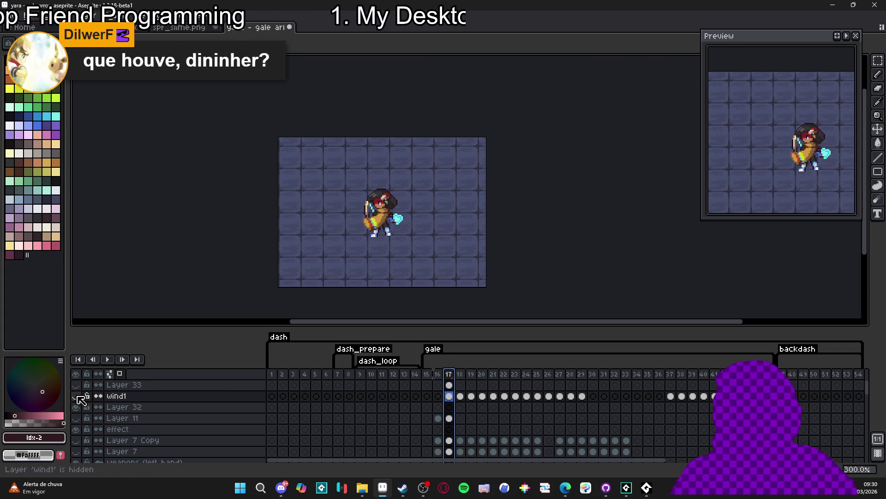
left_click(76, 396)
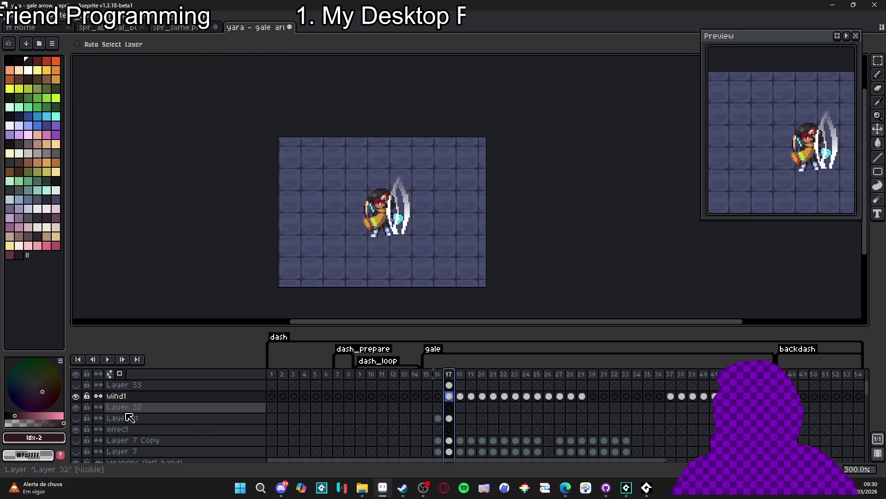
left_click(77, 397)
left_click(76, 396)
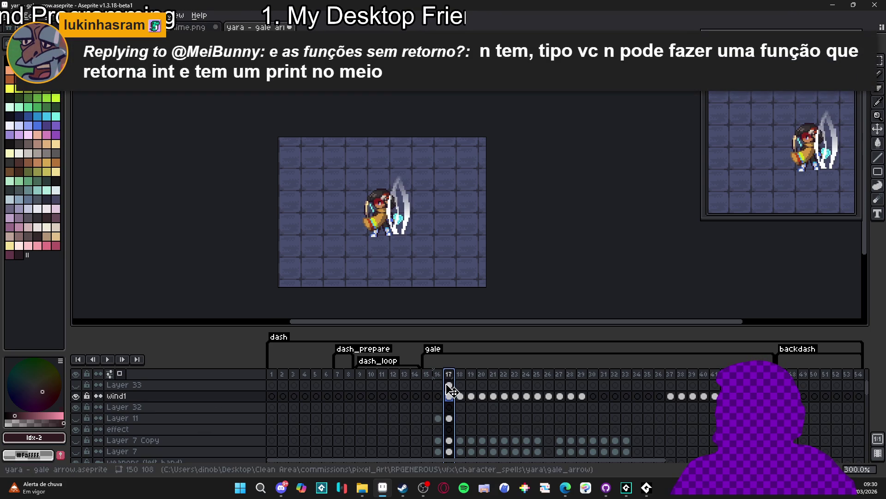
left_click(431, 376)
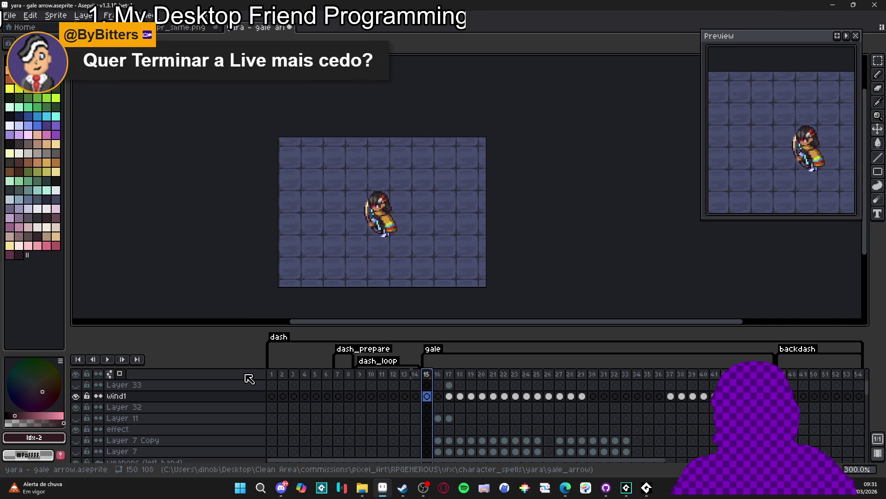
left_click(108, 359)
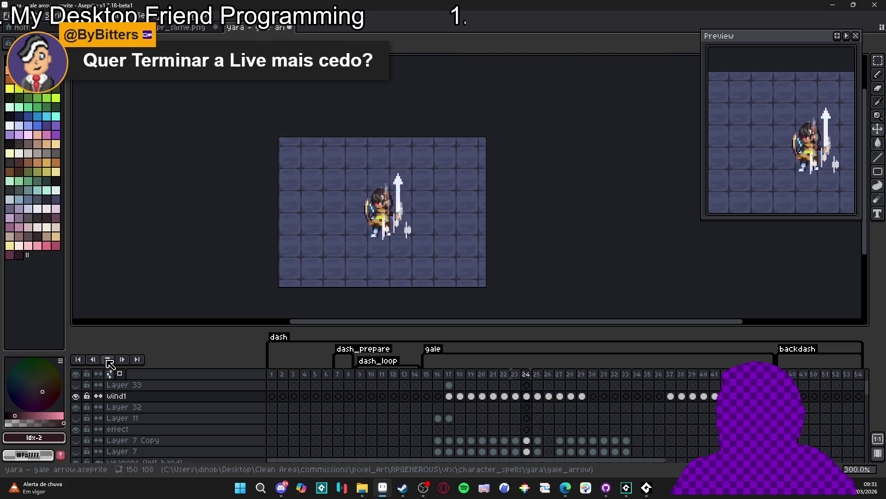
left_click(106, 360)
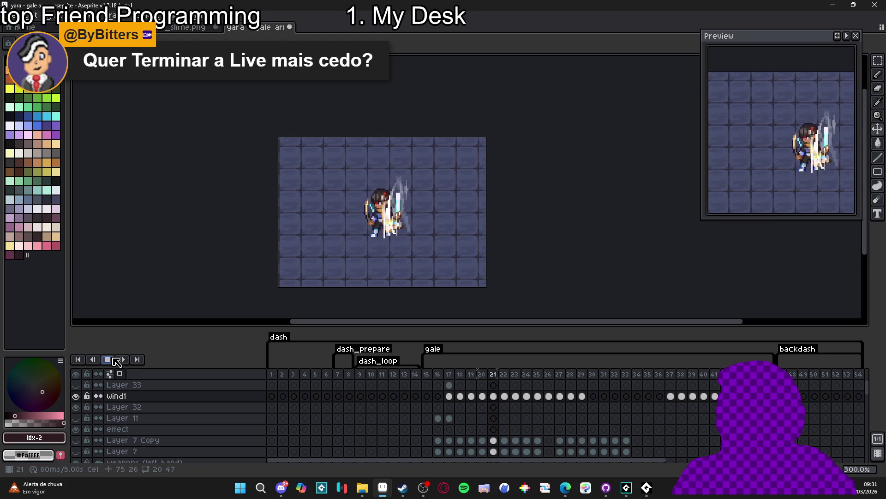
left_click(114, 359)
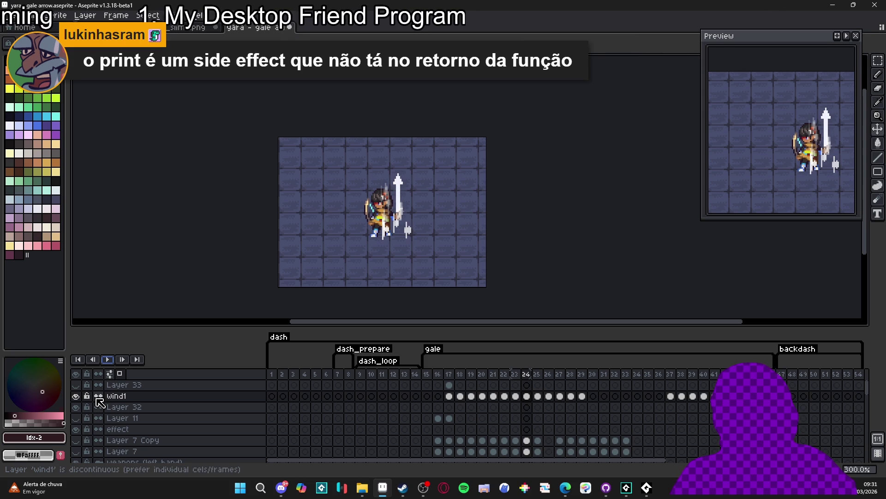
left_click(431, 379)
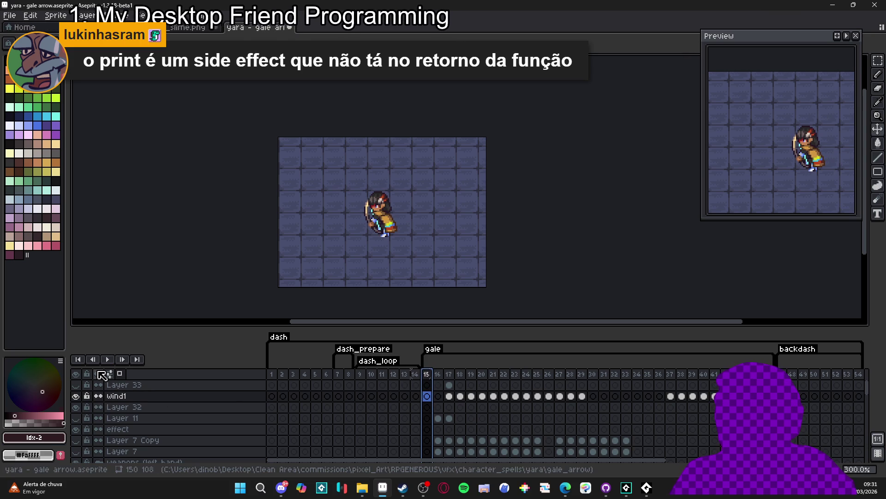
left_click(107, 359)
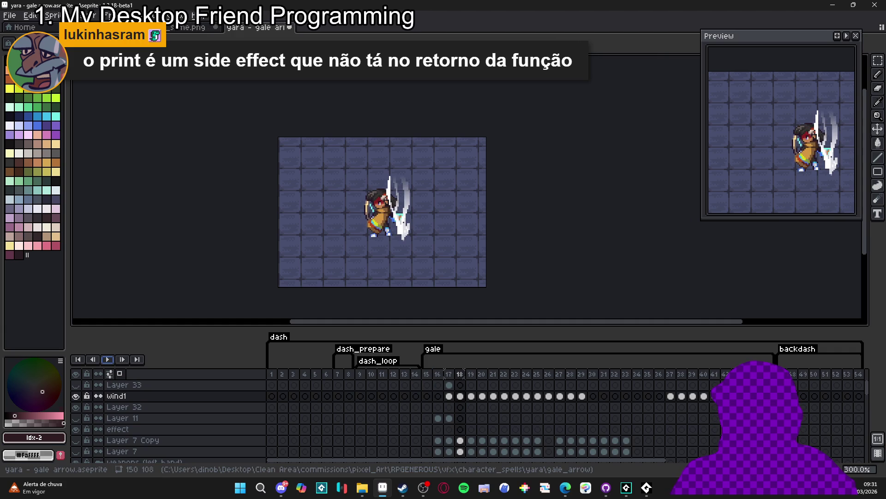
Step: Search Google Images for 'wind vfx gif'
key("alt+Tab")
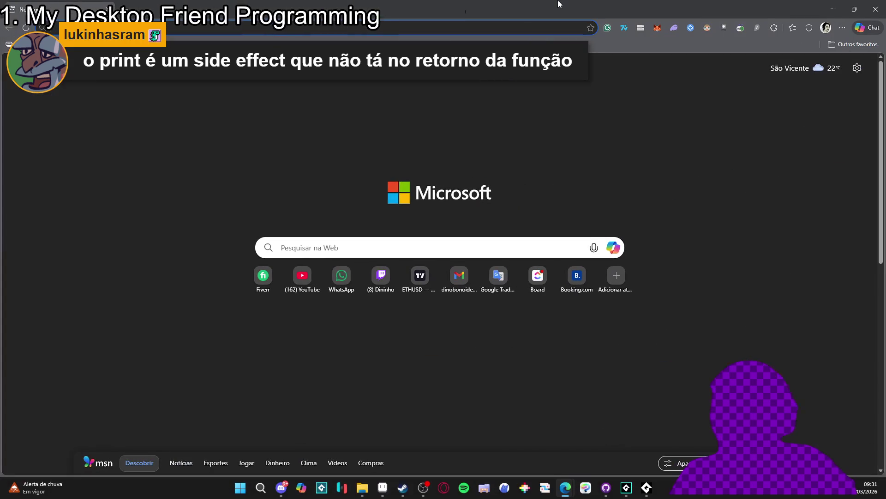
type("wind vfx gif")
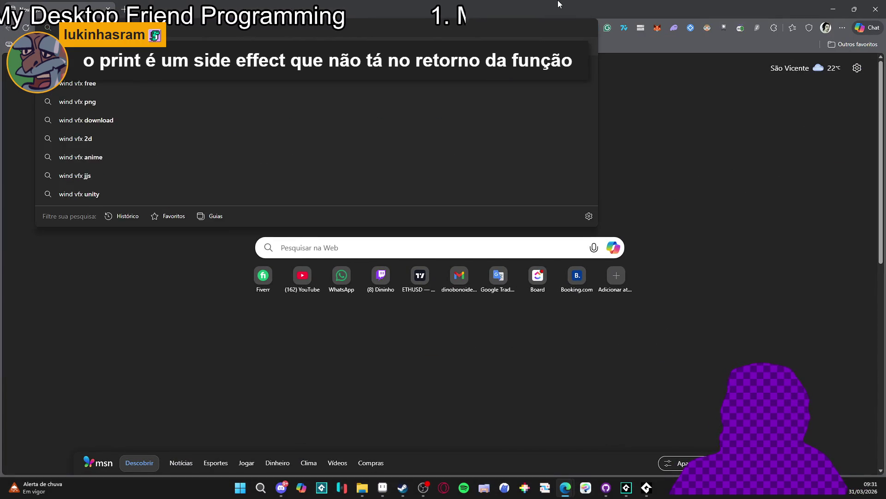
key("Return")
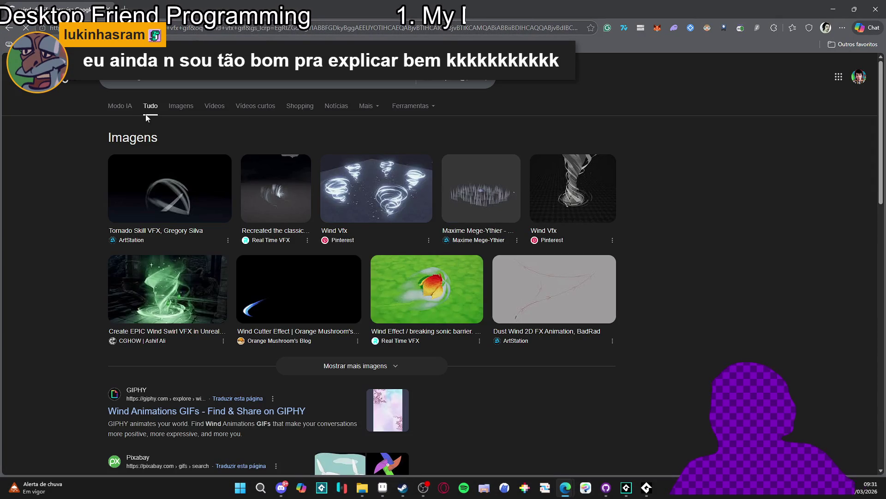
left_click(181, 104)
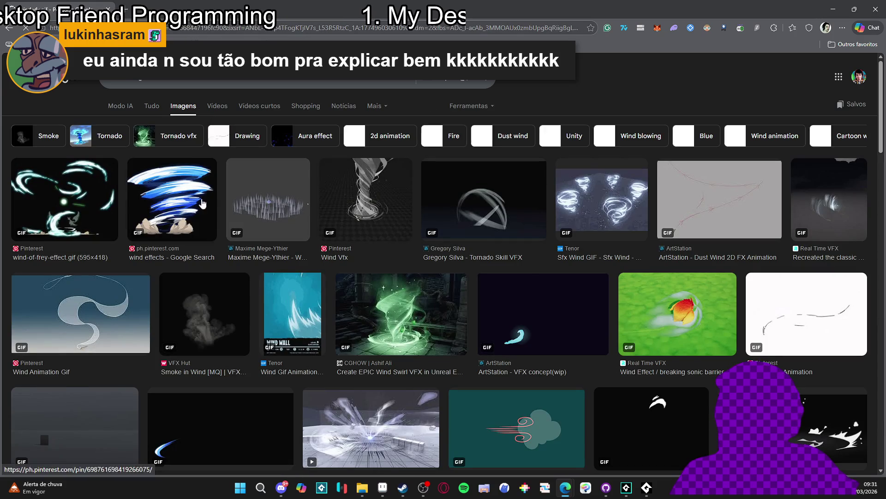
Step: Preview the tornado and wind VFX results, then return to Aseprite
left_click(194, 198)
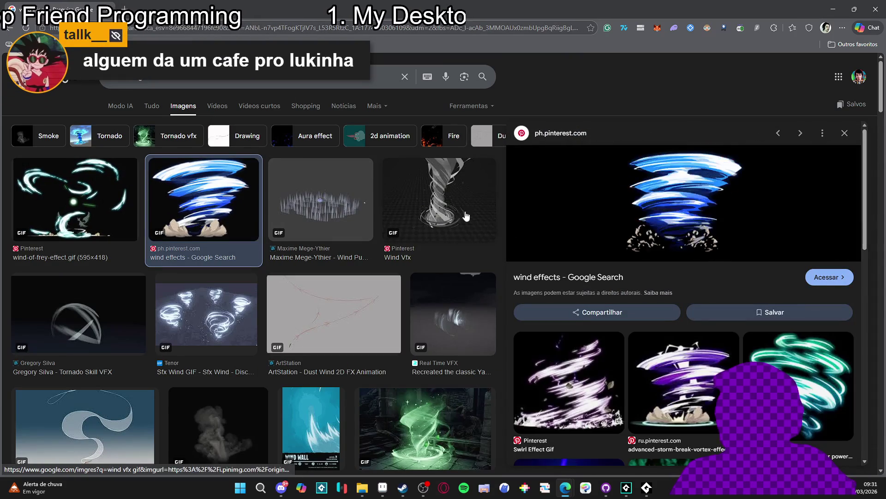
left_click(451, 185)
left_click(284, 190)
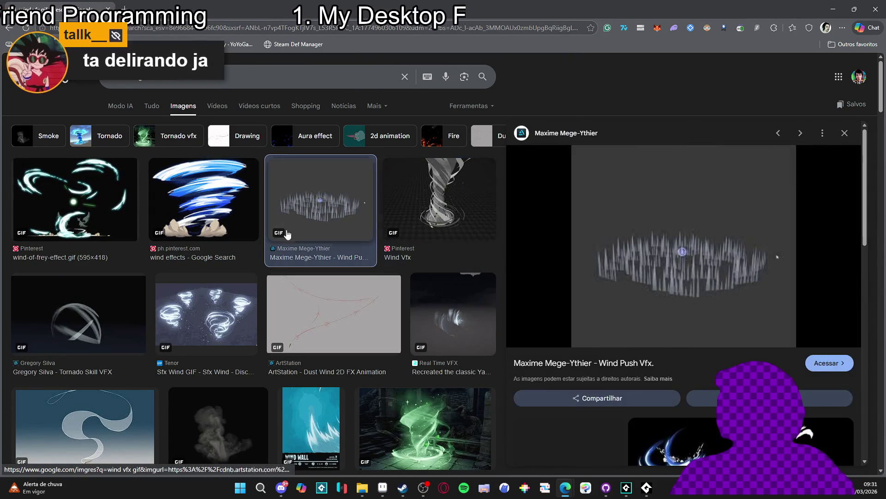
left_click(86, 203)
left_click(80, 317)
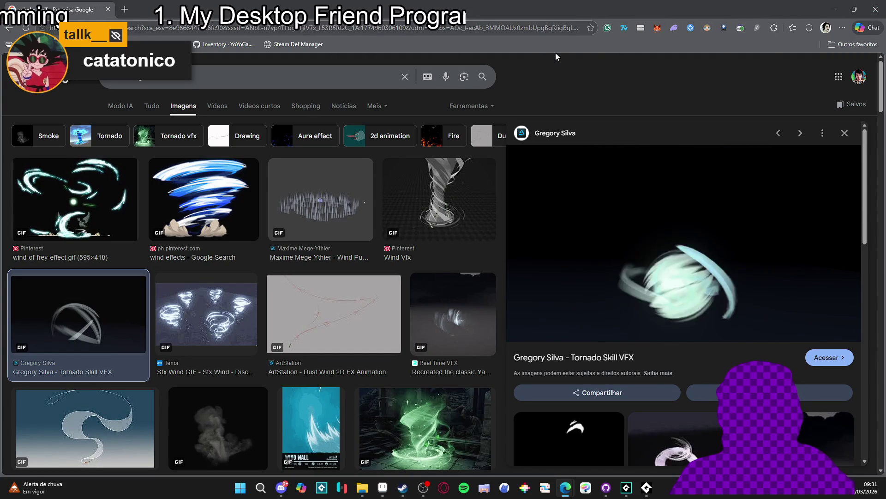
key("alt+Tab")
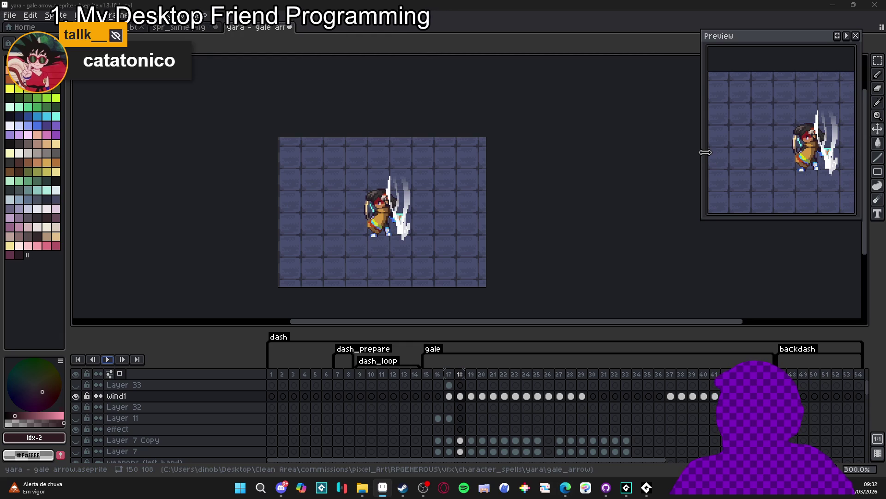
Step: Widen and shorten the animation preview panel and recentre the sprite in it
left_click_drag(705, 152, 686, 155)
mouse_move(759, 165)
left_mouse_down()
mouse_move(726, 158)
mouse_move(728, 137)
left_mouse_up()
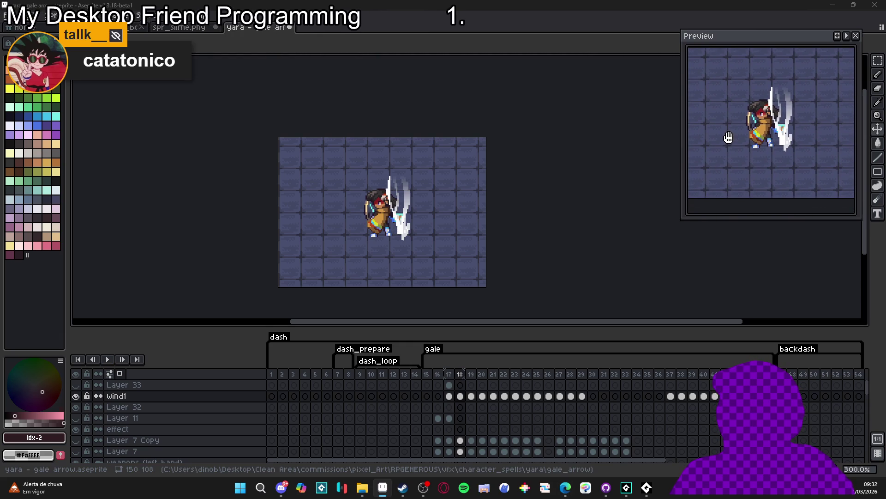
left_click_drag(773, 220, 670, 199)
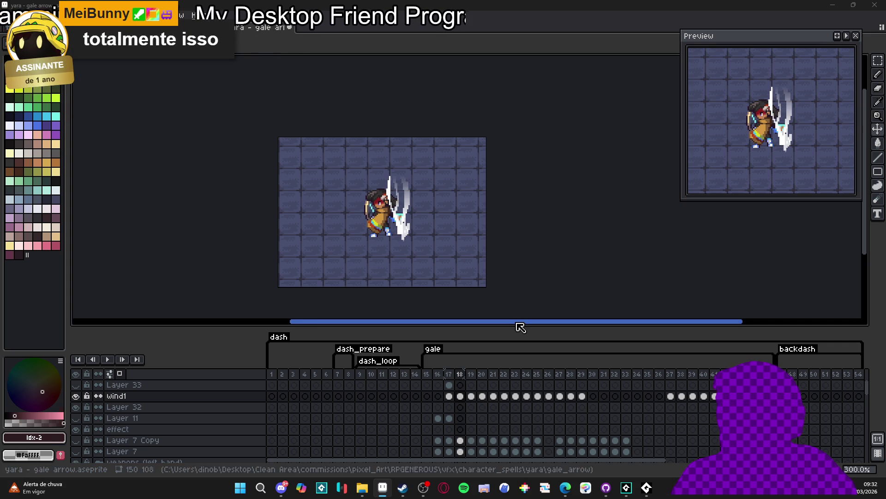
Step: Play the gale animation, then stop it on frame 15
left_click(107, 359)
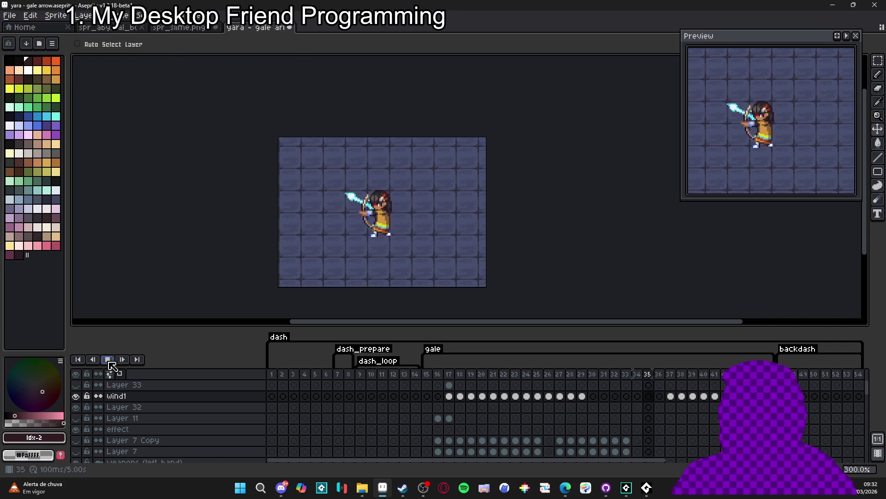
left_click(109, 361)
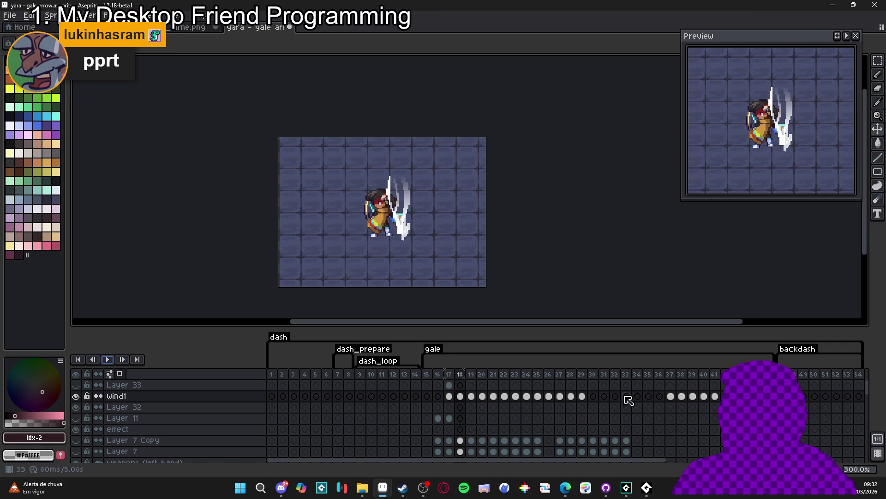
left_click(428, 374)
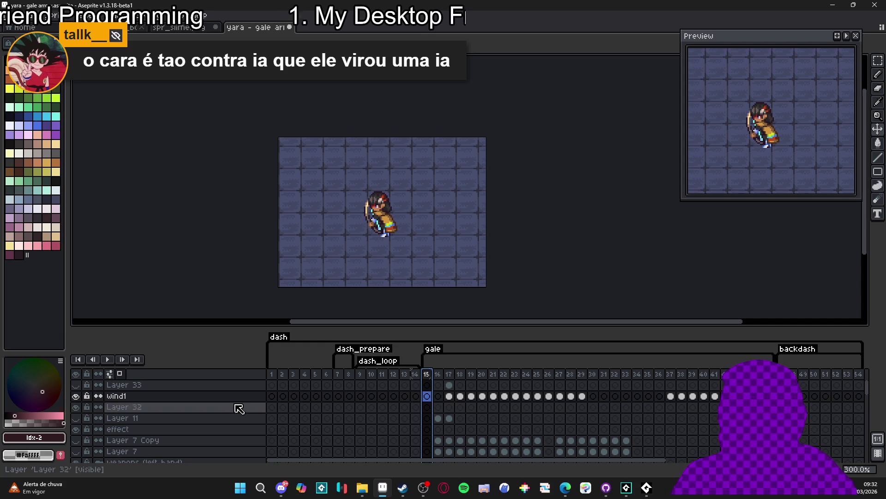
Step: Add Layer 34 above wind1 and fill its frame-17 cel with mint
left_click(449, 396)
right_click(247, 397)
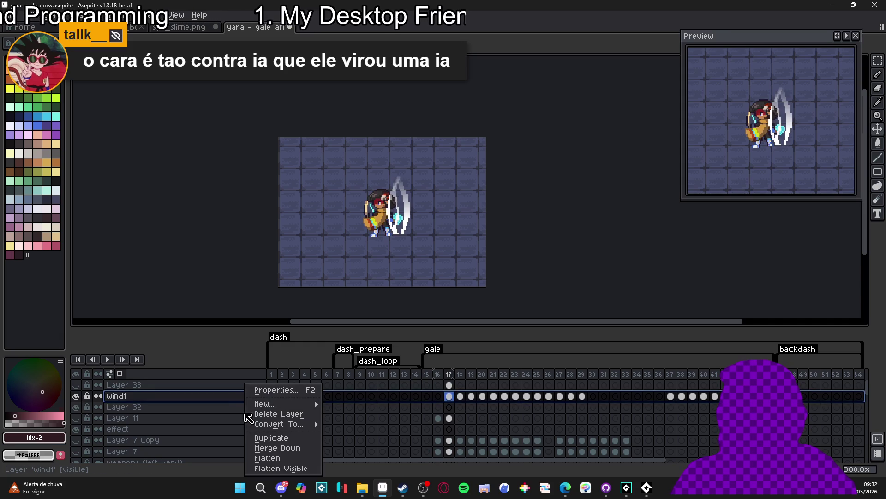
left_click(224, 401)
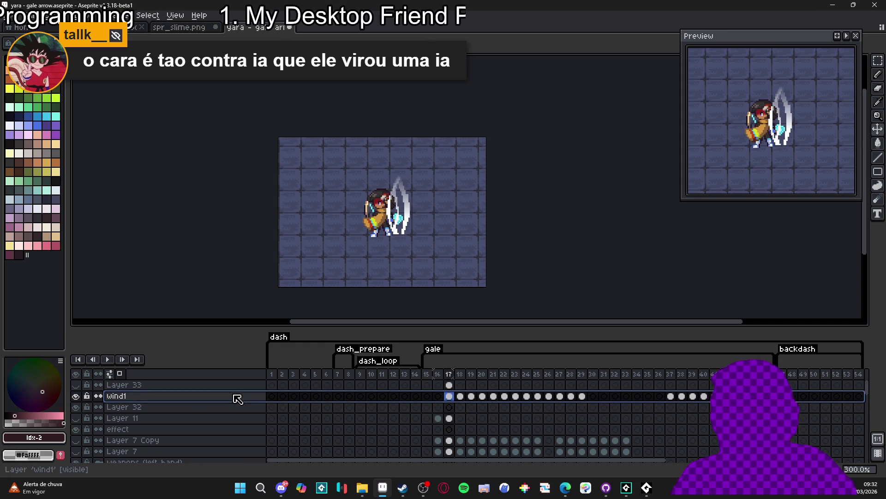
key("shift+n")
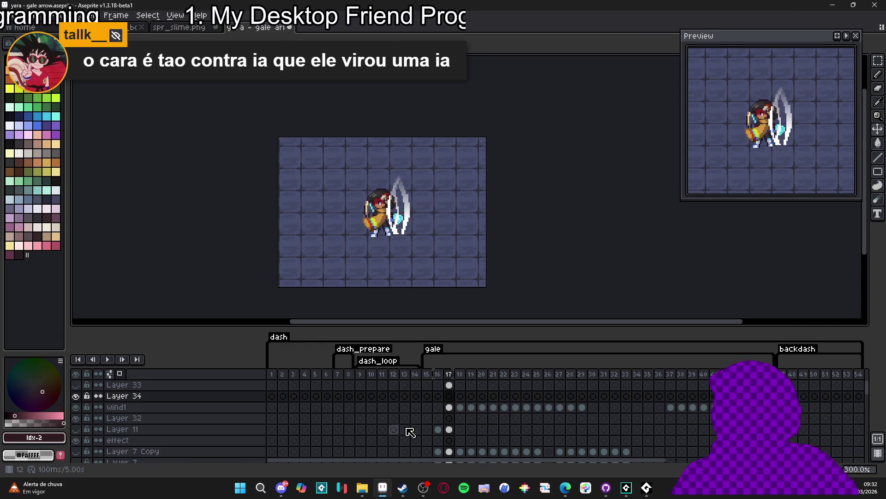
left_click(449, 397)
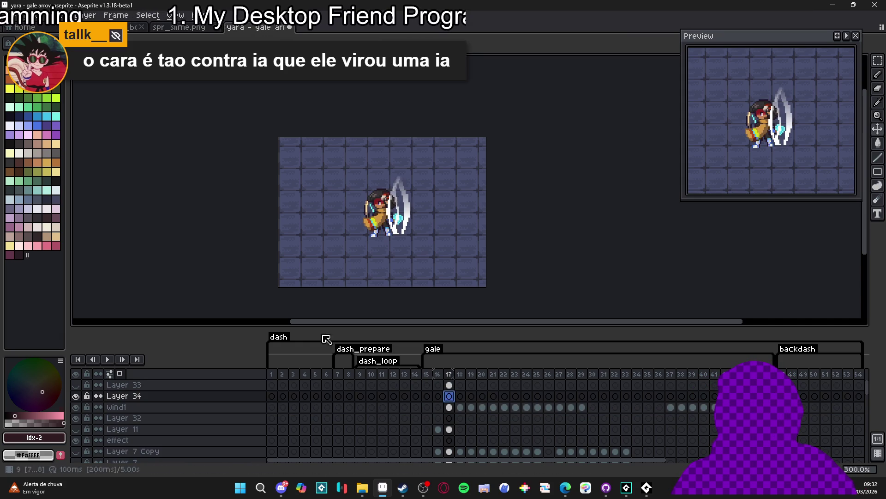
left_click(46, 189)
left_click(348, 252)
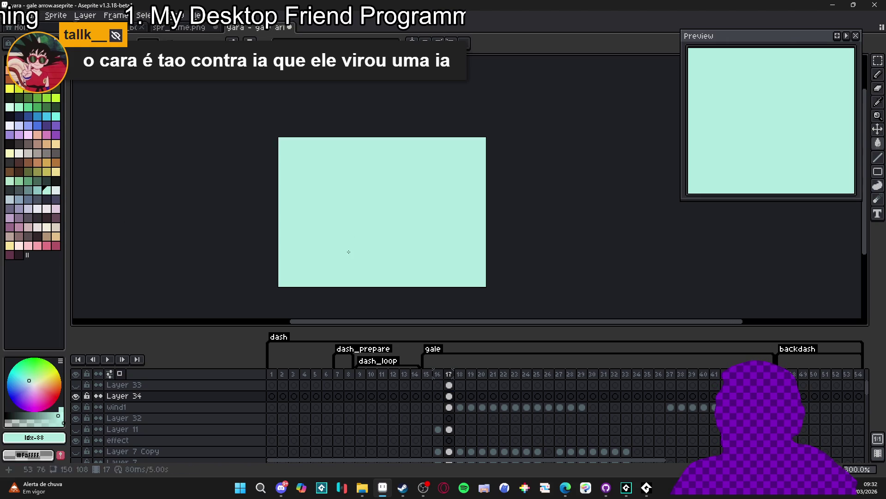
Step: Set Layer 34's blend mode to Multiply
double_click(188, 396)
left_click(759, 223)
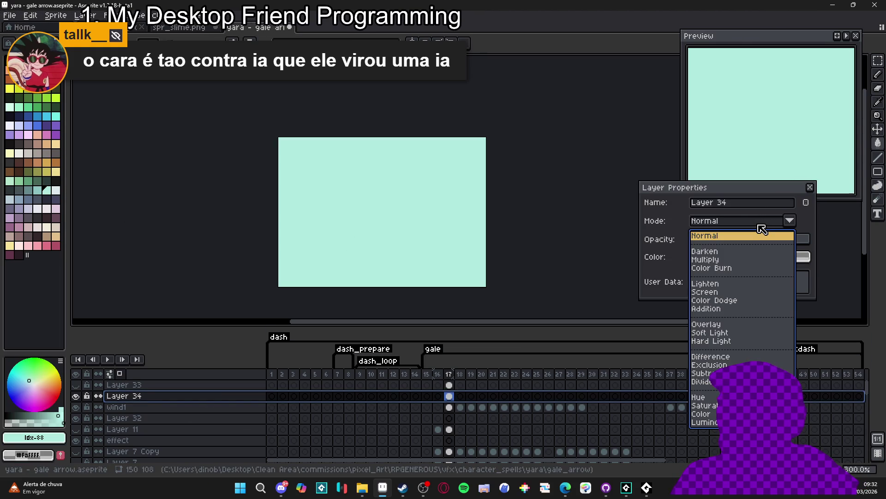
left_click(741, 259)
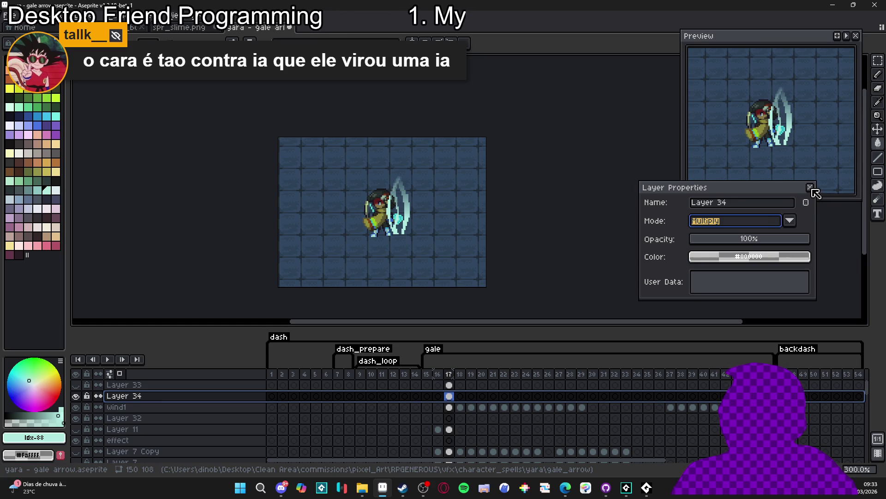
left_click(810, 187)
right_click(190, 403)
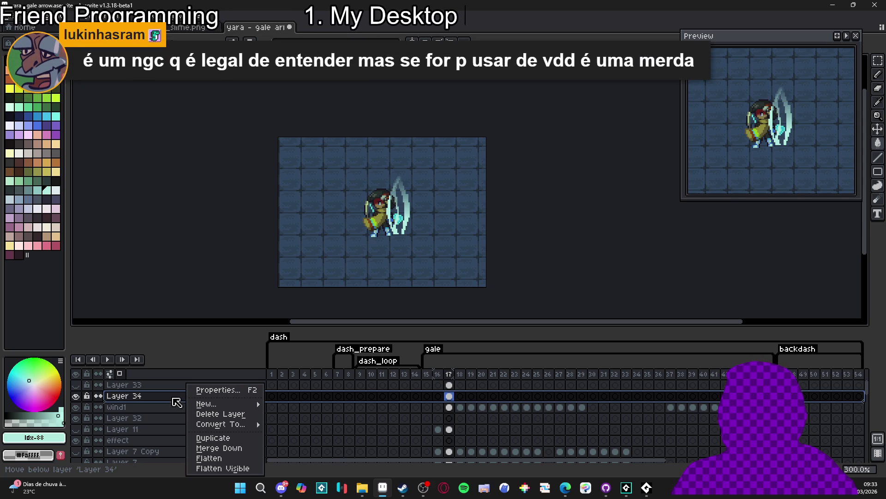
left_click(177, 403)
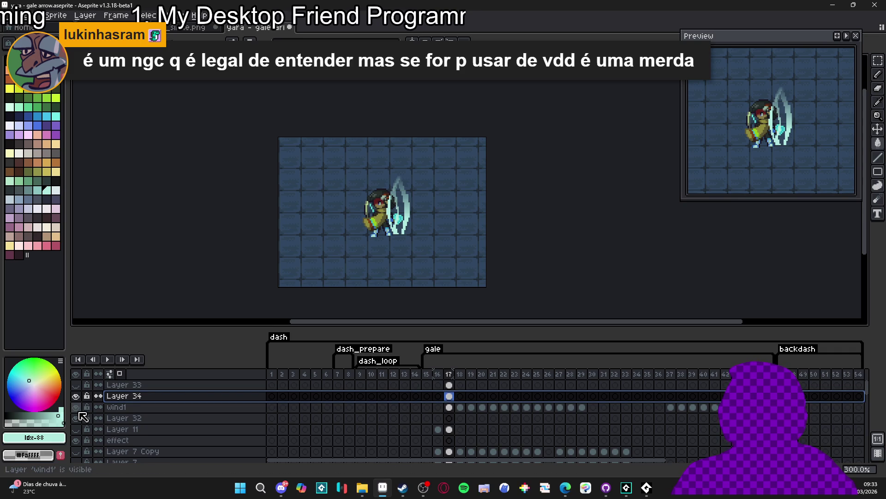
right_click(179, 412)
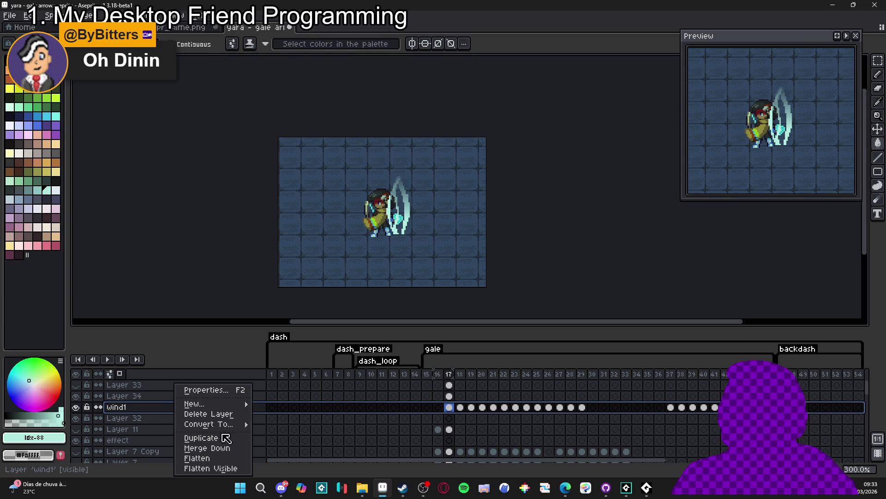
mouse_move(235, 423)
mouse_move(233, 405)
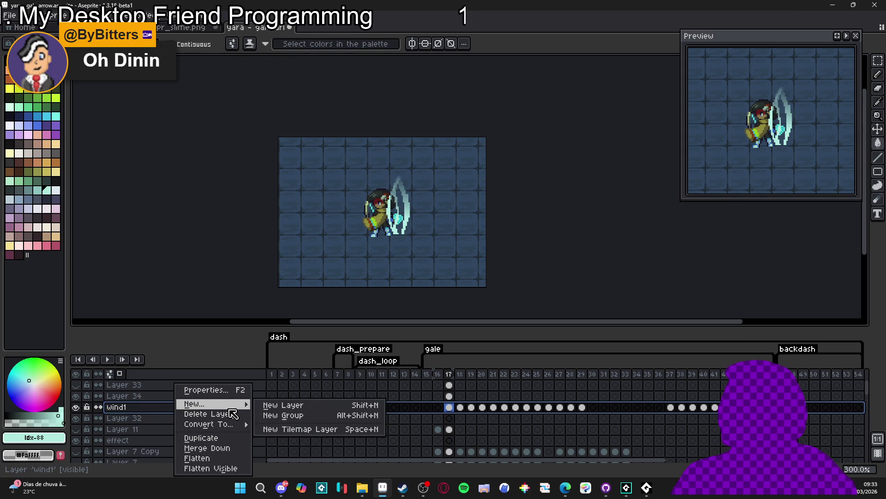
left_click(202, 391)
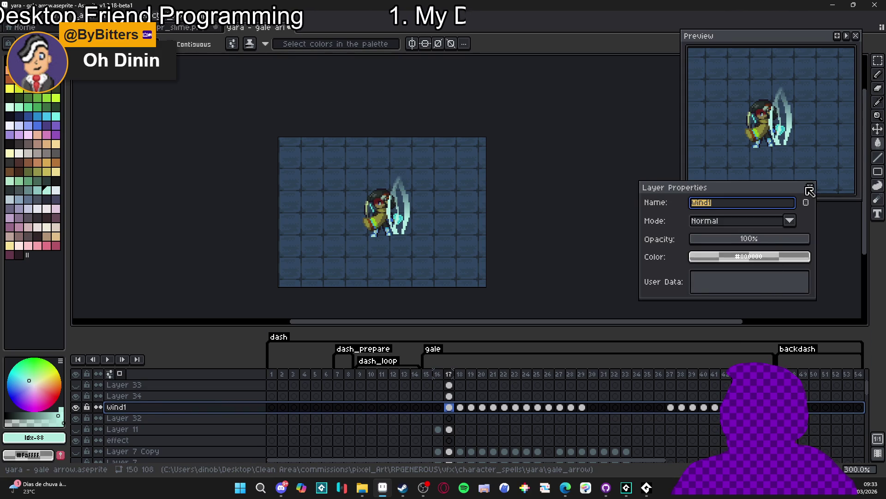
left_click(806, 204)
left_click(806, 202)
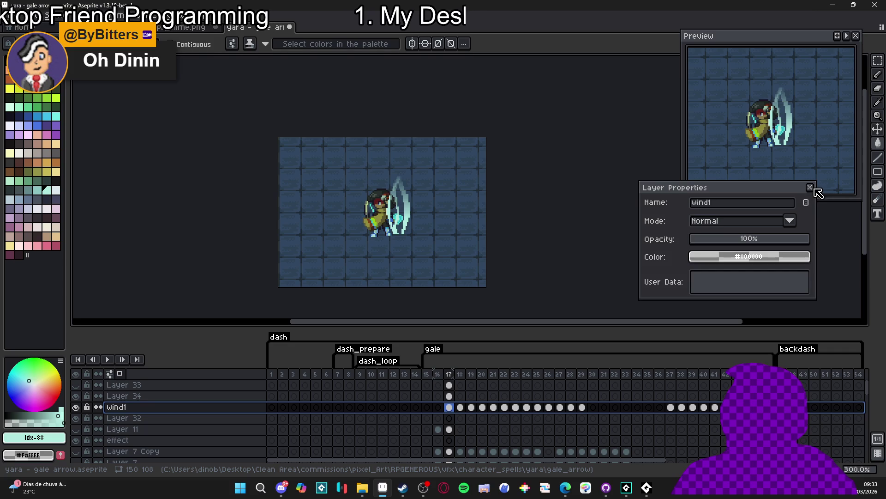
left_click(810, 187)
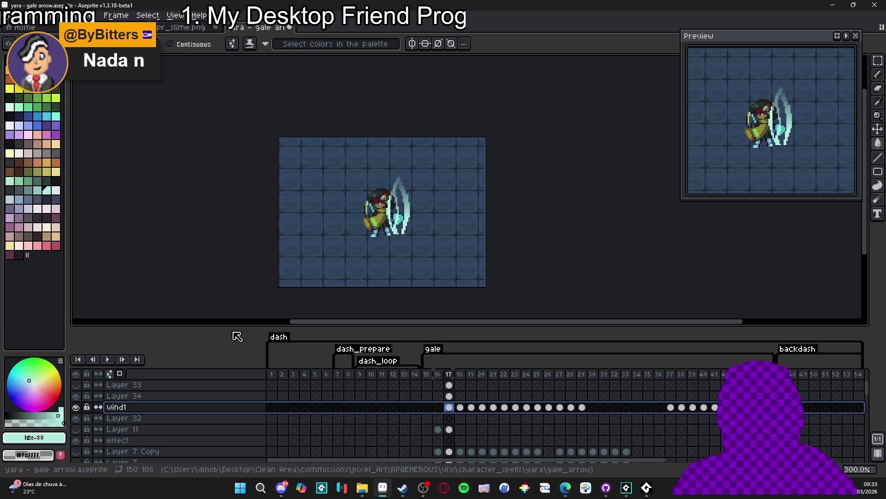
Step: Hide Layer 34's tint and select its run of cels starting at frame 17
left_click(76, 429)
left_click(76, 429)
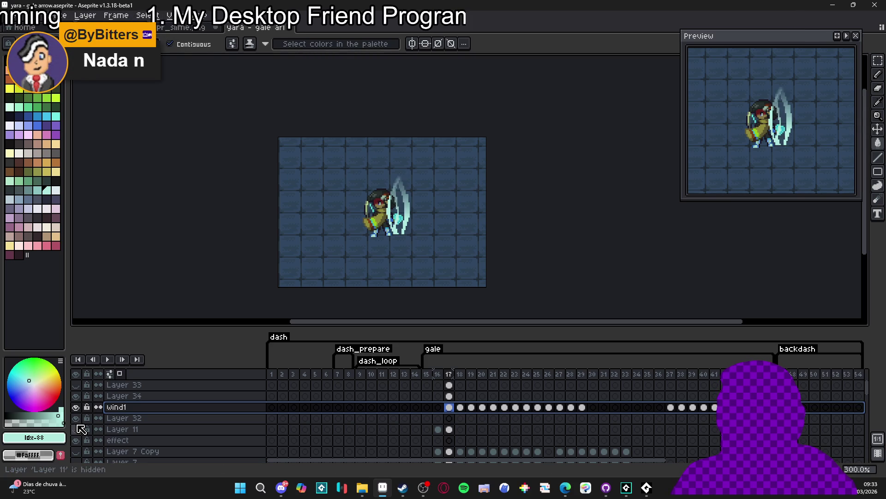
left_click(88, 396)
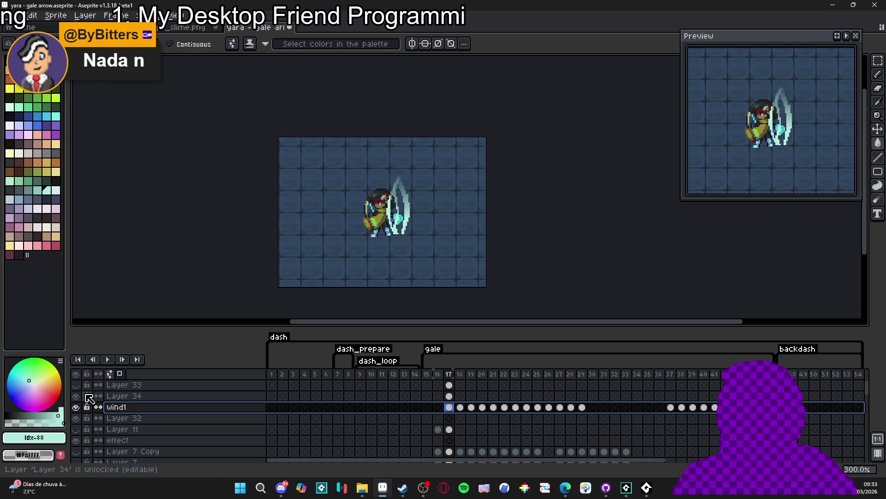
left_click(76, 396)
left_click(449, 396)
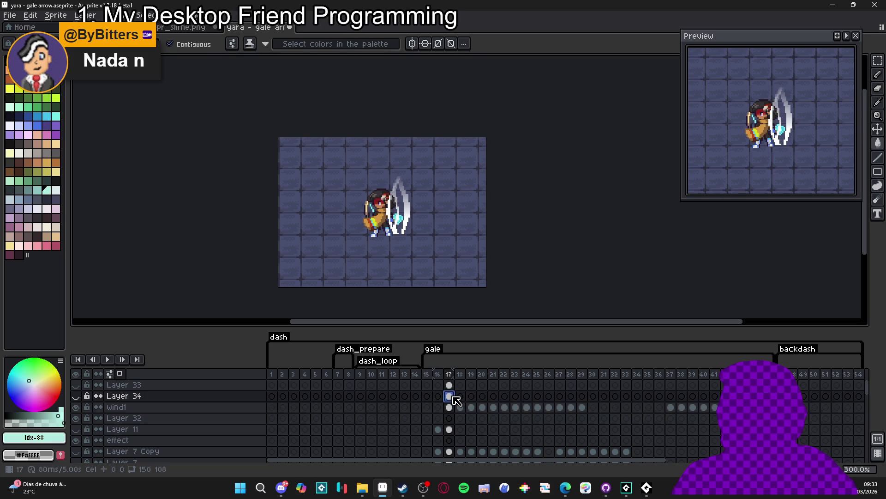
mouse_move(462, 400)
left_mouse_down()
mouse_move(455, 394)
mouse_move(475, 406)
mouse_move(583, 401)
left_mouse_up()
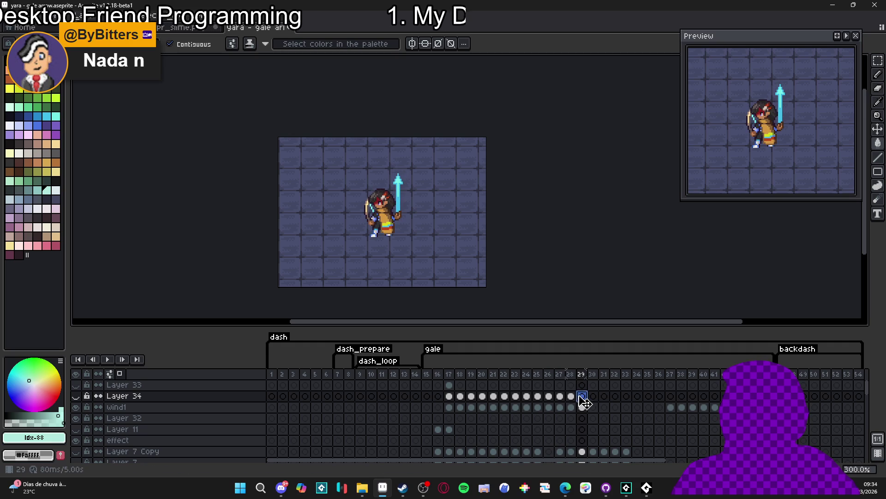
left_click(450, 408)
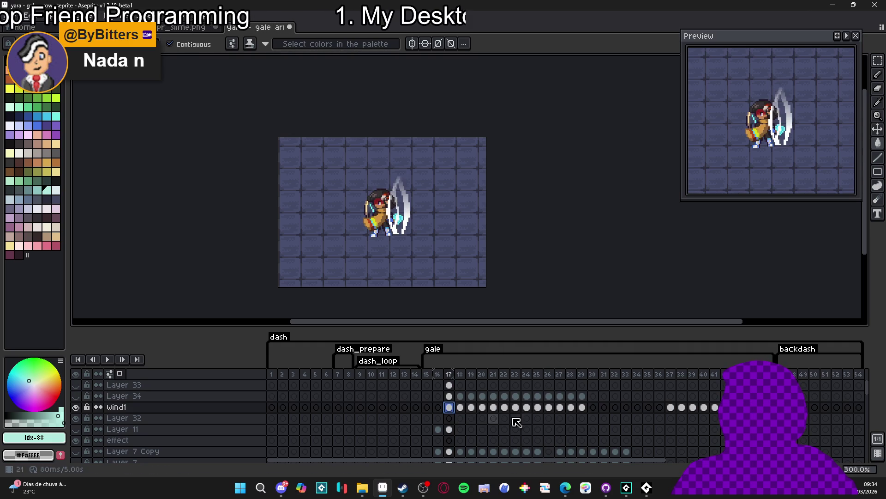
mouse_move(625, 494)
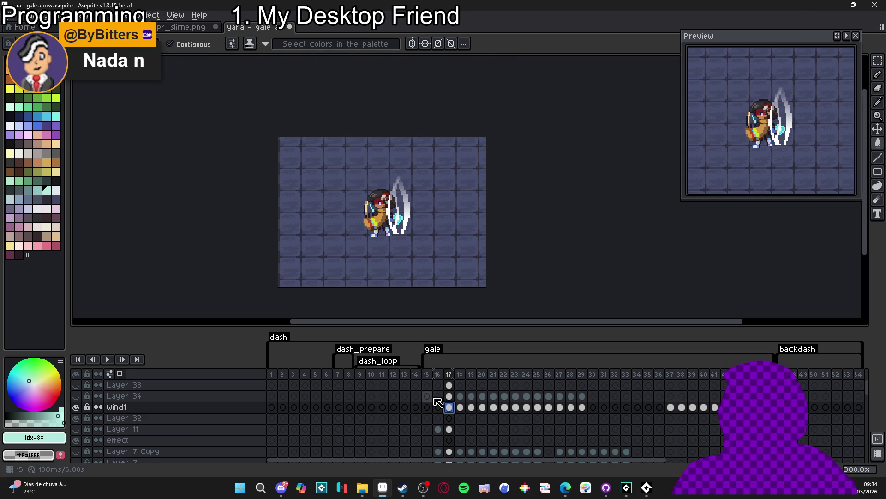
left_click(188, 395)
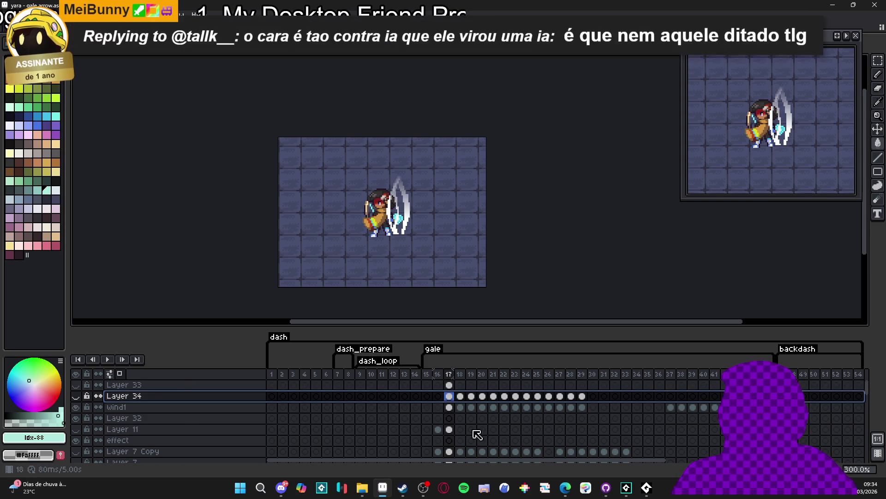
left_click(450, 396)
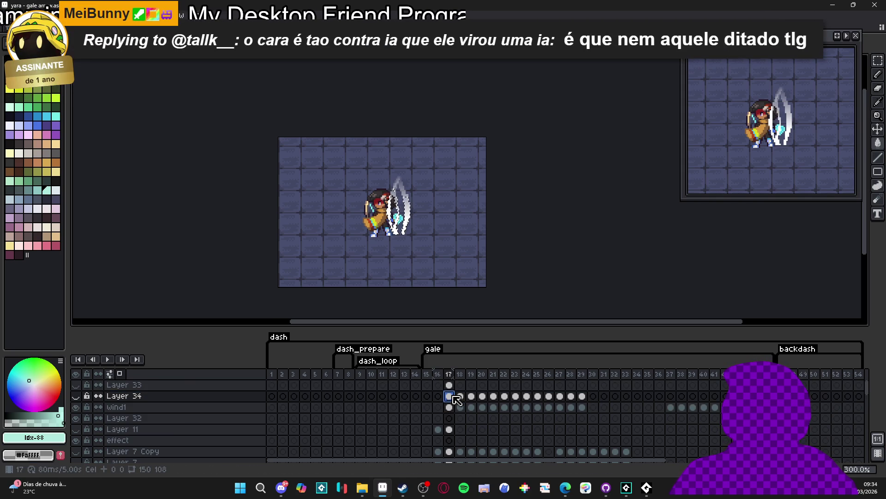
Step: Step through frames 18–22, show Layer 34 again, and check frames 17–28
left_click(462, 407)
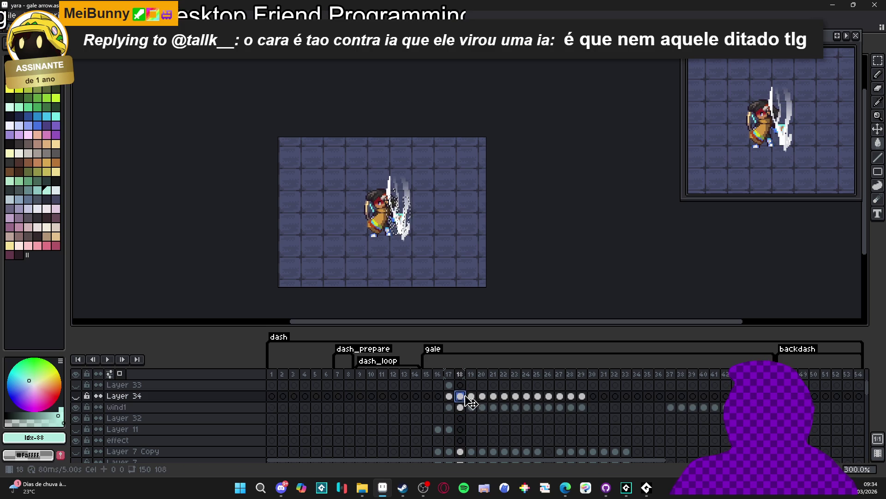
left_click(472, 407)
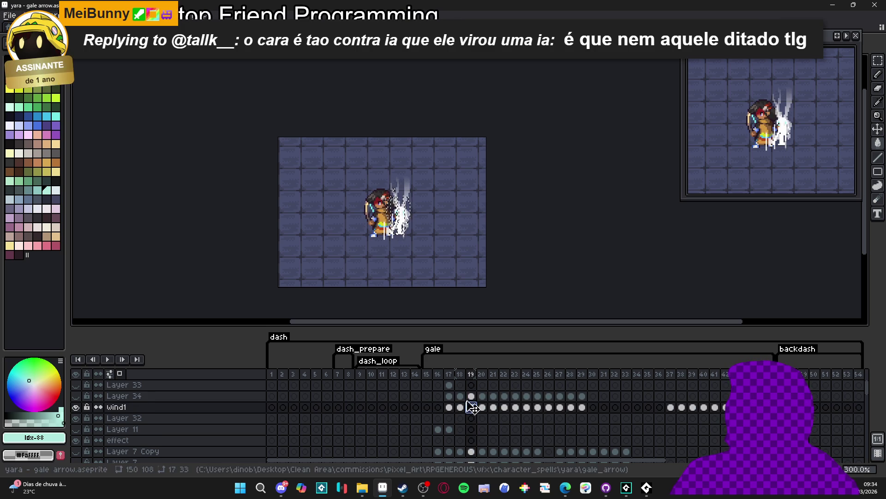
key("Up")
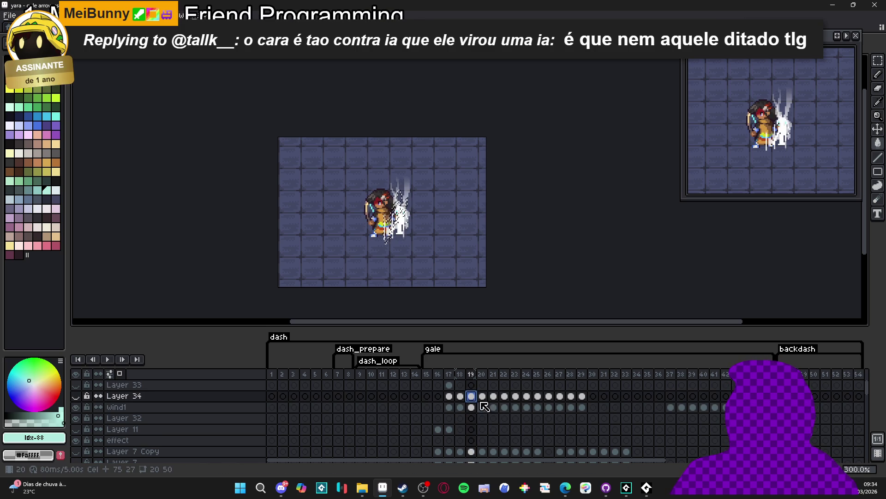
key("Right")
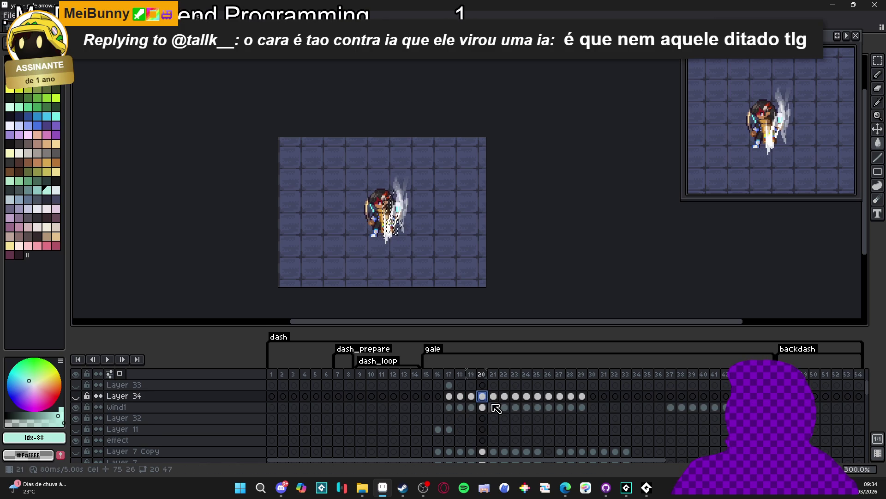
left_click(495, 395)
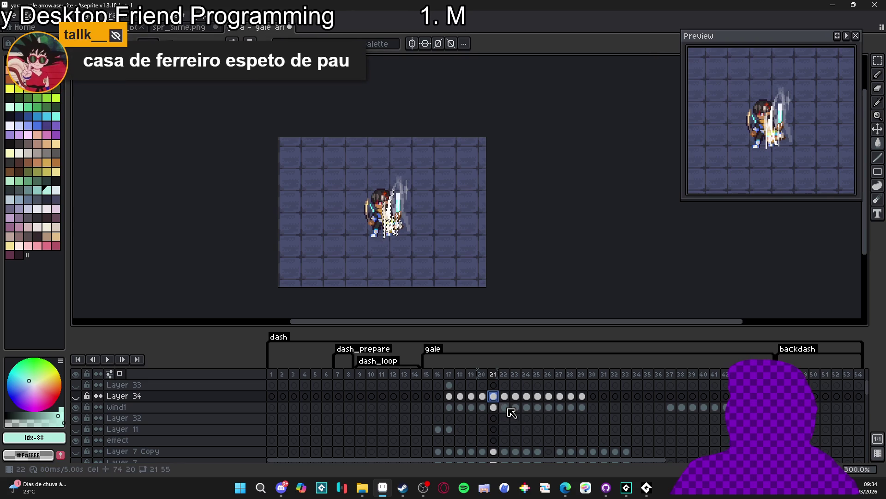
left_click(506, 396)
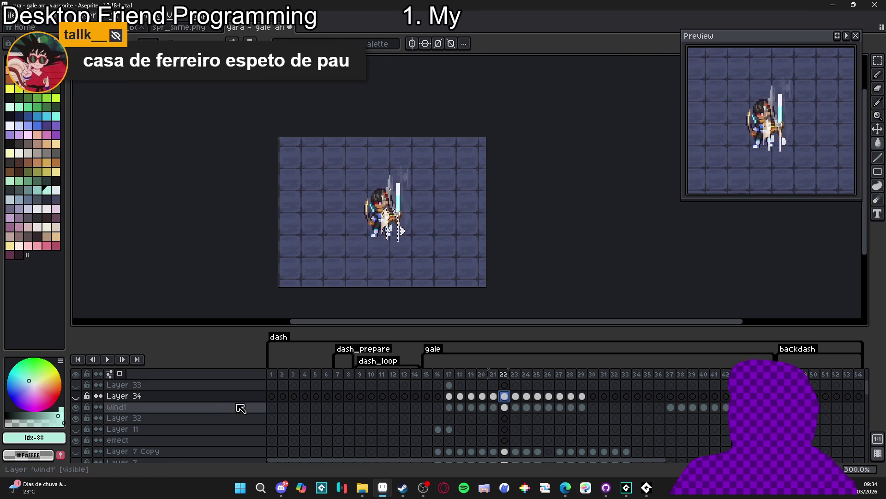
left_click(76, 396)
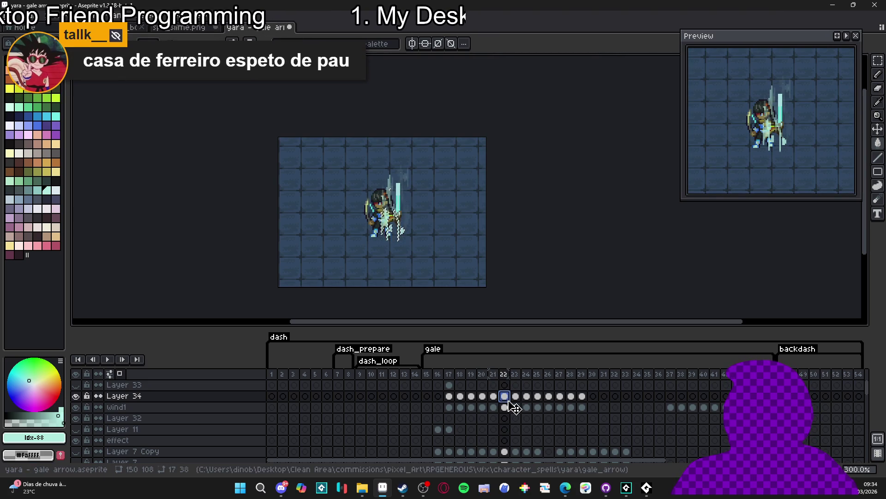
left_click(450, 396)
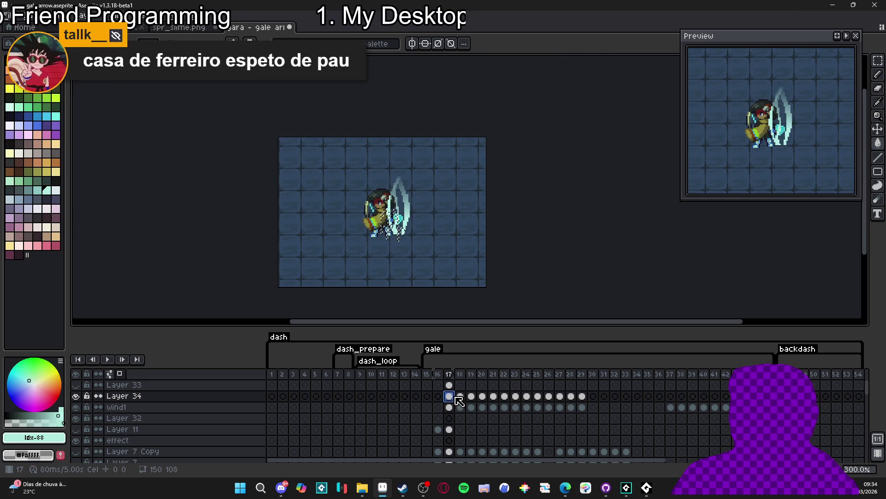
key("Right")
key("Right")
key("Right")
key("Return")
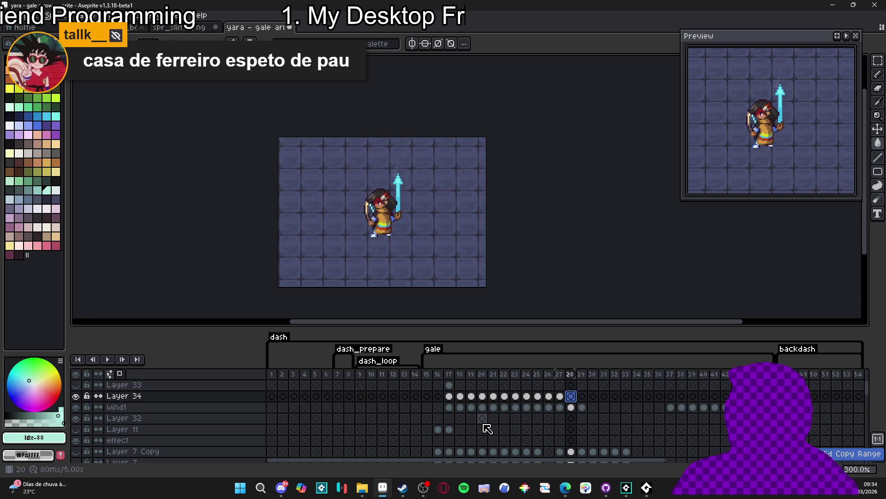
left_click(450, 396)
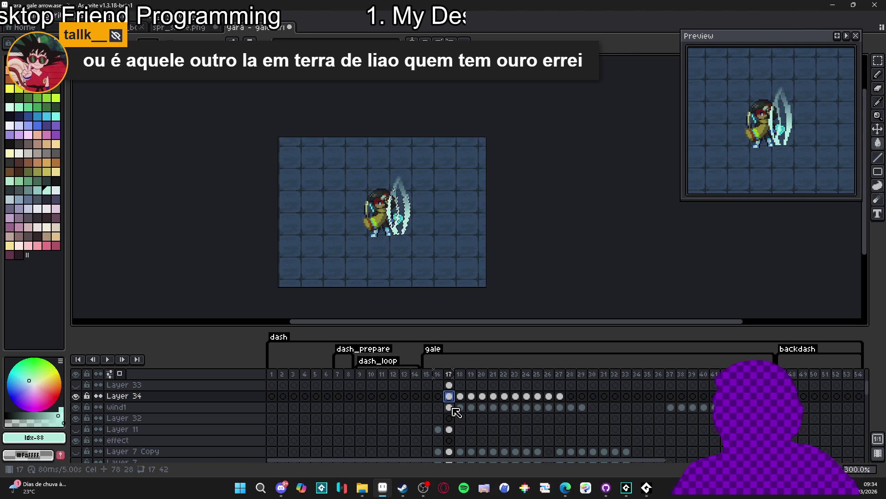
Step: Undo the last tint change and review the gale frames from 17 to 27
key("ctrl+z")
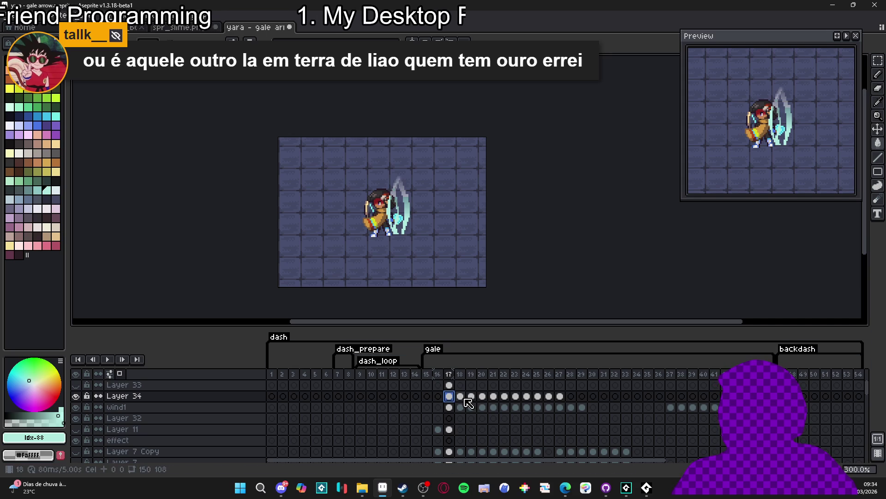
left_click(465, 398)
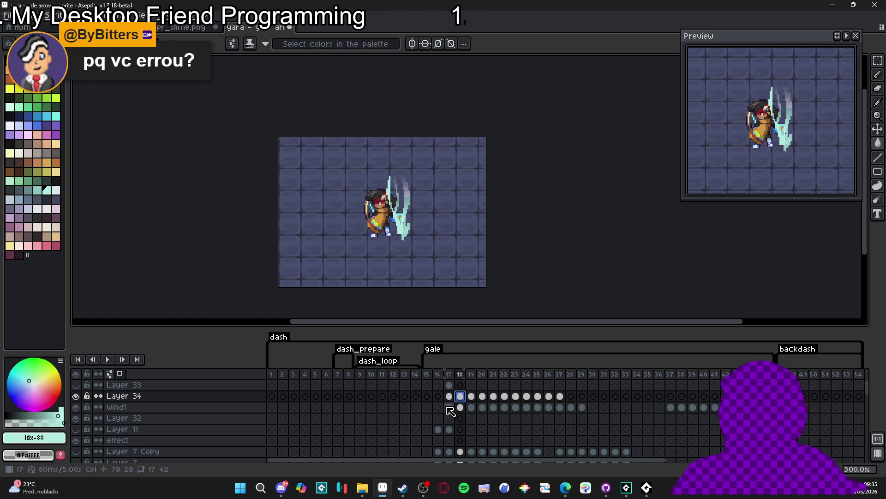
key("Left")
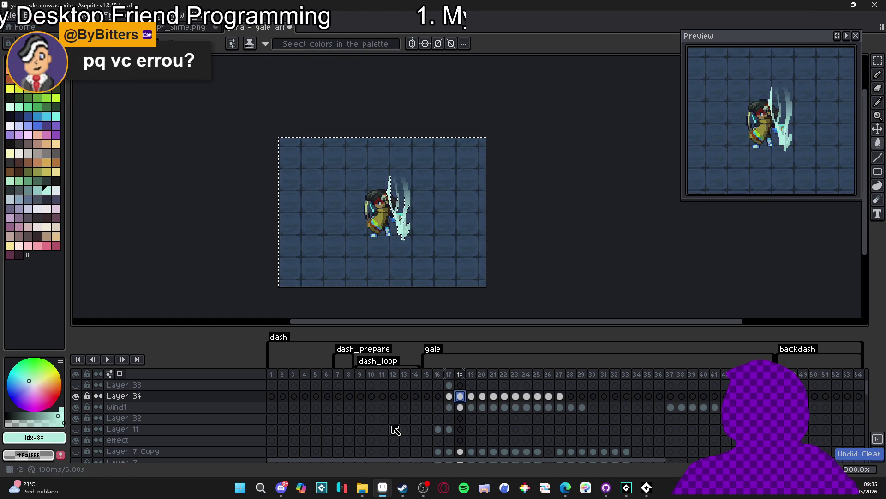
key("ctrl+Right")
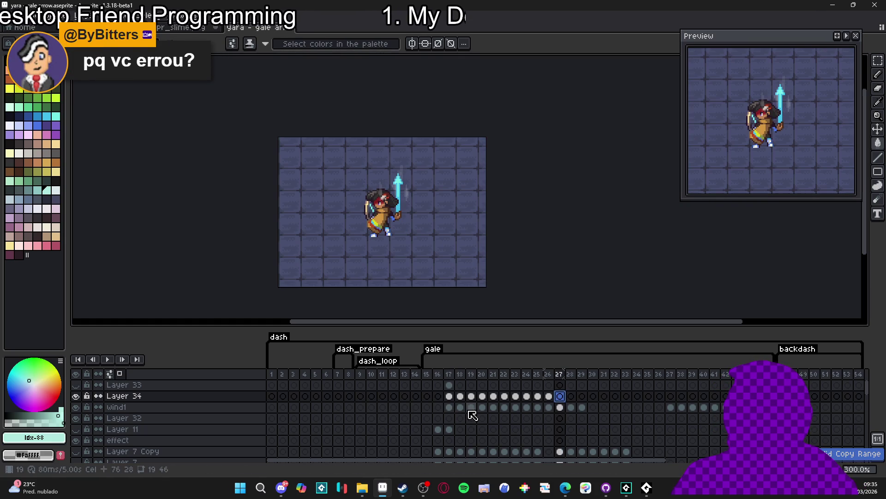
key("Left")
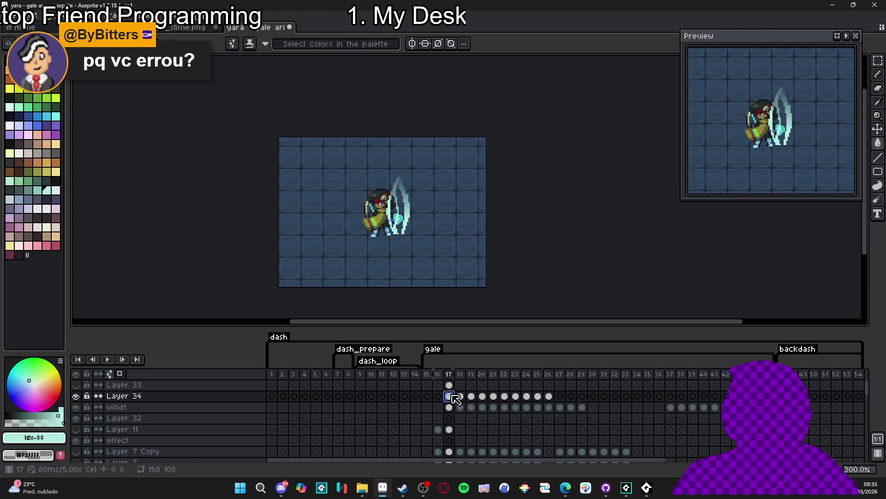
Step: Hide Layer 34 and select the wind1 cel at frame 17
left_click(449, 396)
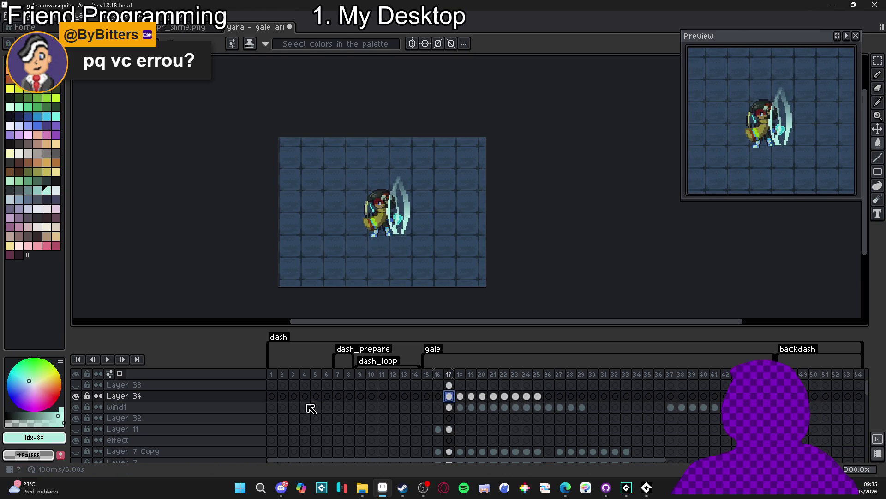
left_click(76, 395)
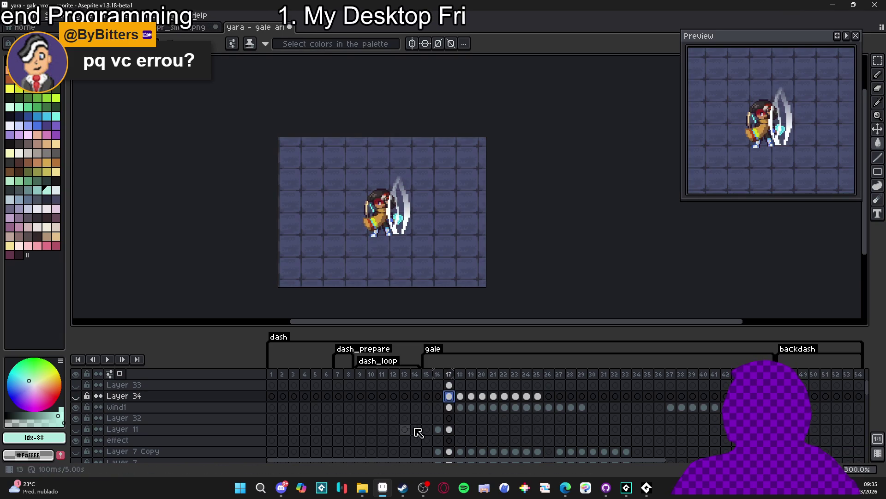
left_click(450, 408)
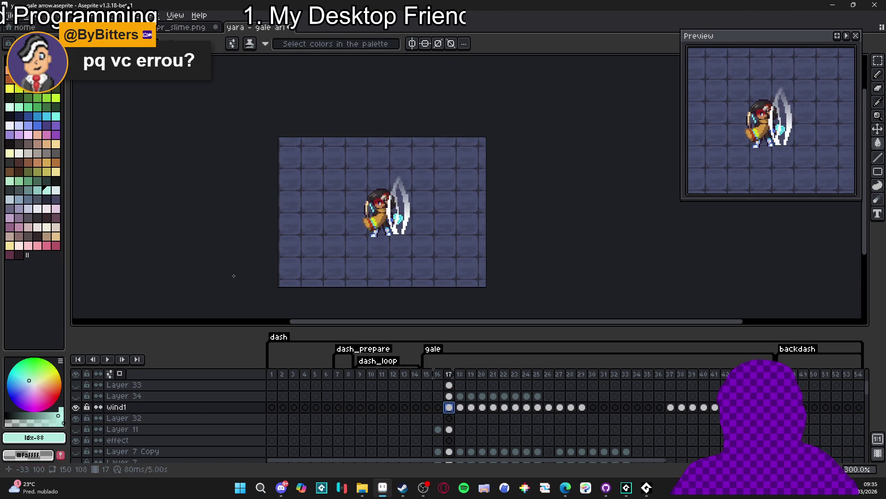
Step: Try shifting the wind slash hue to about 83 in Hue/Saturation, then cancel
key("ctrl+u")
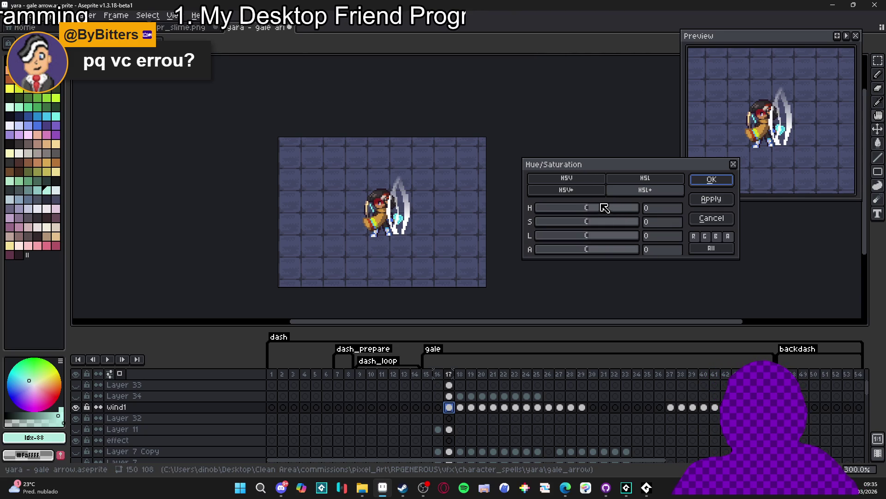
left_click_drag(602, 213, 615, 218)
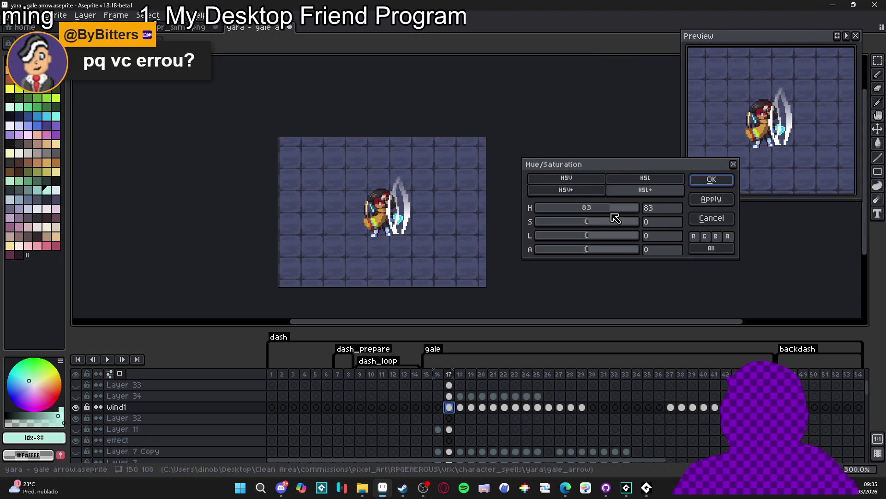
left_click(705, 235)
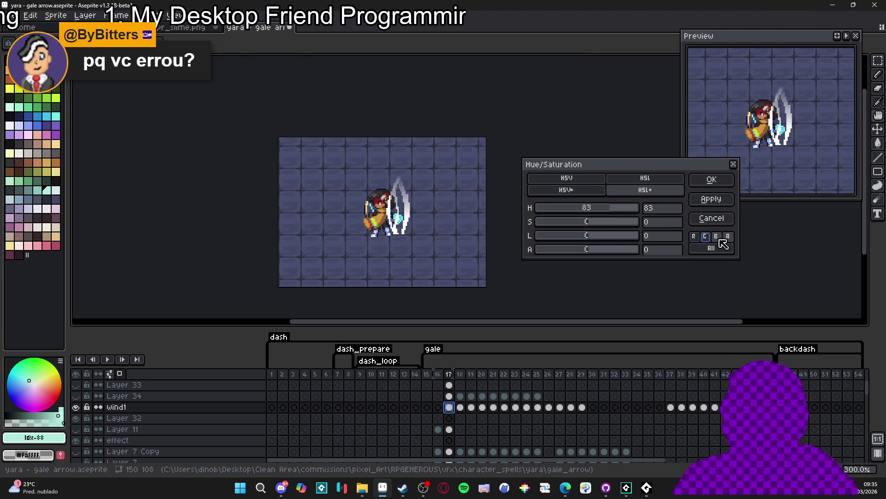
left_click(712, 248)
left_click_drag(615, 214, 616, 214)
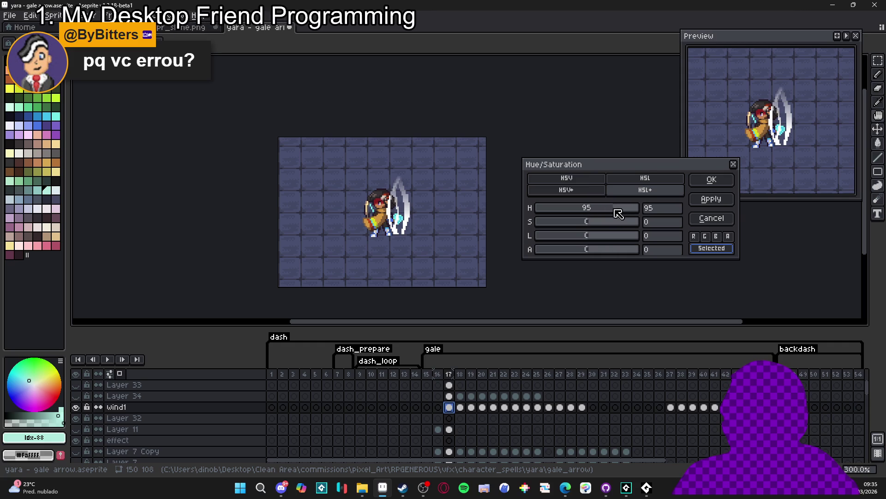
mouse_move(632, 213)
left_mouse_down()
mouse_move(578, 214)
mouse_move(617, 222)
left_mouse_up()
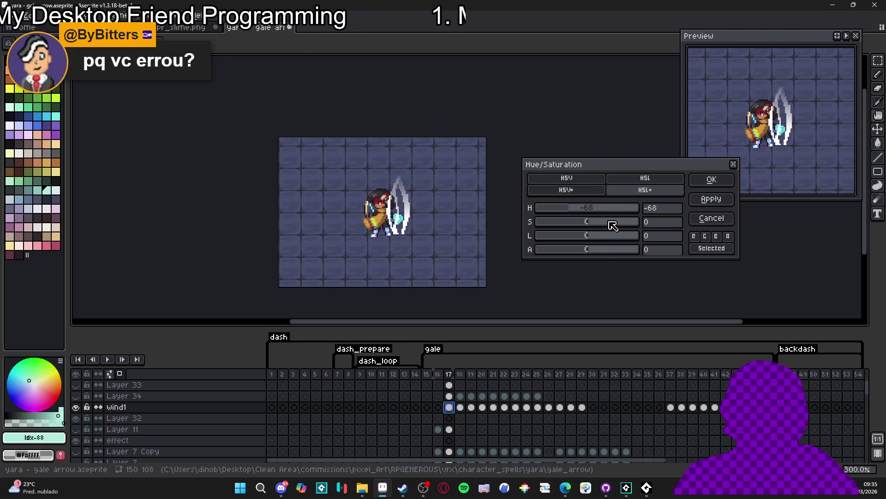
left_click(597, 190)
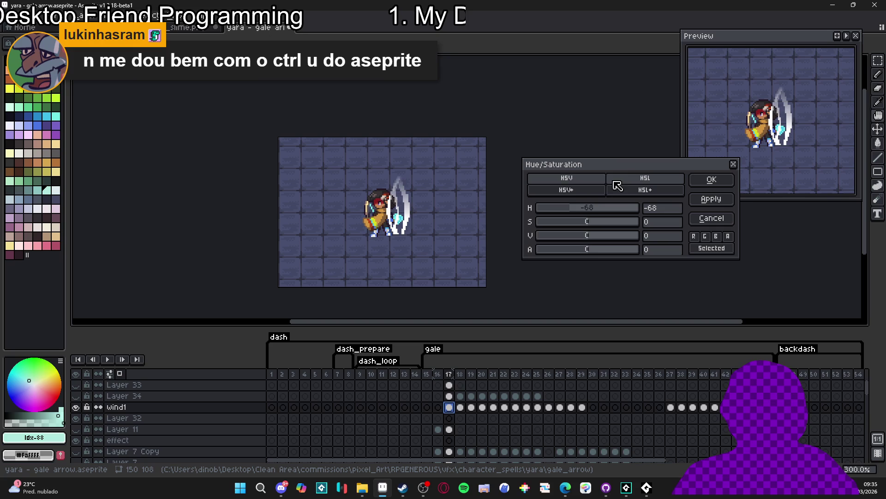
left_click(712, 218)
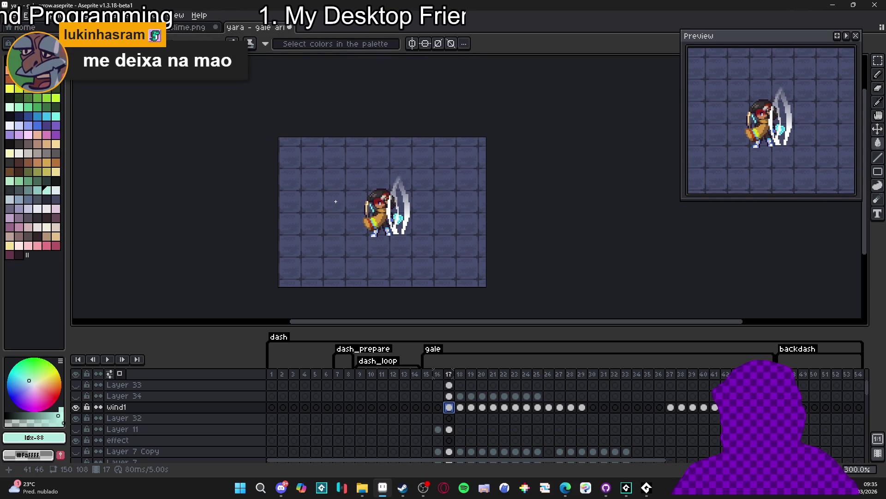
Step: Reopen Hue/Saturation in HSL mode, cancel again, and head to Edit > Adjustments
key("ctrl+u")
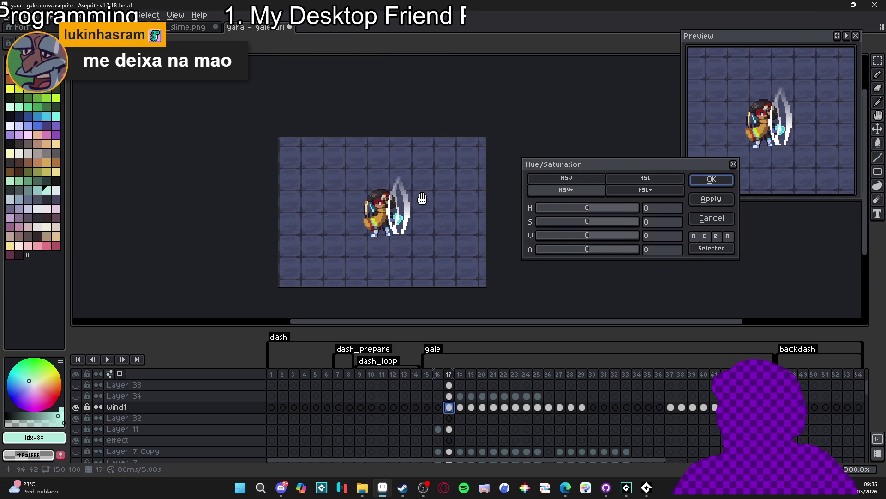
left_click(629, 177)
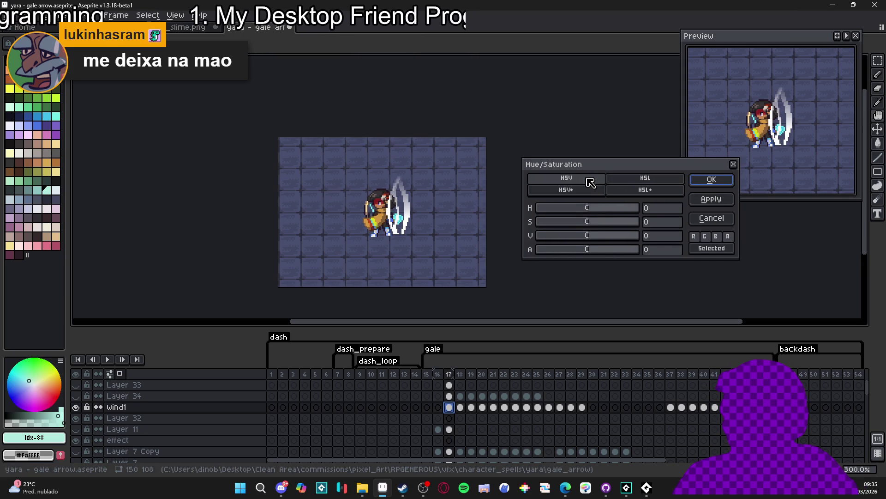
left_click(711, 219)
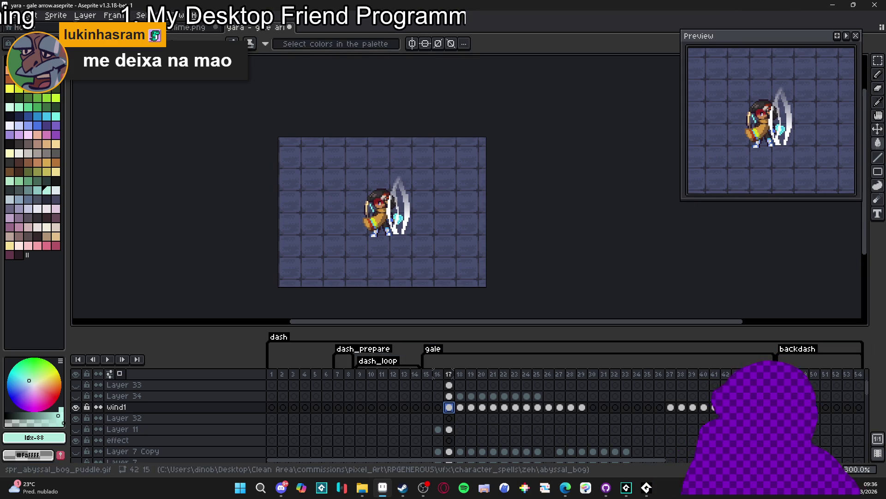
left_click(31, 15)
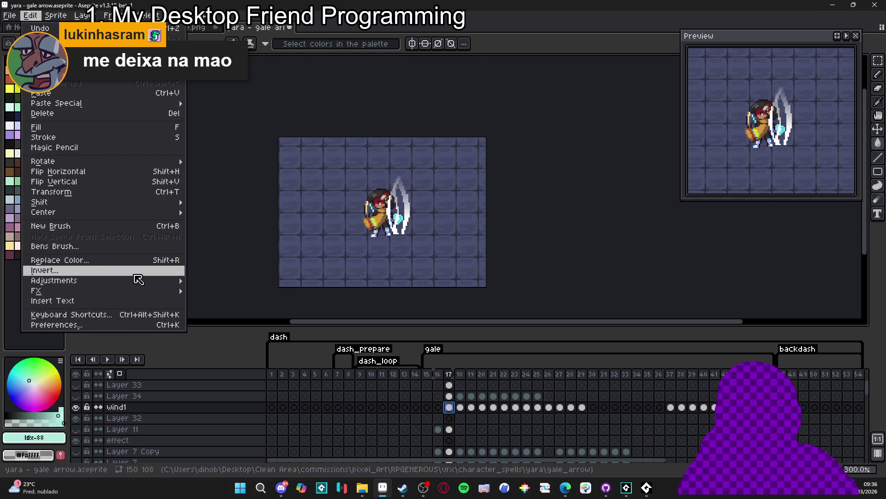
mouse_move(139, 285)
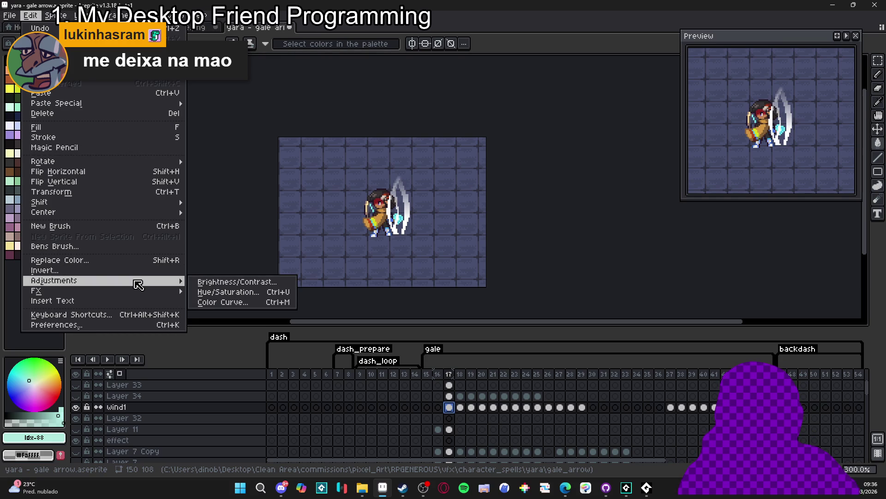
Step: Bend the colour curve upward with a new point, then cancel the Color Curve changes
left_click(231, 302)
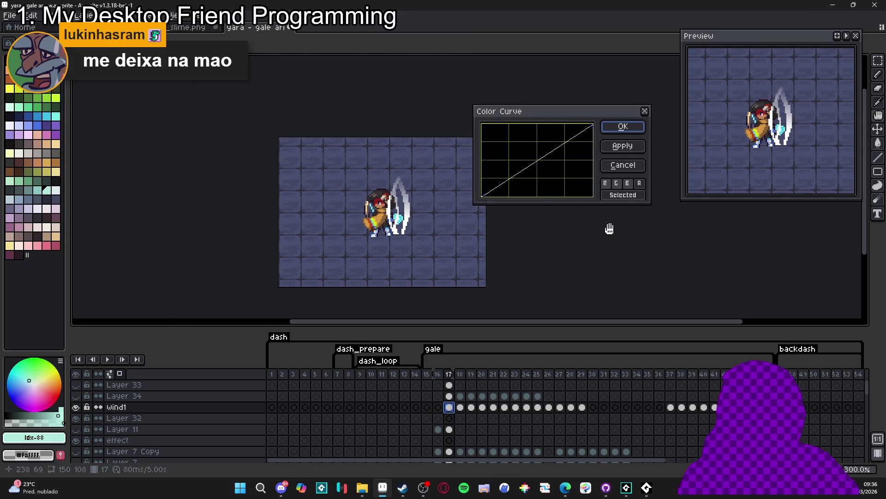
left_click(516, 181)
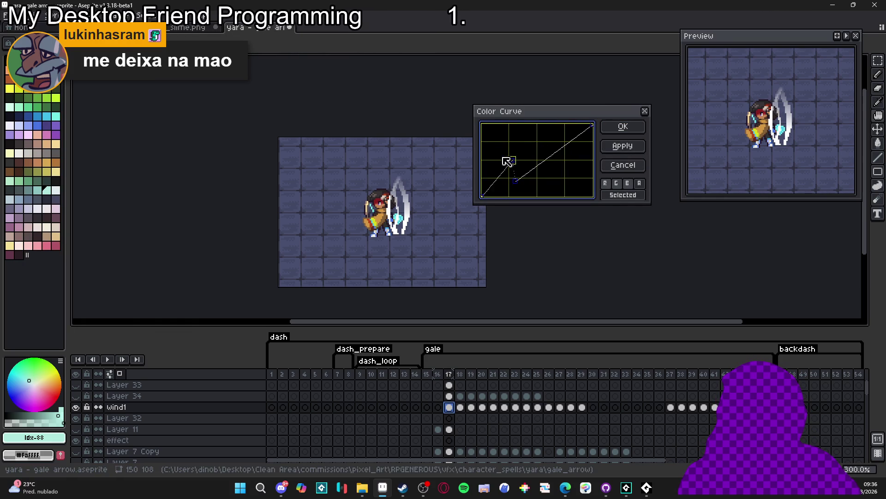
mouse_move(520, 189)
left_mouse_down()
mouse_move(516, 142)
mouse_move(544, 191)
left_mouse_up()
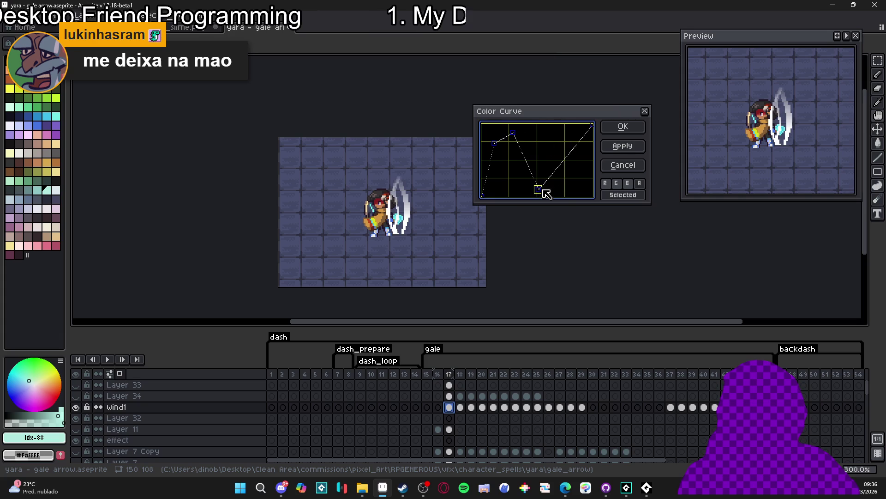
left_click(623, 165)
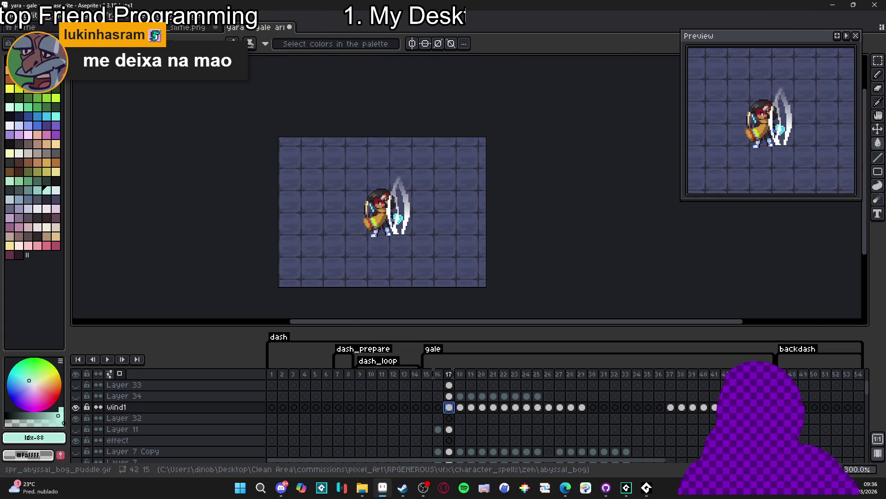
Step: Browse the Edit menu's Adjustments and FX submenus and close it unused
left_click(28, 17)
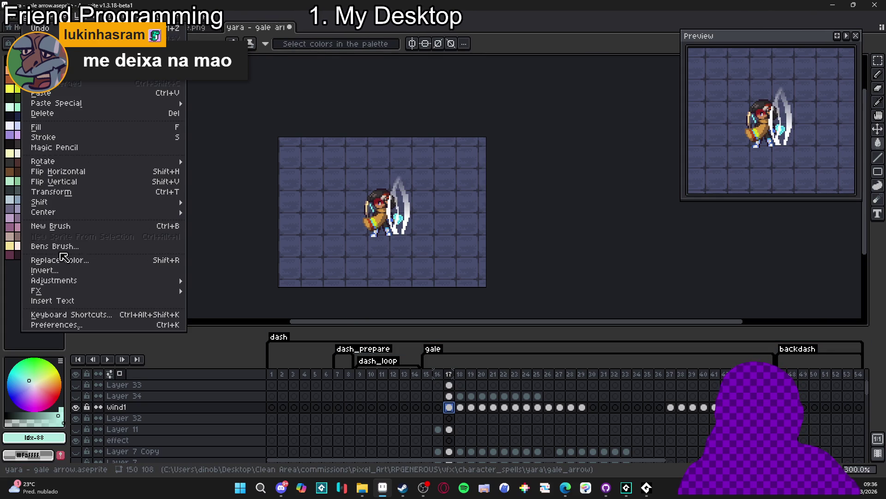
mouse_move(85, 220)
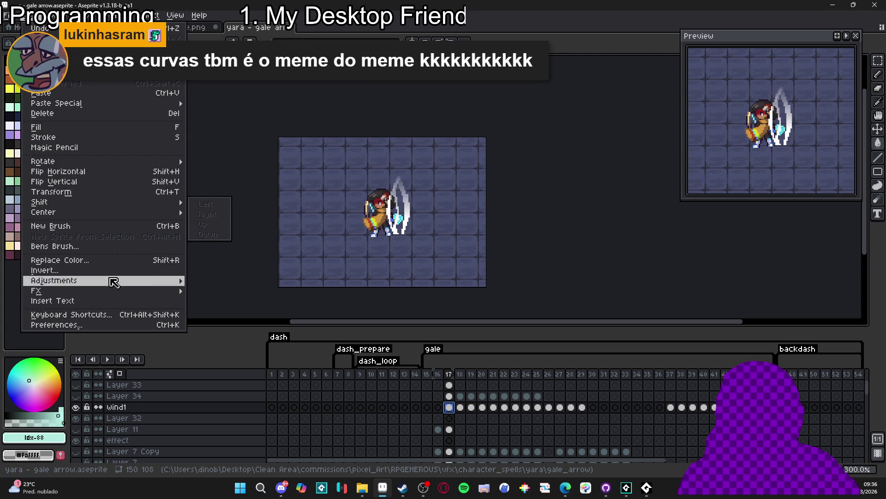
mouse_move(113, 282)
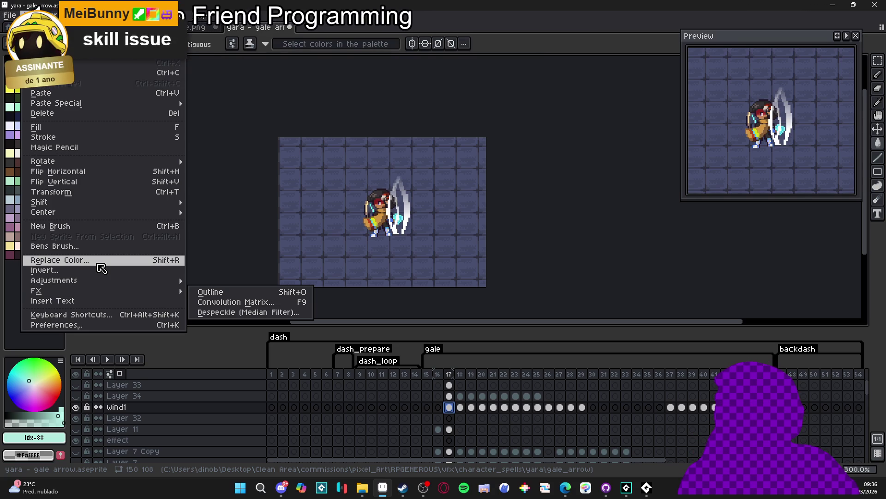
left_click(449, 407)
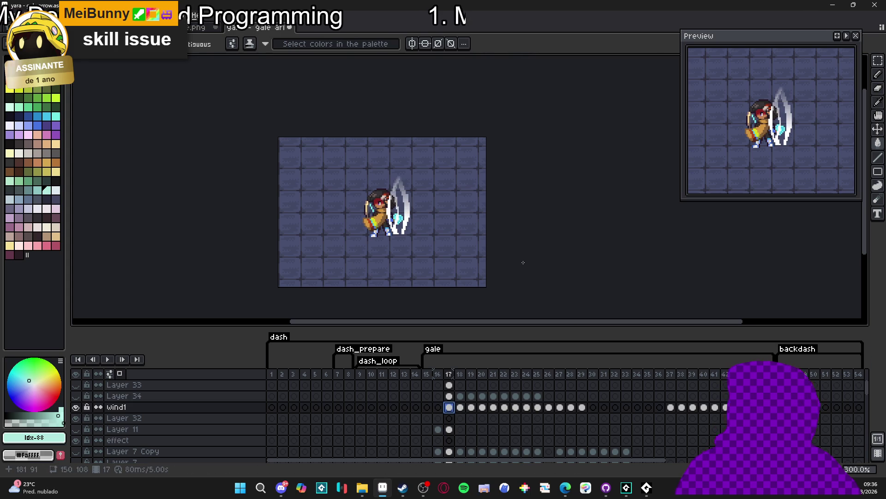
Step: Select around the white wind slash with non-contiguous Magic Wand and show Layer 34
key("w")
left_click(449, 219)
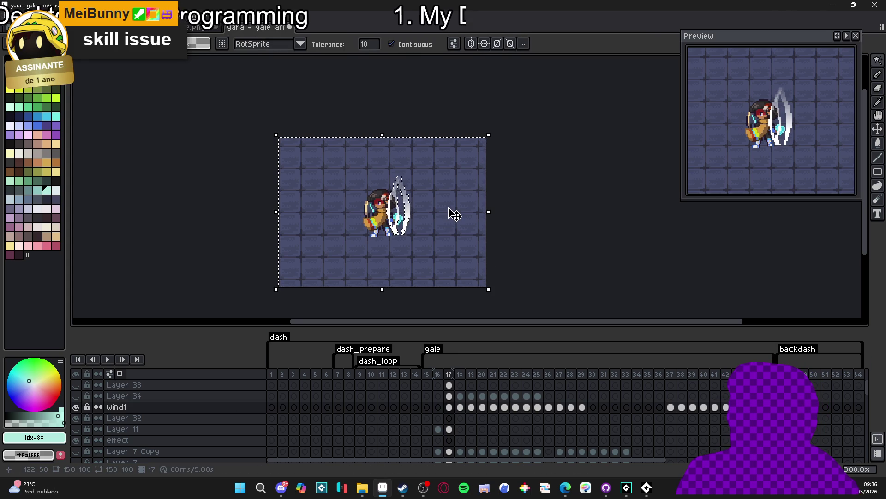
left_click(391, 44)
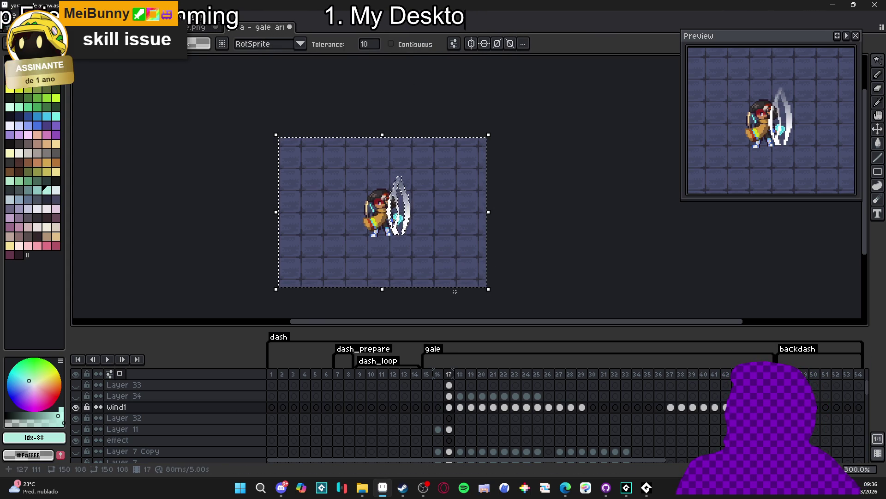
left_click(469, 285)
key("ctrl+shift+i")
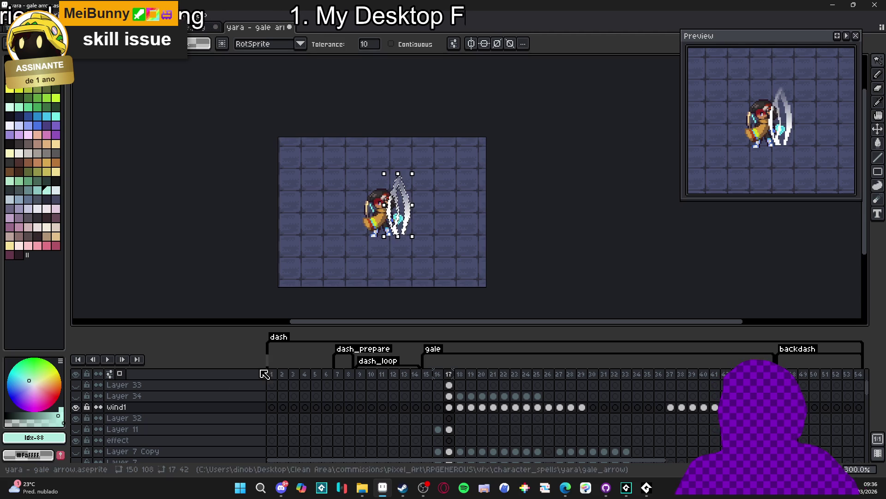
left_click(76, 395)
Step: Clear Layer 34's tint outside the wind slash on frames 18 and 19
left_click(410, 381)
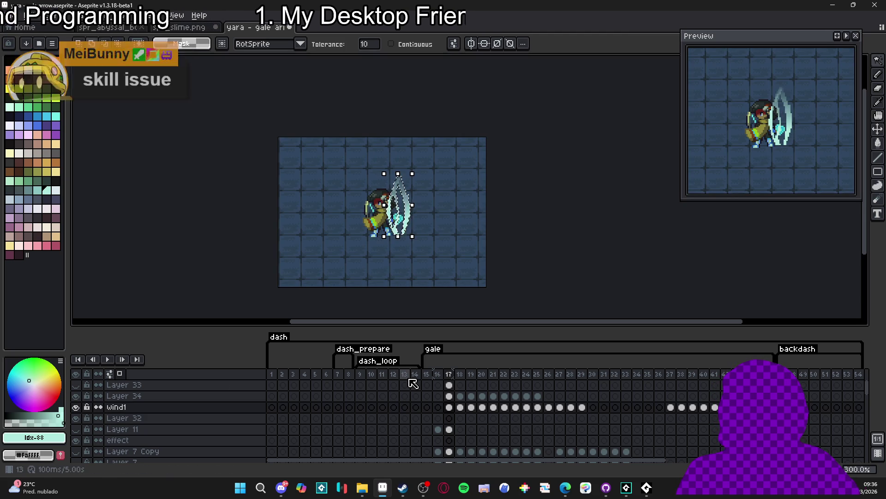
key("ctrl+a")
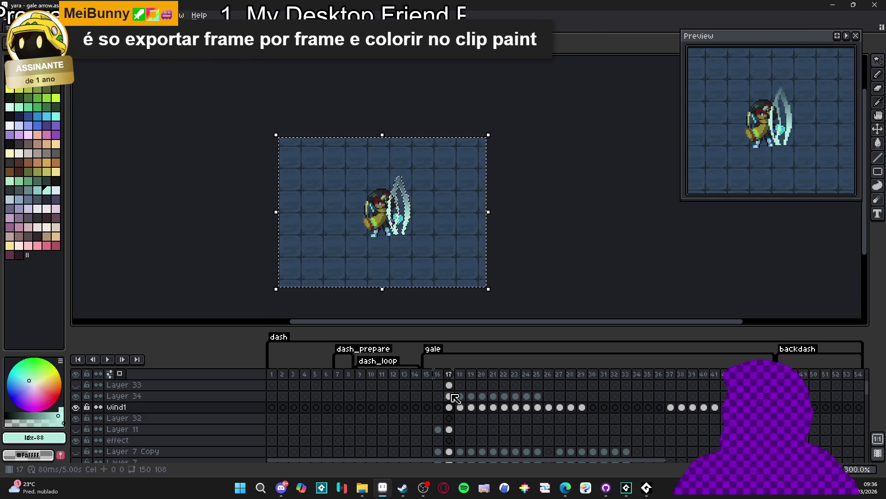
left_click(449, 396)
left_click(461, 406)
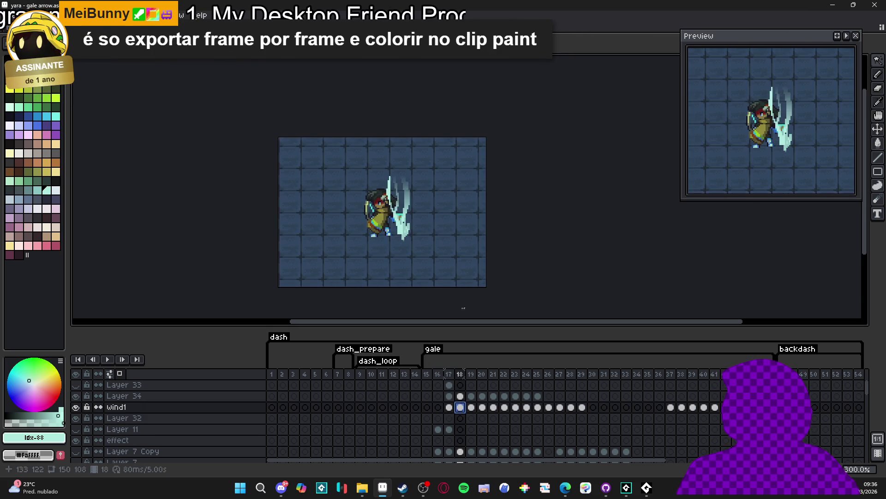
key("ctrl+a")
left_click(460, 395)
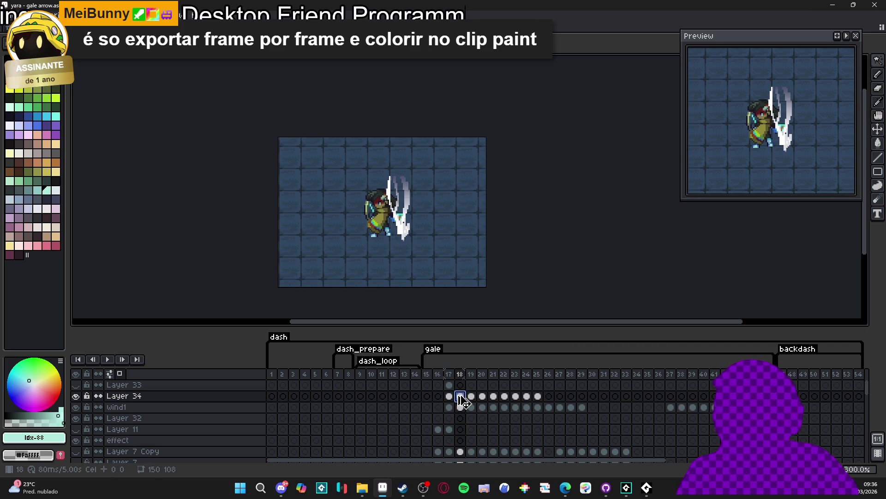
key("ctrl+z")
key("ctrl+d")
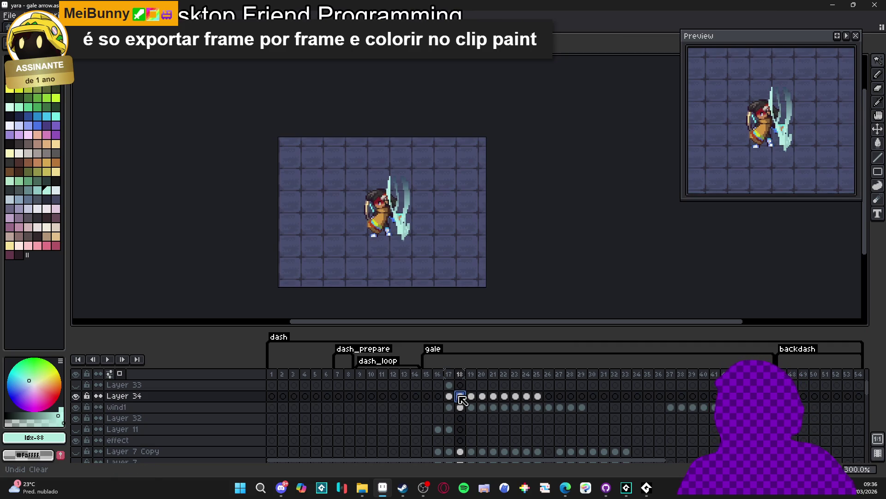
left_click(471, 407)
key("ctrl+a")
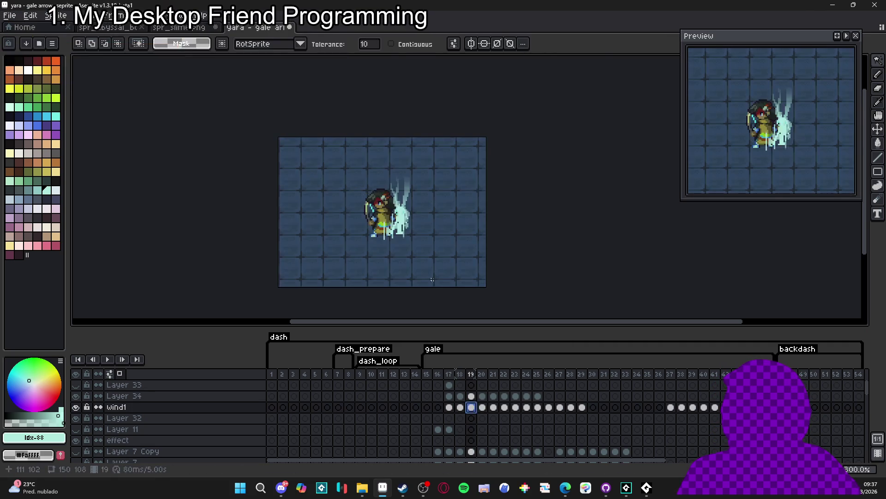
key("ctrl+z")
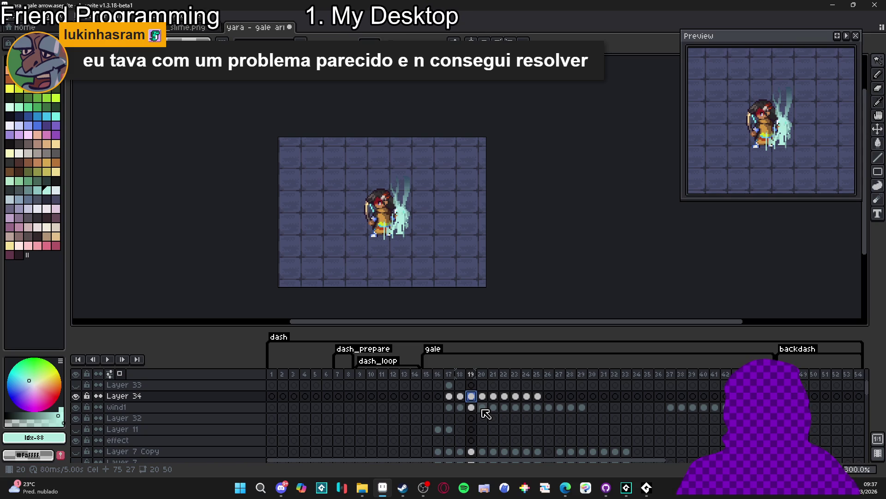
Step: Delete Layer 34's tint outside the wind shape on frames 20, 21 and 22
left_click(483, 408)
left_click(440, 233)
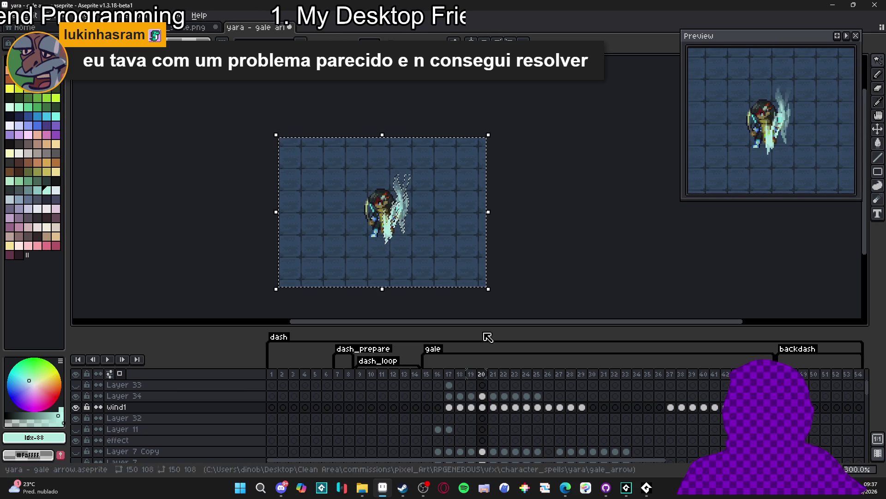
left_click(483, 396)
key("Delete")
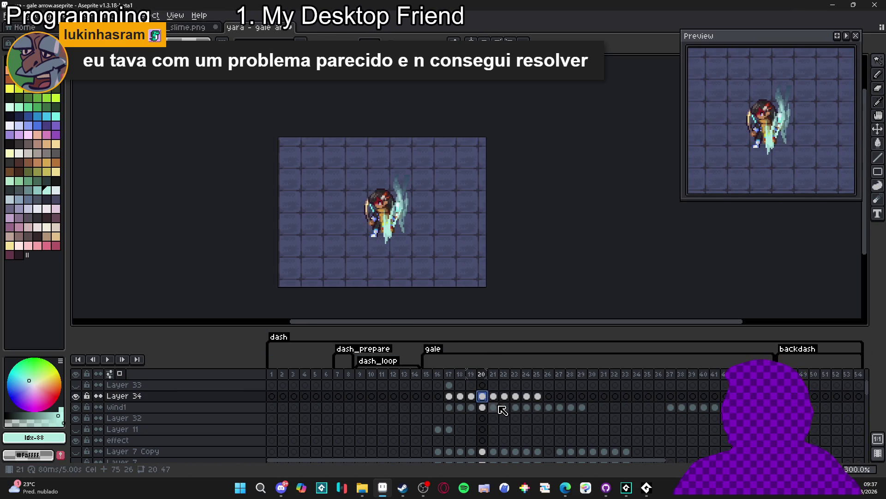
left_click(456, 263)
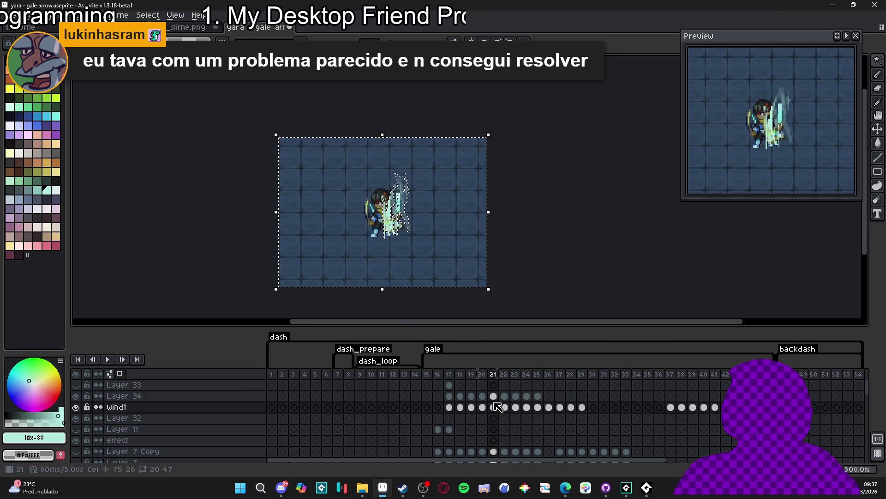
left_click(494, 407)
left_click(493, 395)
key("Delete")
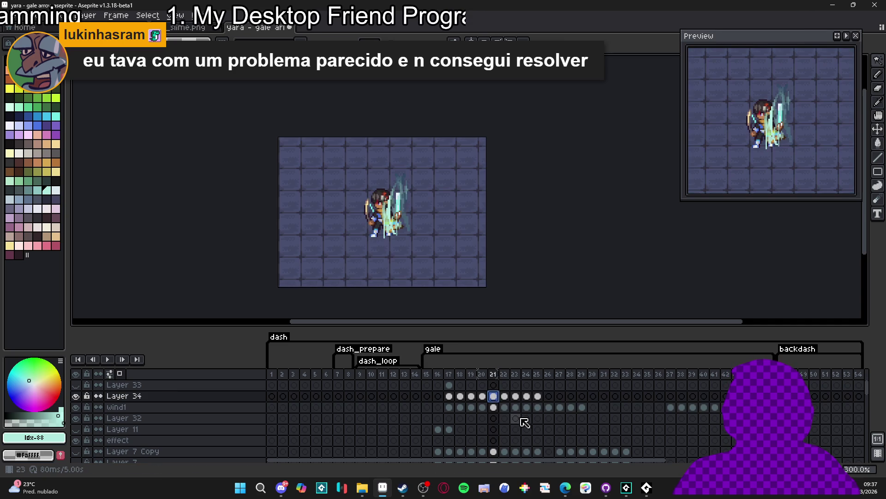
key("ctrl+shift+d")
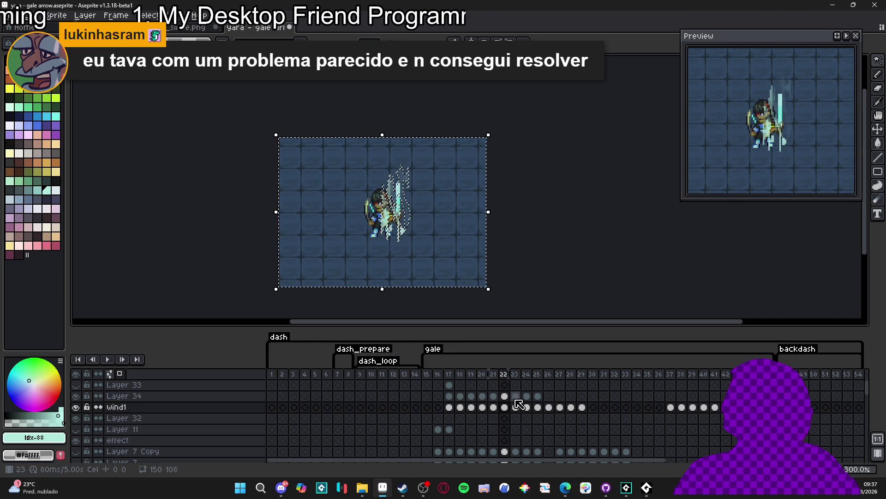
left_click(505, 396)
key("ctrl+d")
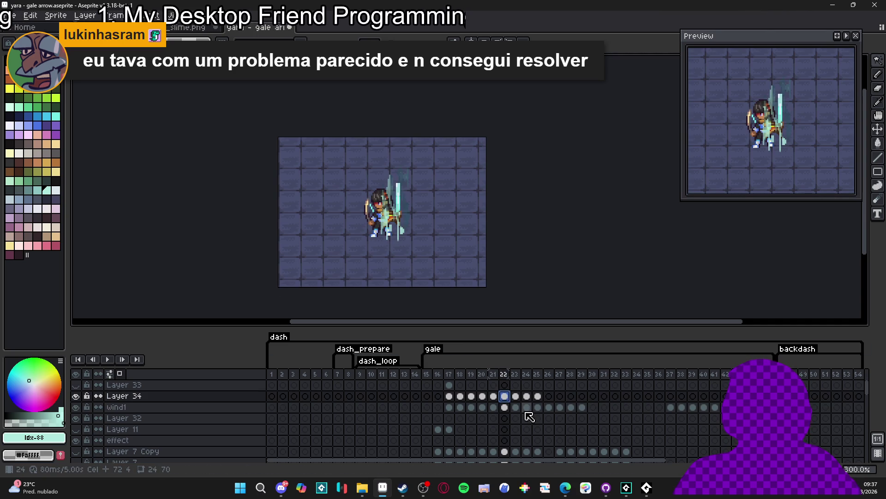
Step: Clear Layer 34's tint outside the wind on frames 23–25, then go to frame 17
key("ctrl+shift+d")
left_click(517, 396)
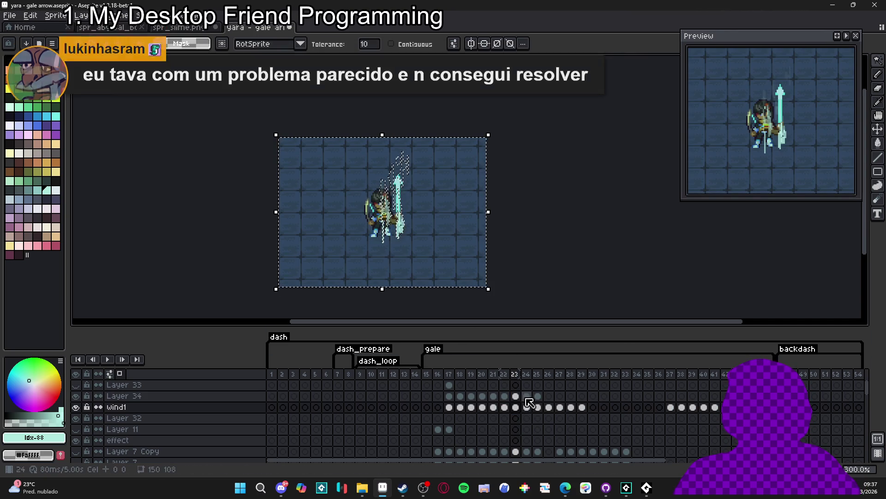
key("ctrl+d")
key("ctrl+shift+d")
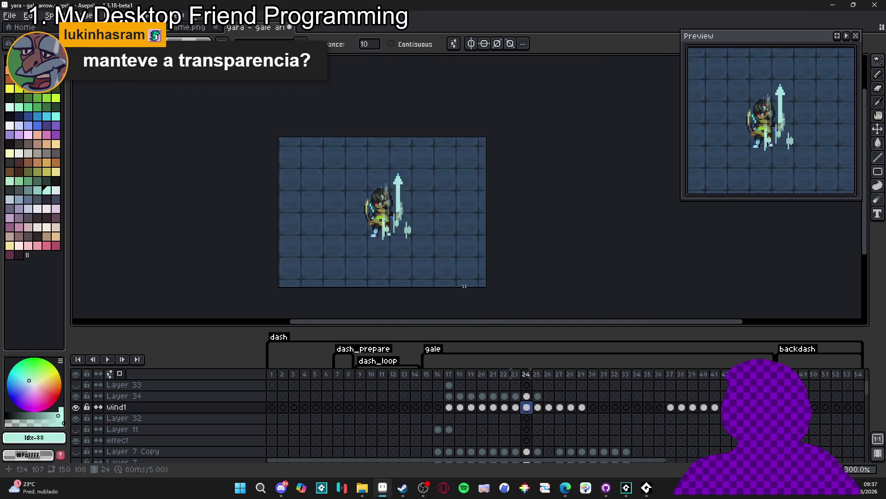
left_click(527, 396)
key("ctrl+d")
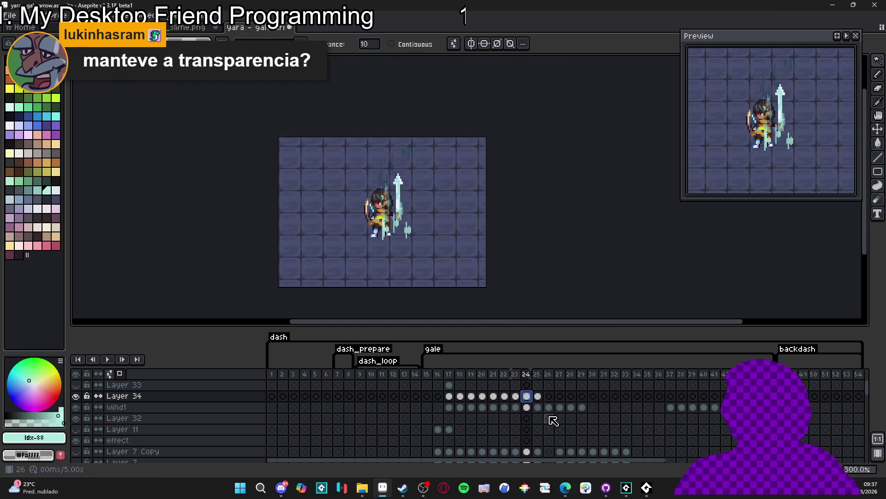
key("ctrl+shift+d")
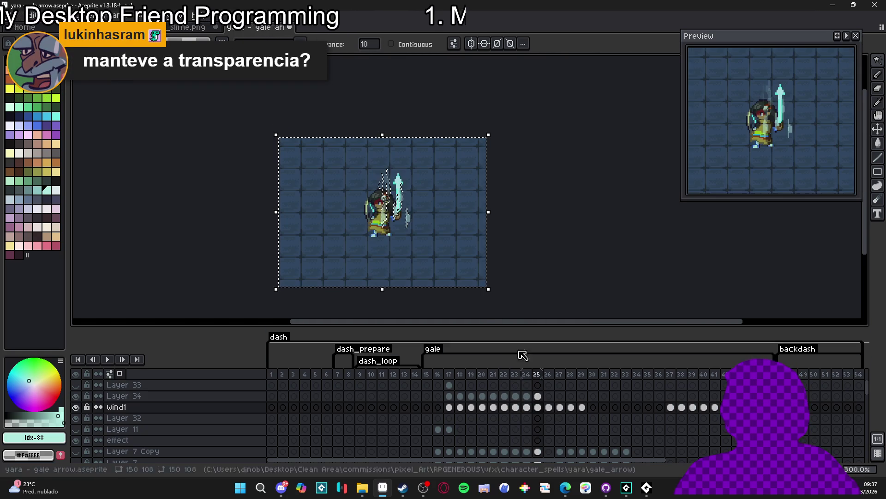
left_click(538, 396)
key("ctrl+d")
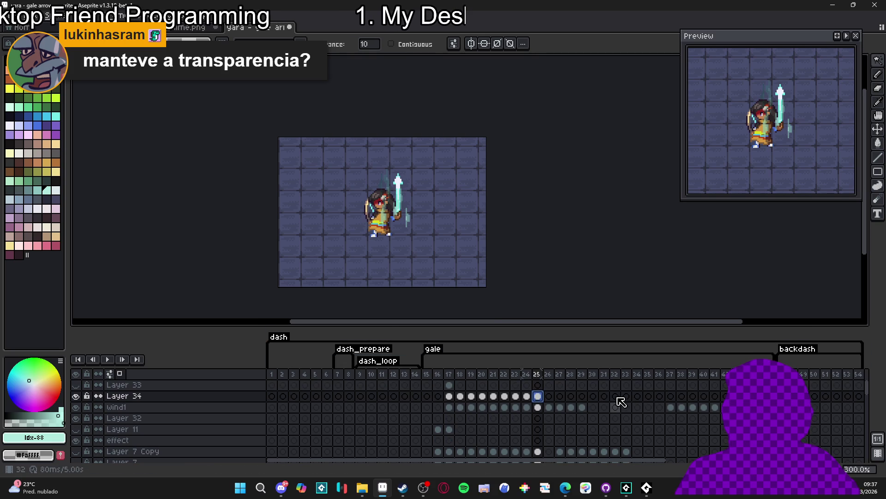
mouse_move(531, 466)
left_mouse_down()
mouse_move(610, 479)
mouse_move(523, 473)
left_mouse_up()
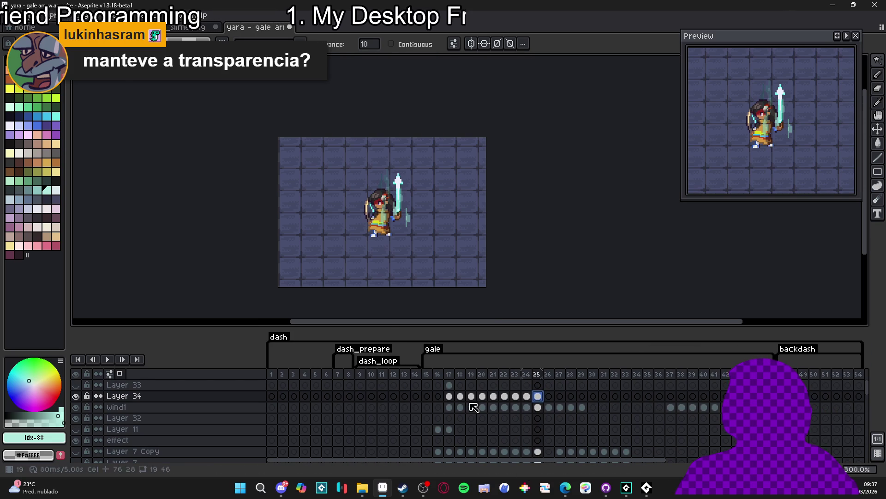
left_click(450, 396)
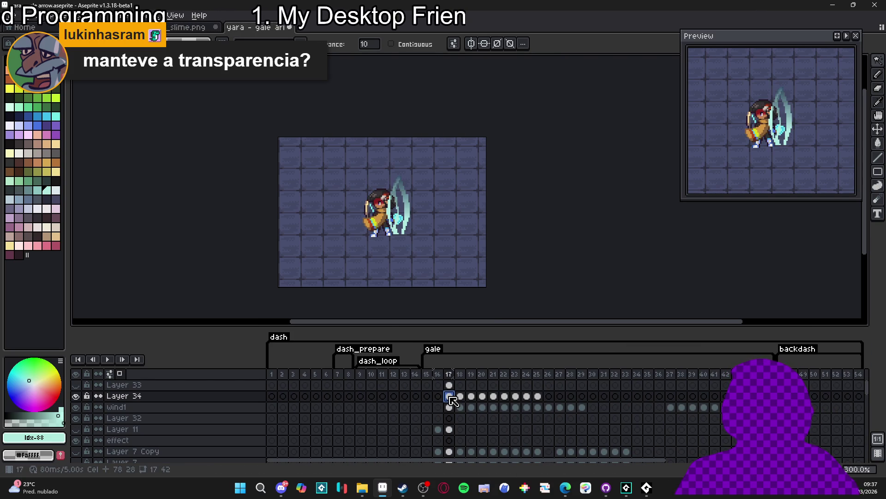
Step: Move Layer 33's frame-38 cel onto Layer 34 and play the animation to check it
left_click(671, 396)
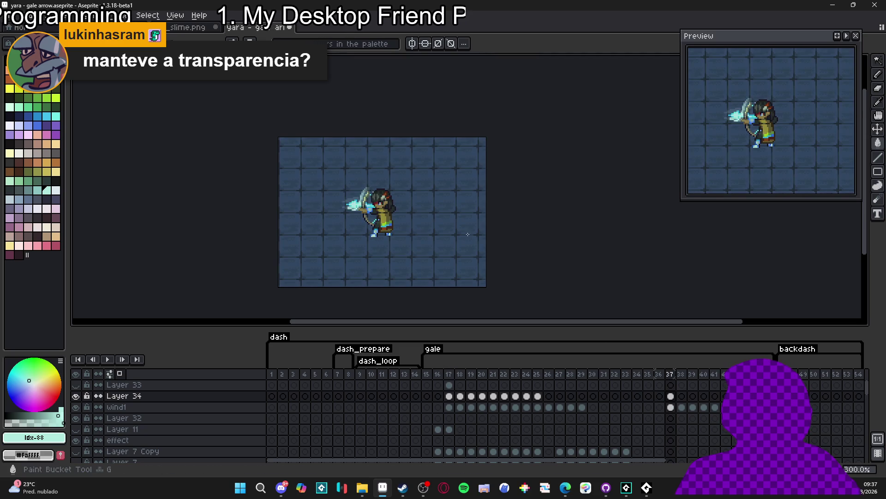
left_click(672, 396)
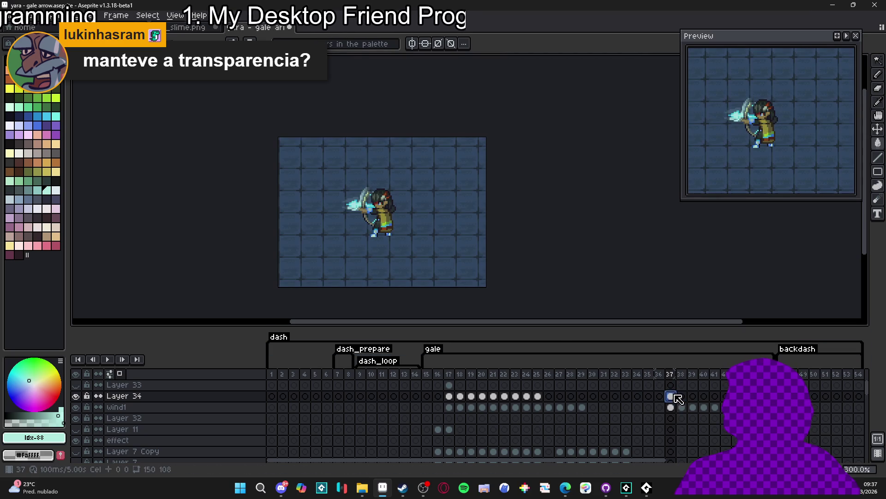
left_click(682, 385)
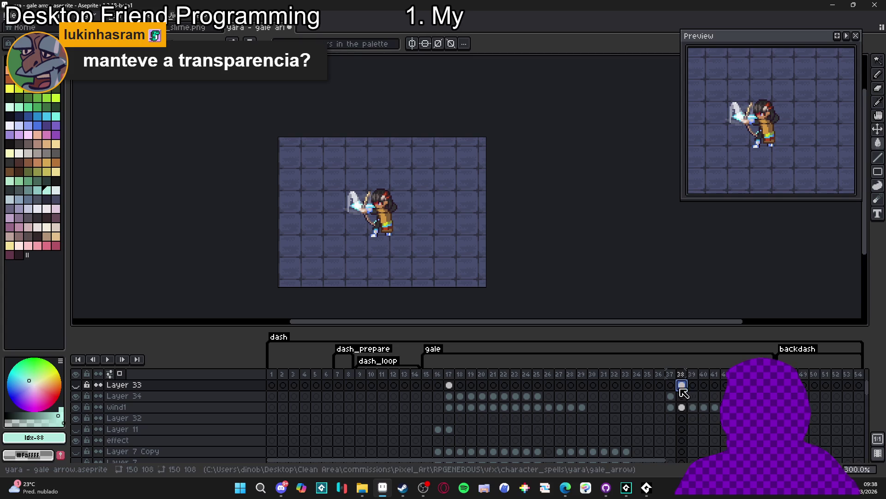
mouse_move(683, 388)
left_mouse_down()
mouse_move(692, 405)
mouse_move(717, 398)
left_mouse_up()
key("Return")
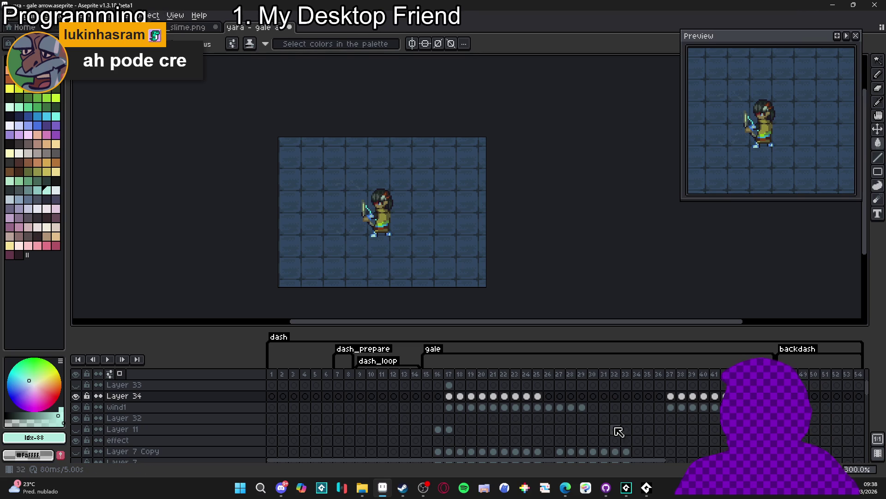
left_click(671, 407)
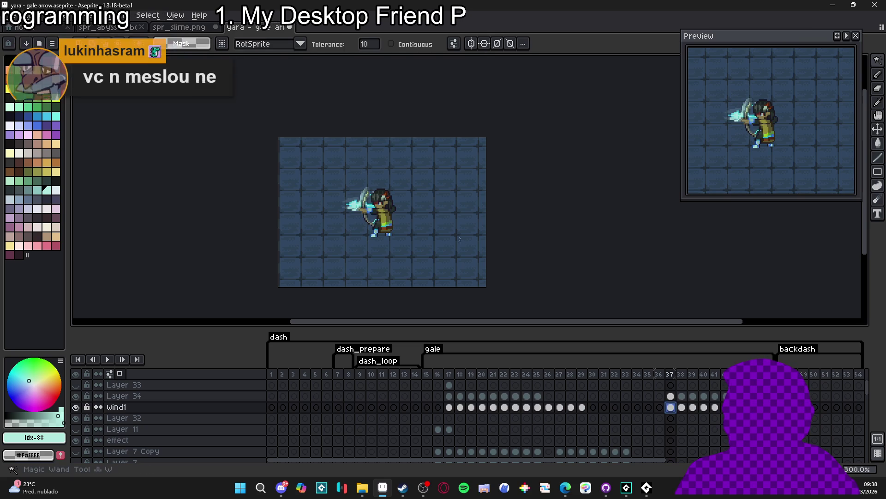
Step: Inspect wind1 and Layer 34 on frames 38–39, selecting the wind pixels with Magic Wand
left_click(684, 409)
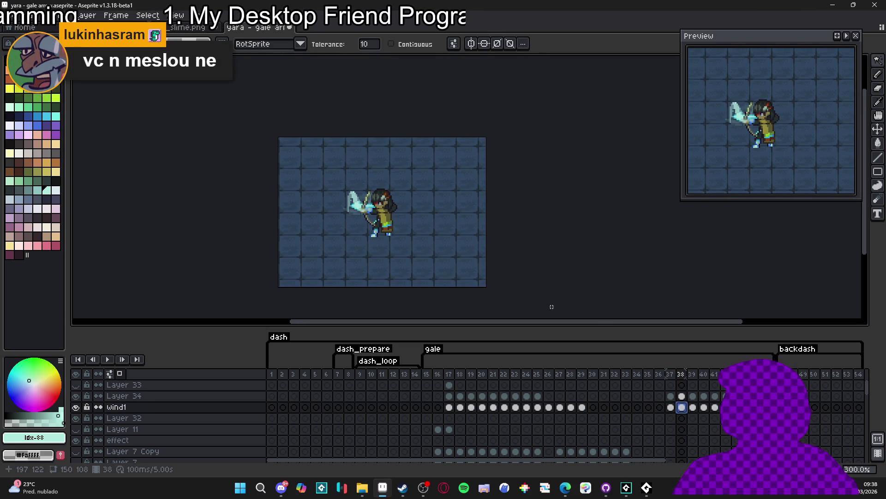
key("Up")
left_click(682, 407)
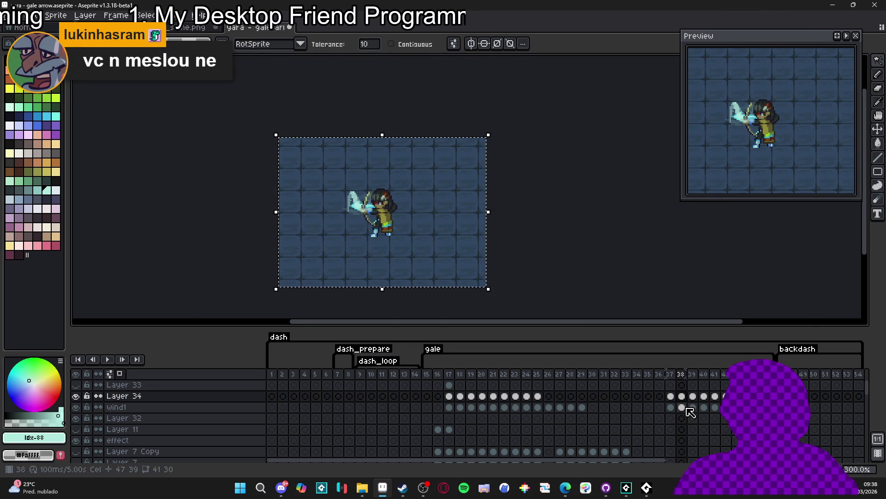
key("w")
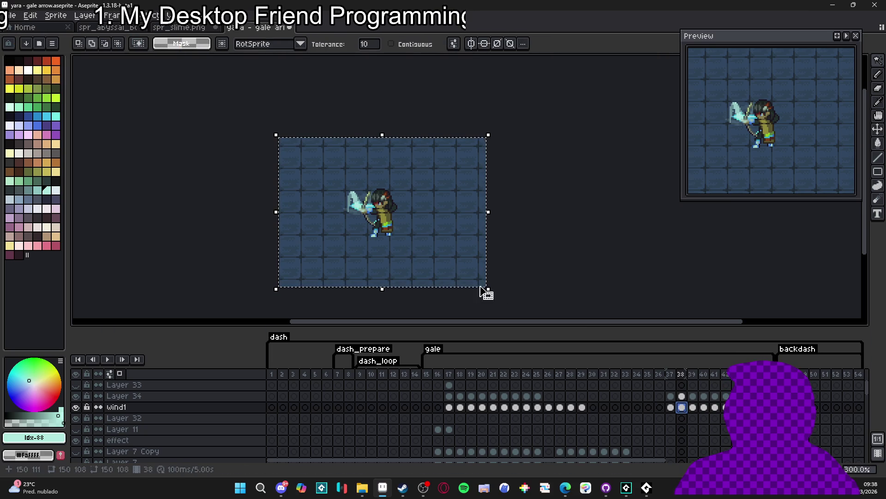
key("ctrl+d")
key("ctrl+a")
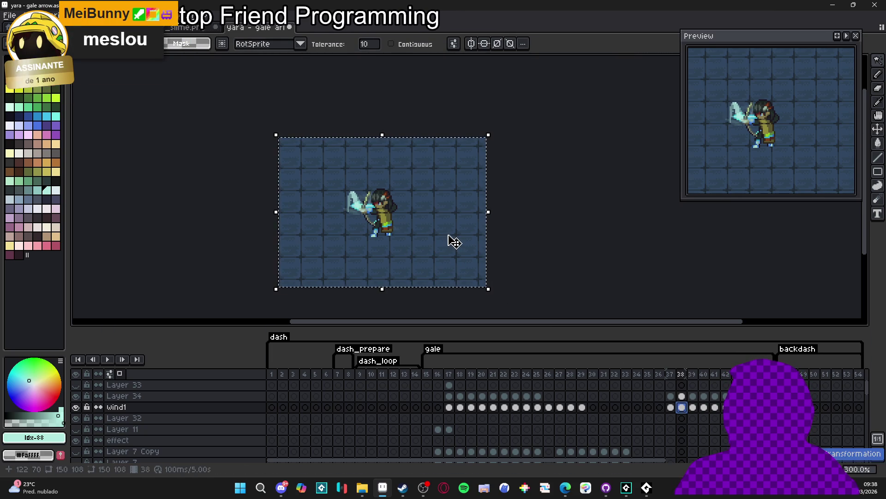
key("ctrl+d")
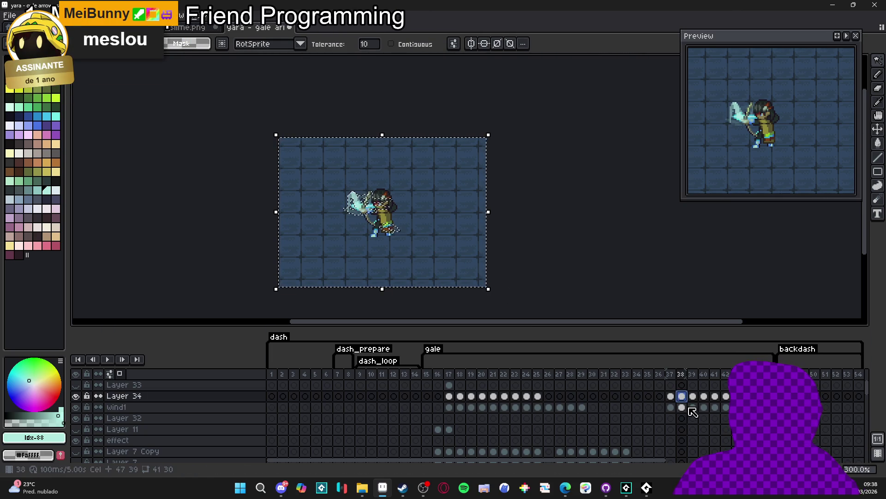
left_click(693, 407)
left_click(461, 233)
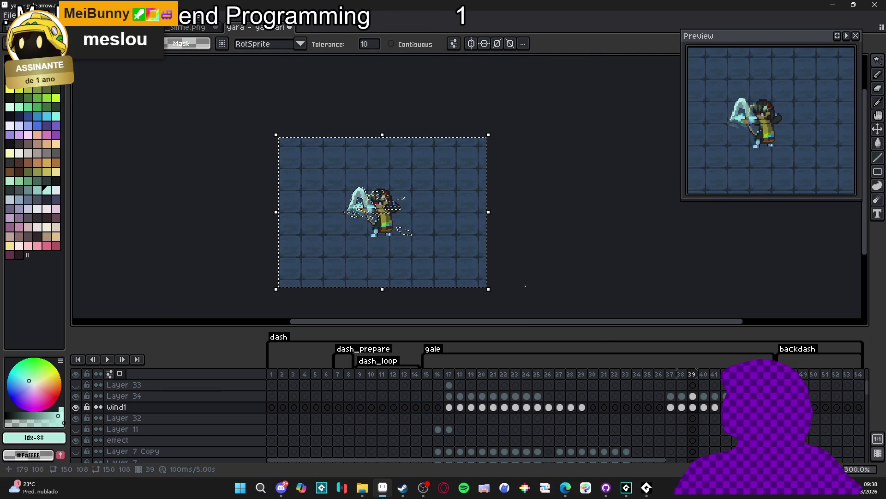
Step: Select the wind pixels on frame 40 and compare wind1 with Layer 34 on frame 41
left_click(703, 407)
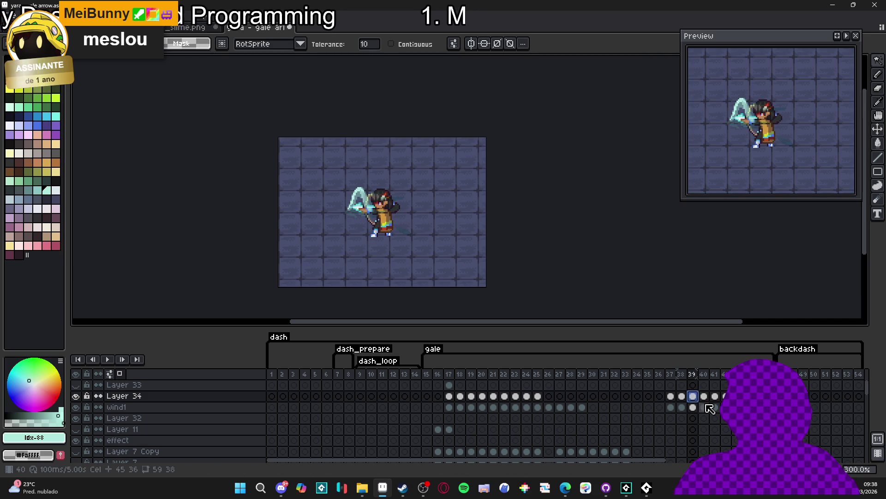
left_click(502, 278)
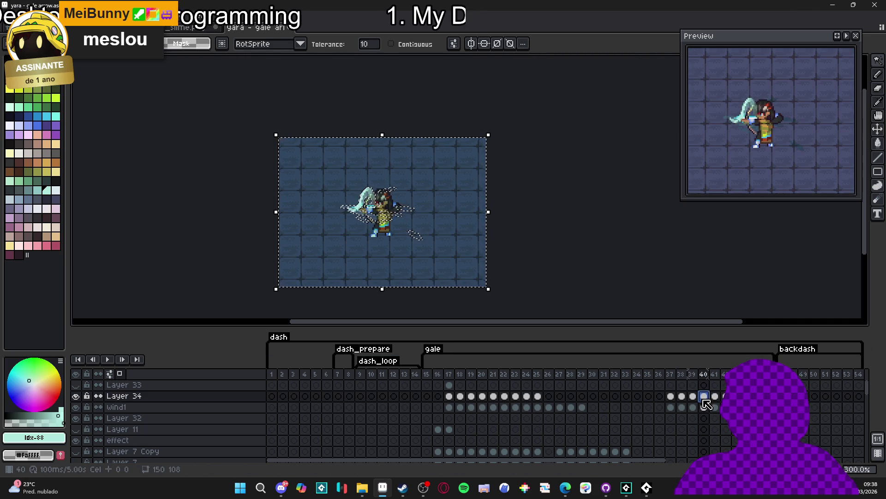
left_click(716, 402)
left_click(715, 396)
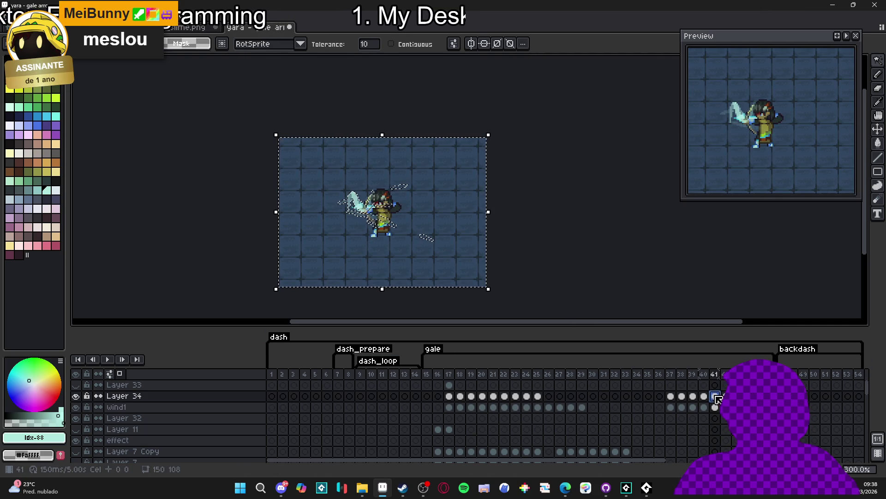
left_click(716, 407)
key("ctrl+a")
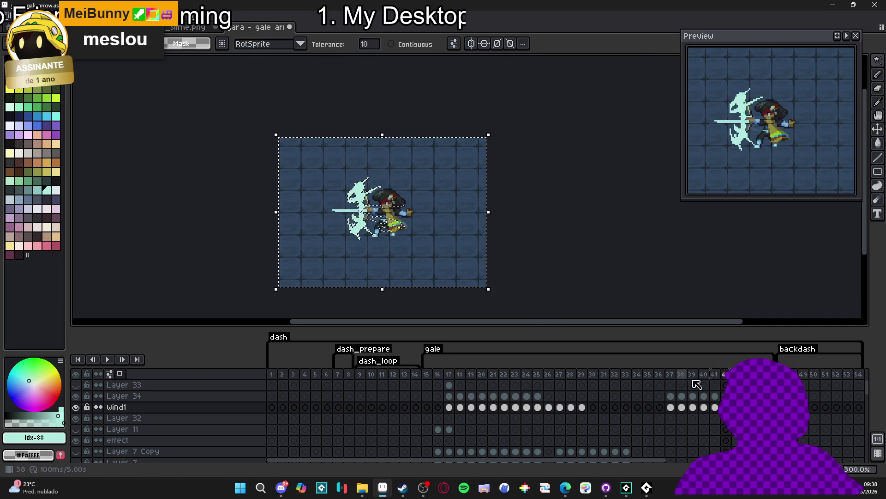
Step: Compare wind1 and Layer 34 cels from frame 42 onward using Select All and Deselect
left_click(724, 396)
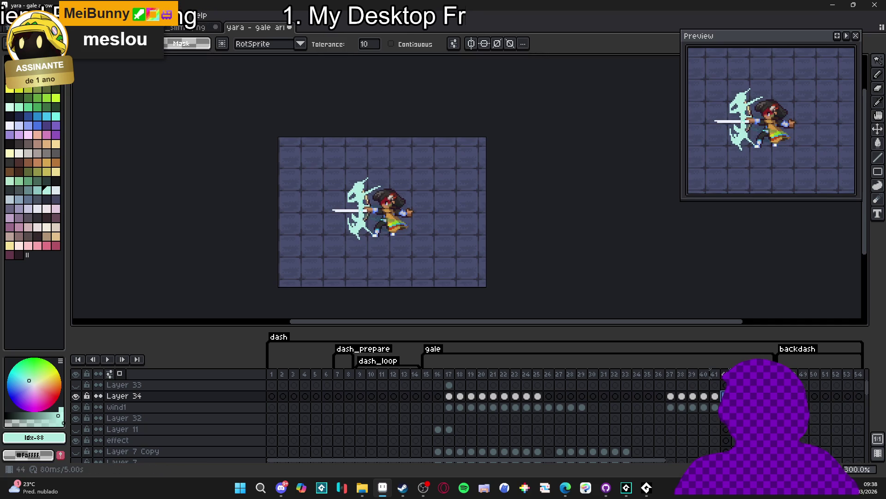
left_click(724, 407)
key("ctrl+a")
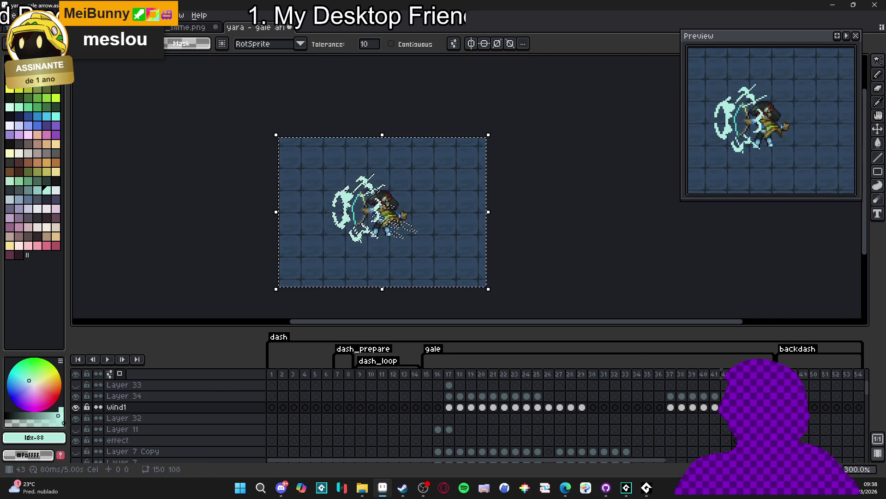
left_click(724, 396)
left_click(724, 408)
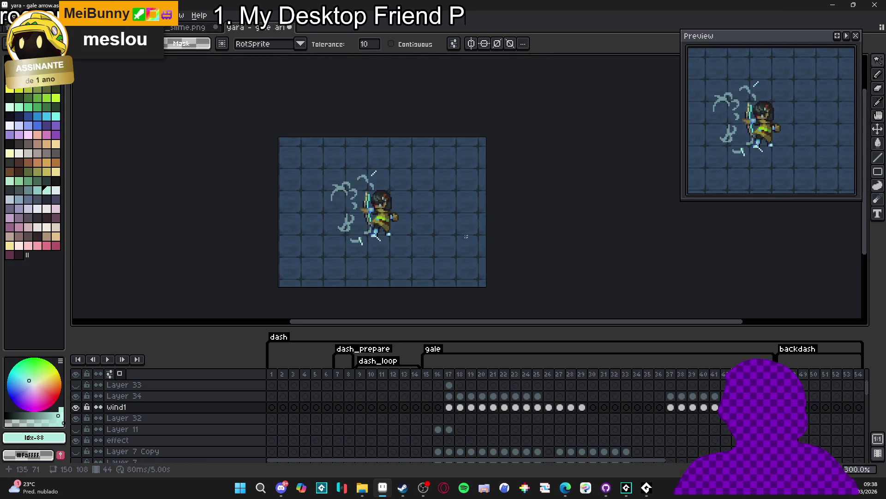
left_click(724, 396)
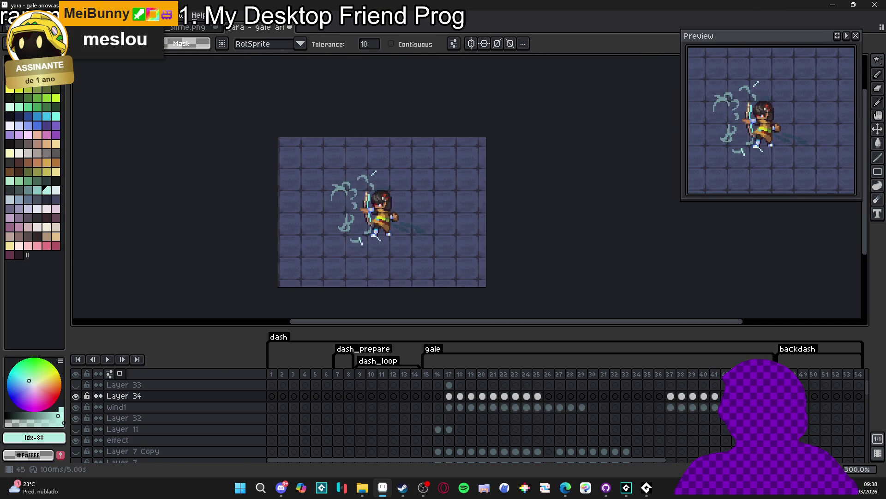
key("ctrl+a")
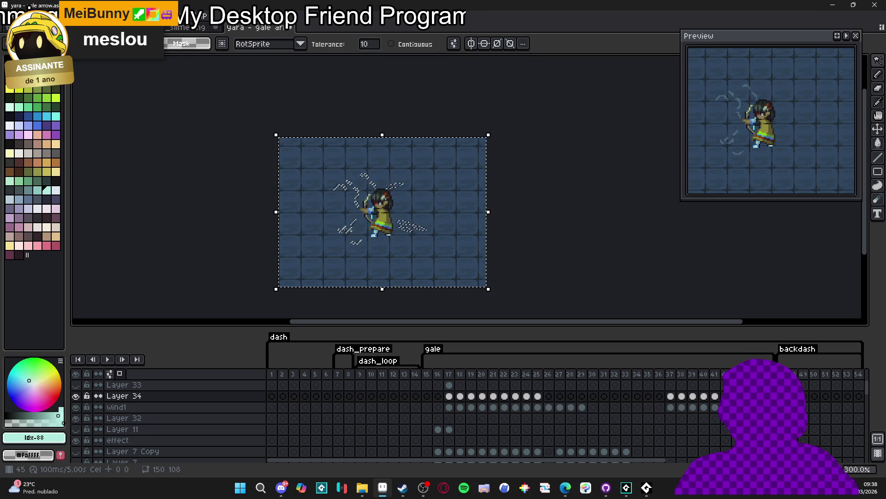
key("ctrl+d")
key("Right")
key("ctrl+a")
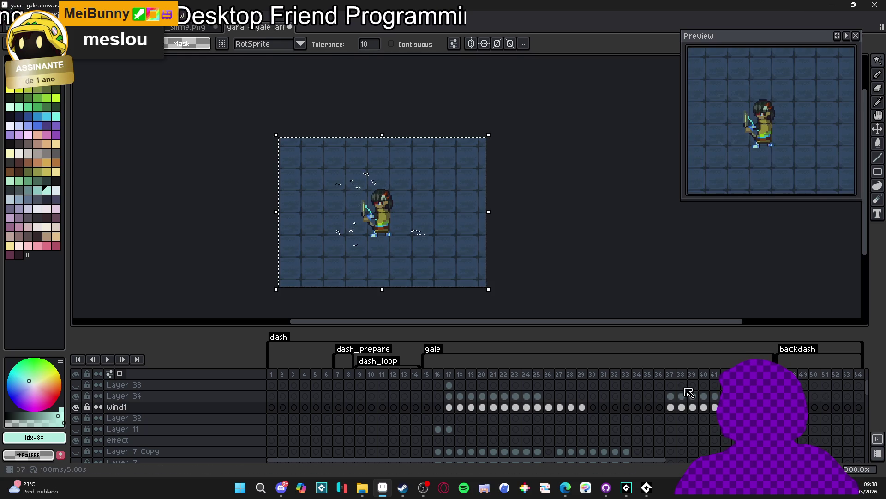
key("ctrl+d")
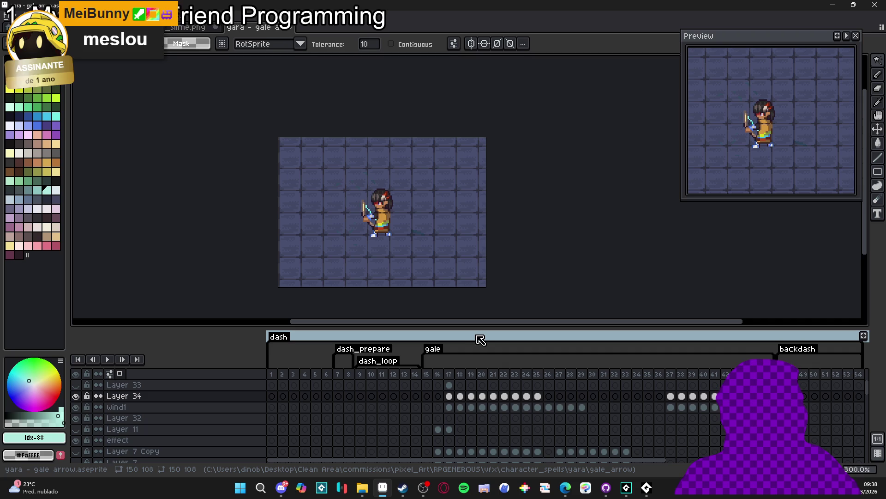
Step: Play the animation from wind1's frame 17 and make the wind1 layer visible
left_click(450, 407)
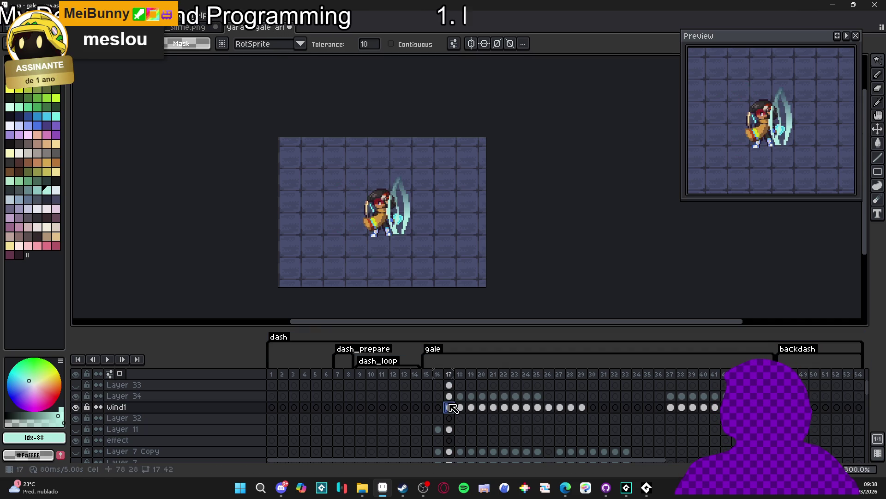
left_click(106, 360)
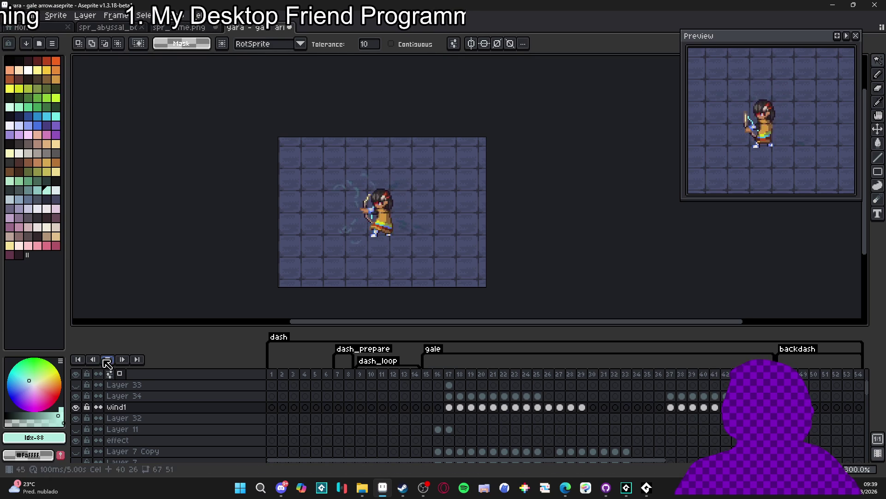
left_click(76, 407)
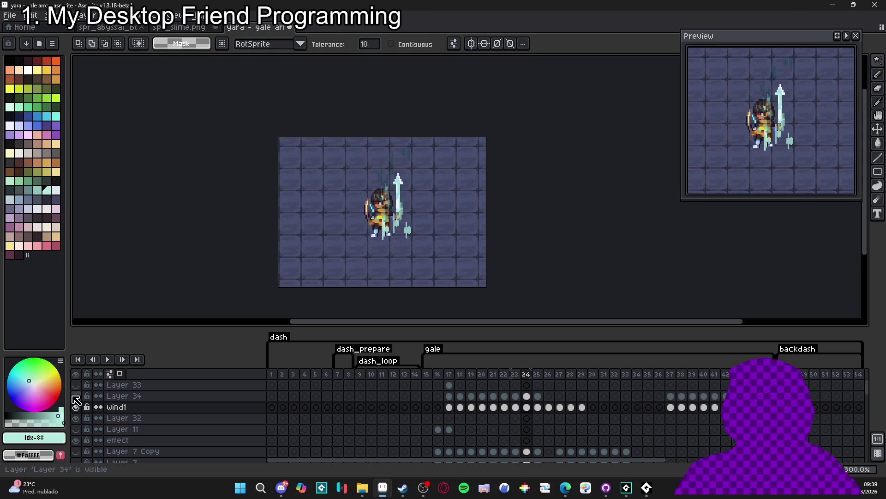
Step: Open and close Layer 34's properties unchanged, then hide the bg1 background layer
left_click(162, 398)
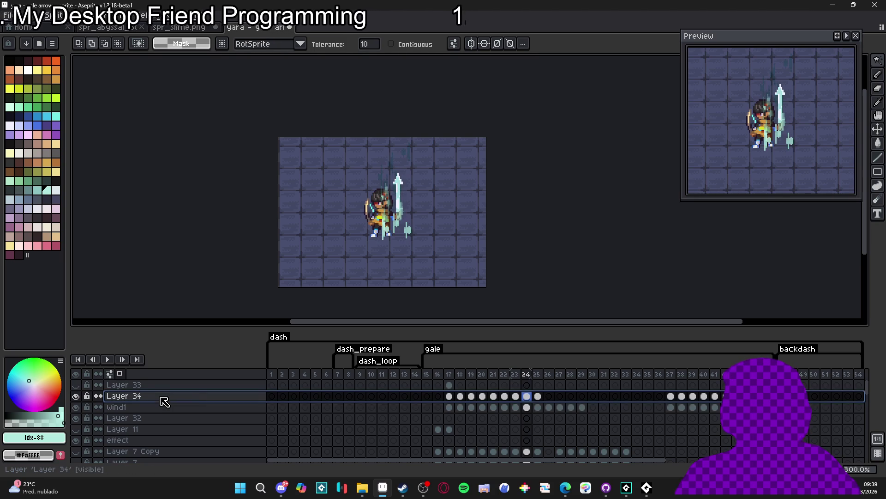
double_click(227, 398)
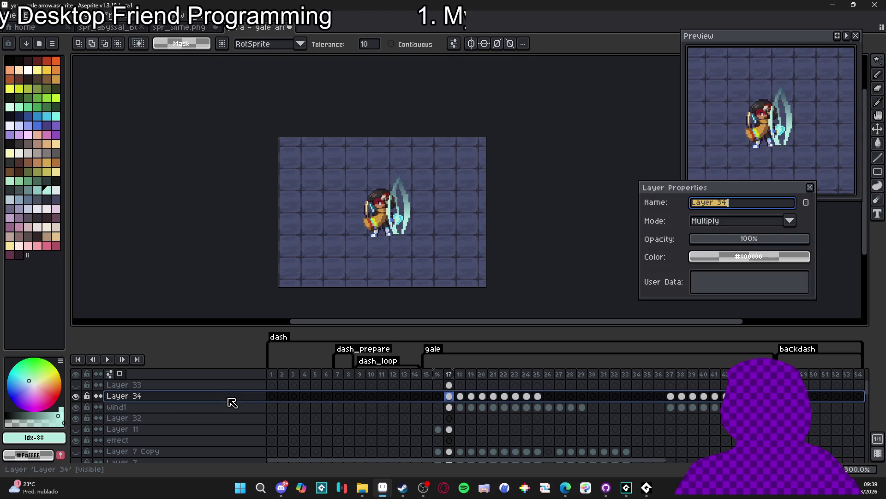
left_click(810, 187)
scroll(208, 427, "down", 5)
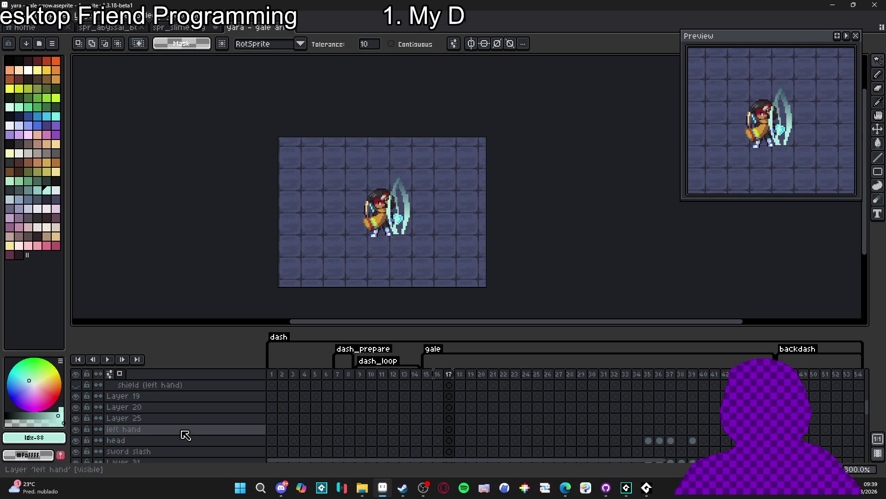
scroll(119, 446, "down", 5)
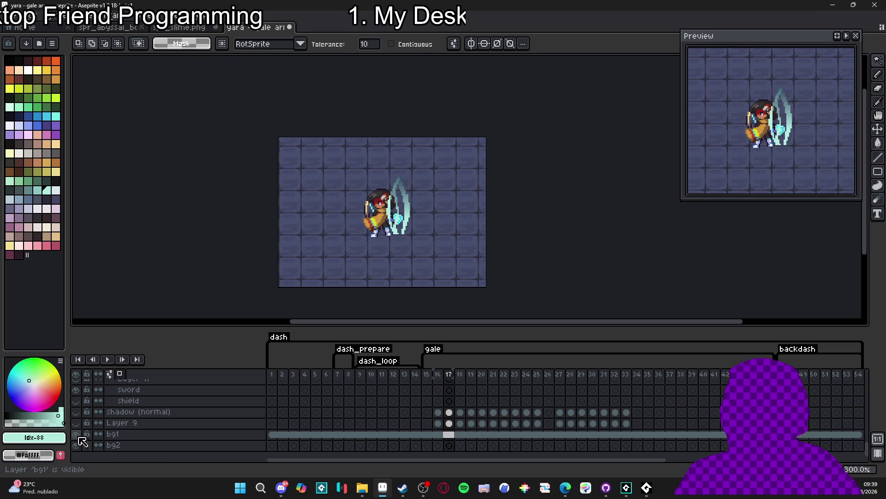
left_click(76, 434)
scroll(164, 422, "up", 10)
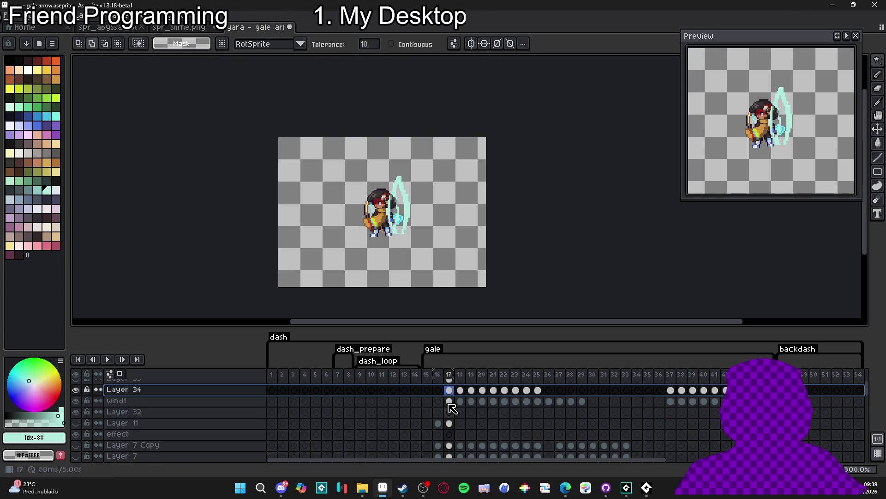
Step: Play the gale animation to watch the archer's cyan blade over the transparent backdrop
scroll(451, 408, "up", 1)
left_click(108, 360)
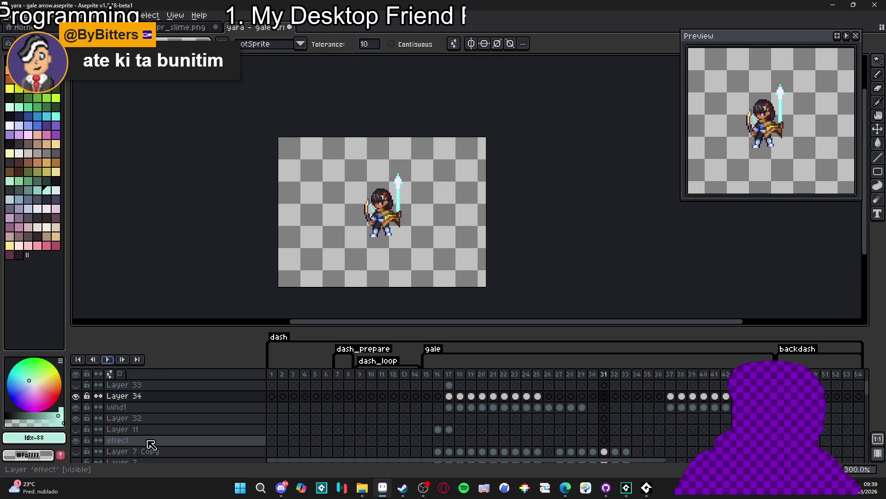
scroll(139, 441, "down", 10)
scroll(132, 441, "down", 1)
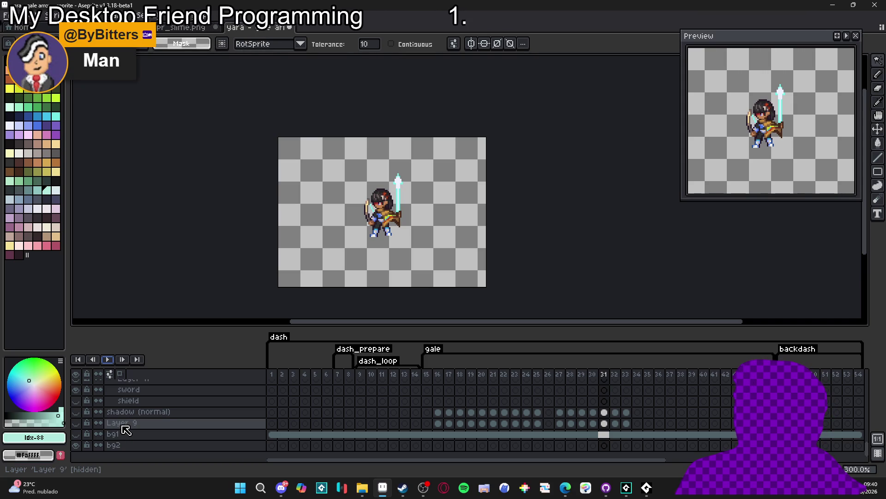
mouse_move(644, 493)
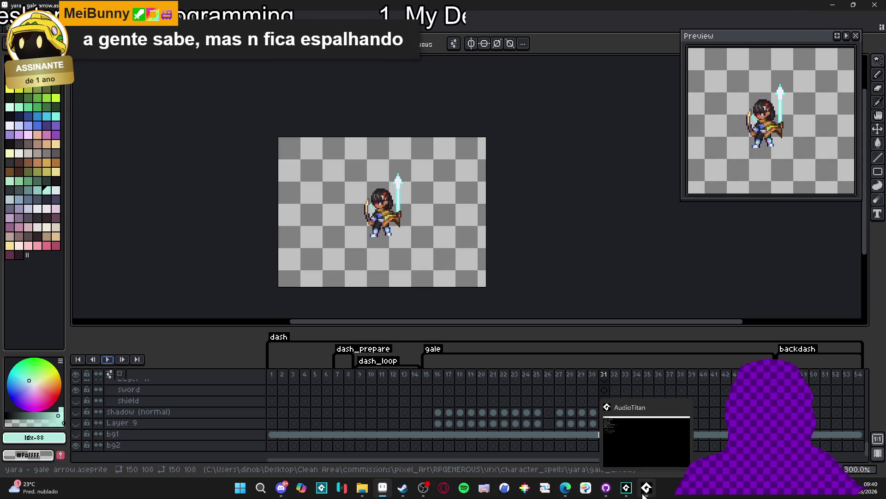
Step: In GameMaker, search the assets for 'gale' and open sqn_bat_ability_1_gale_arrow
left_click(646, 493)
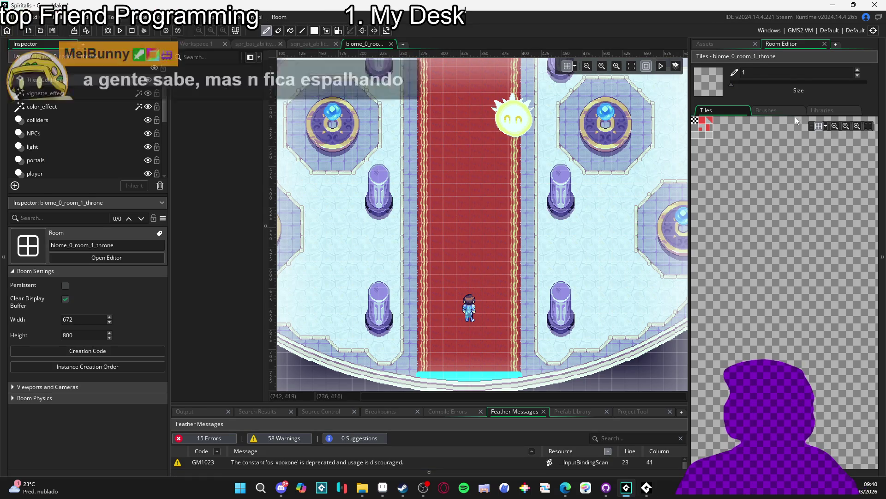
double_click(714, 69)
type("gale")
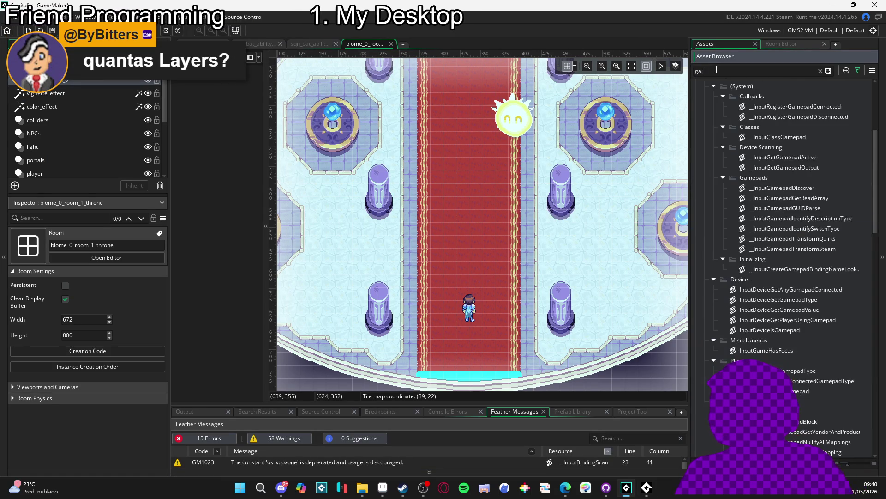
left_click(813, 300)
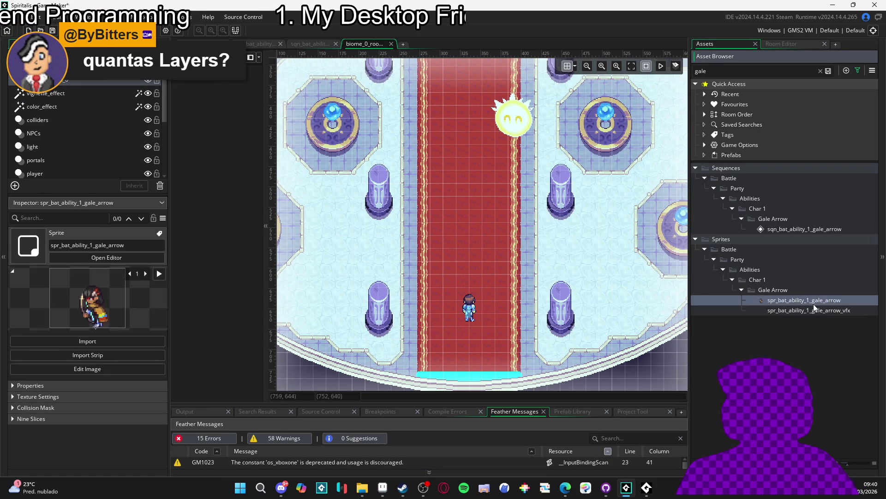
left_click(812, 310)
double_click(815, 229)
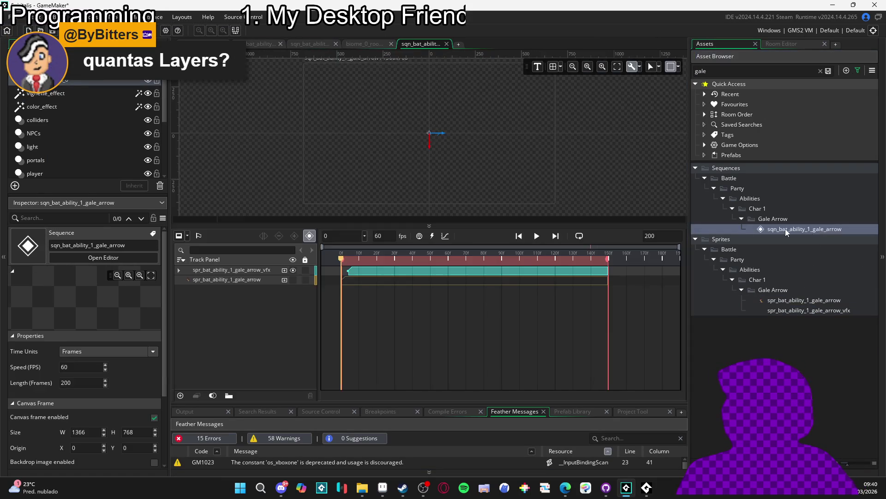
Step: Play the sequence and add a Colour Multiply track to the vfx sprite, then return to Aseprite
left_click(537, 236)
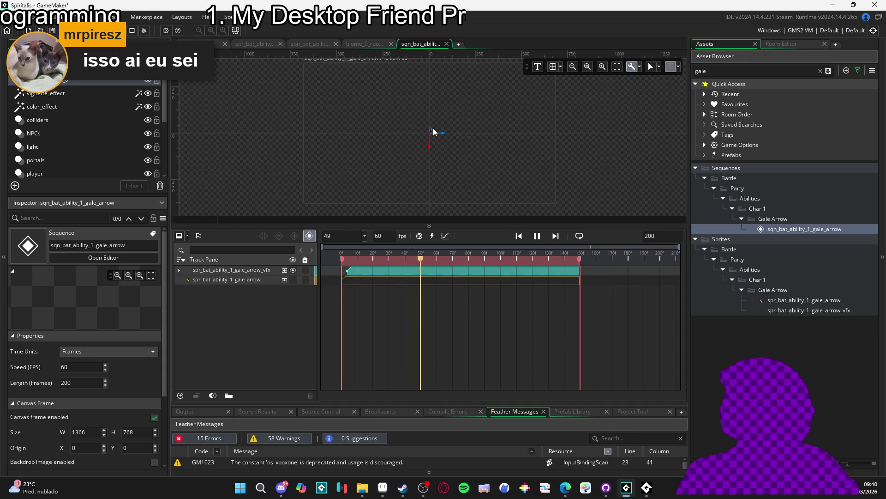
scroll(386, 146, "up", 5)
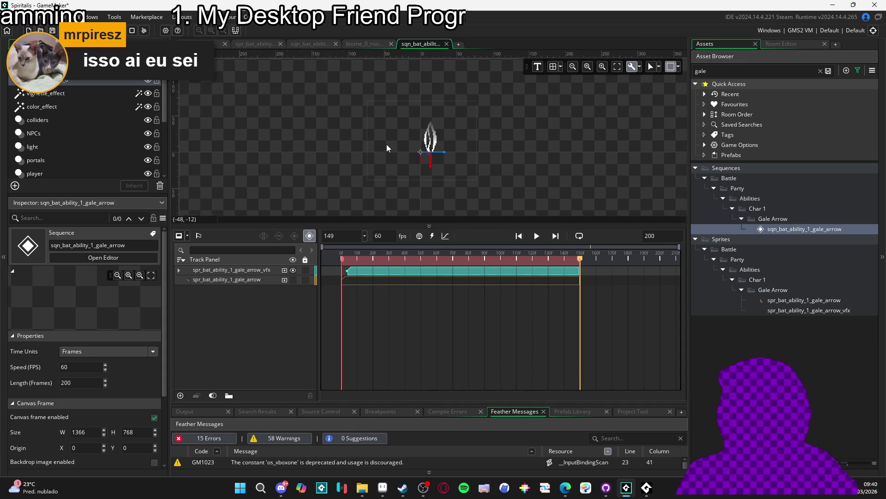
scroll(389, 151, "up", 2)
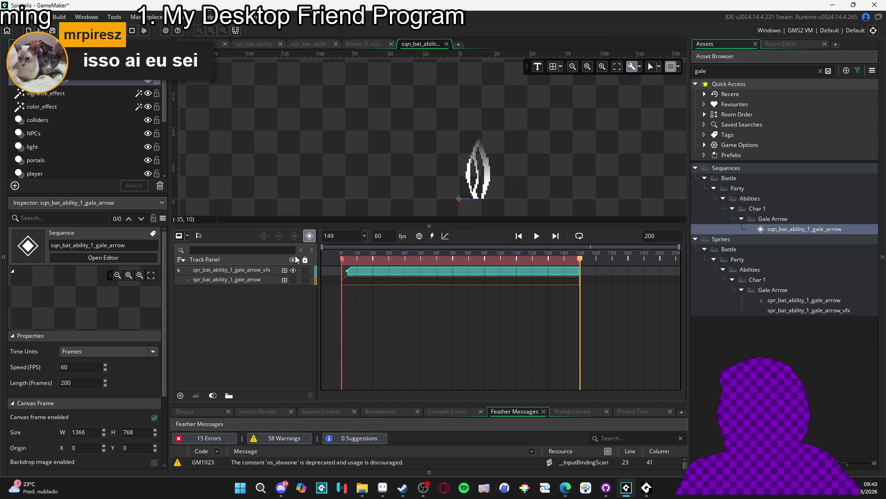
left_click(306, 331)
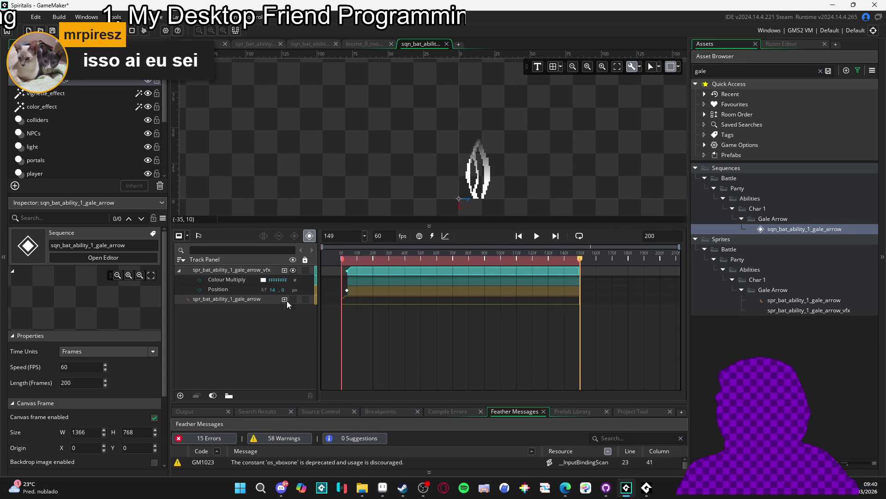
left_click(383, 488)
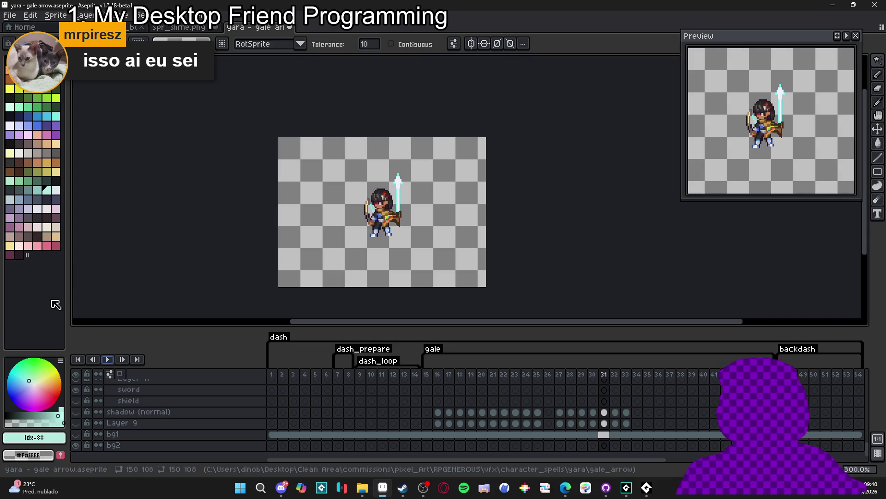
Step: Pick pale green #86c69a as the foreground colour, read its hex, and switch to GameMaker
left_click(43, 441)
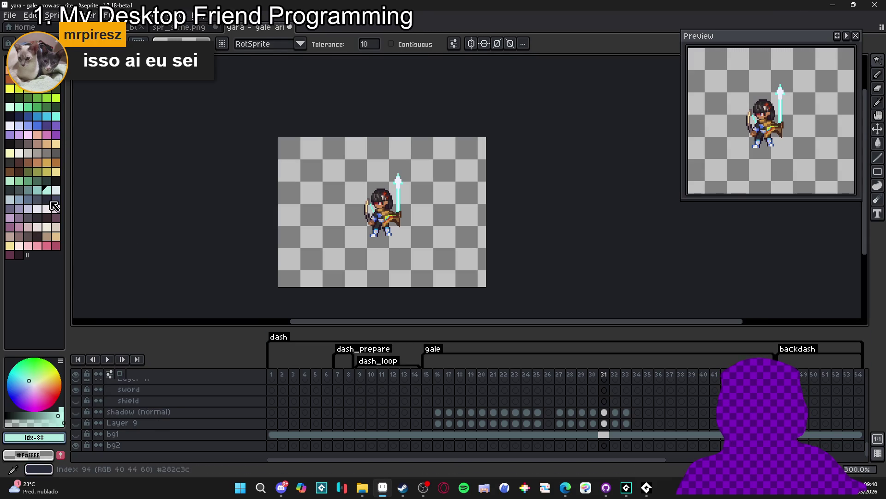
left_click(20, 182)
left_click(40, 444)
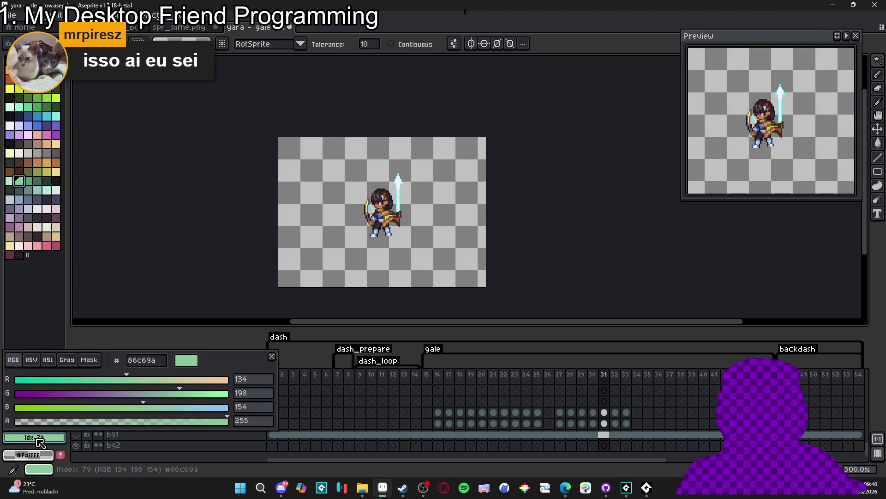
key("Escape")
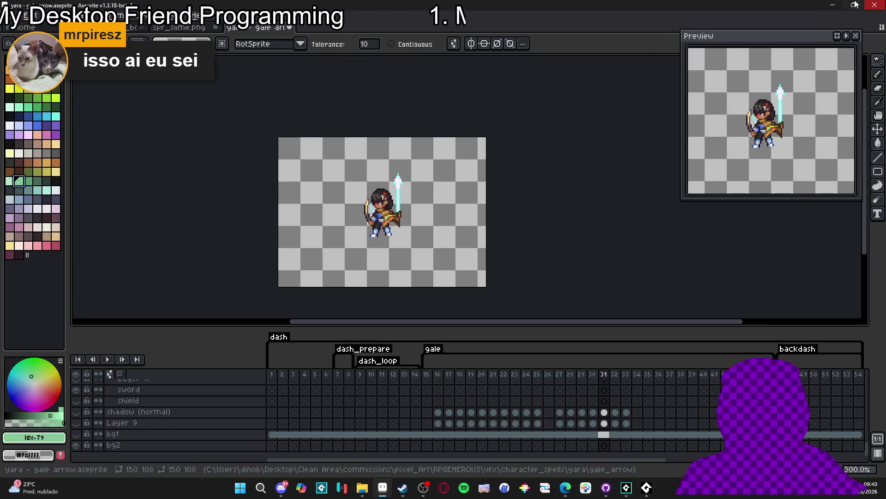
key("alt+Tab")
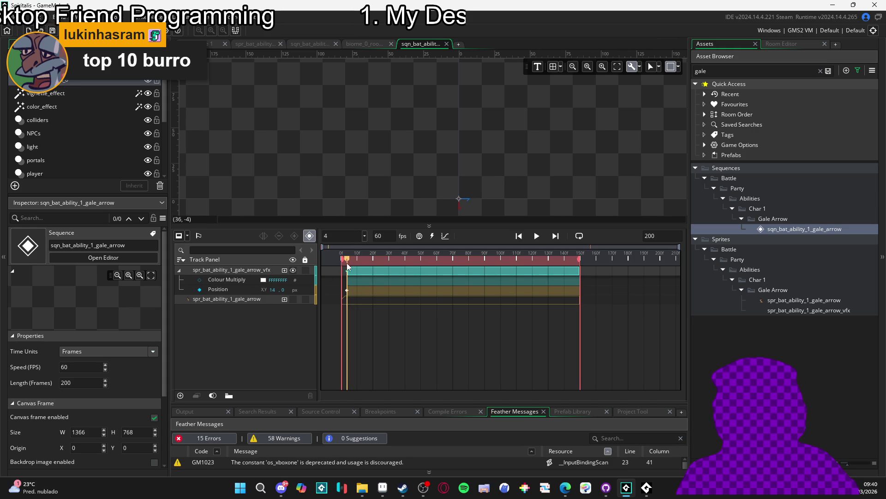
Step: Set the vfx track's Colour Multiply to hex 86C69A and scrub to check the tint
left_click(263, 280)
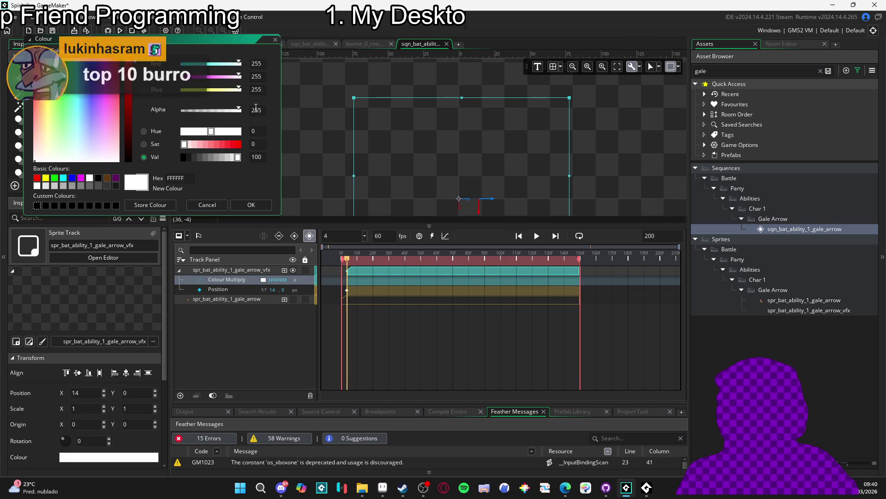
type("86C69A")
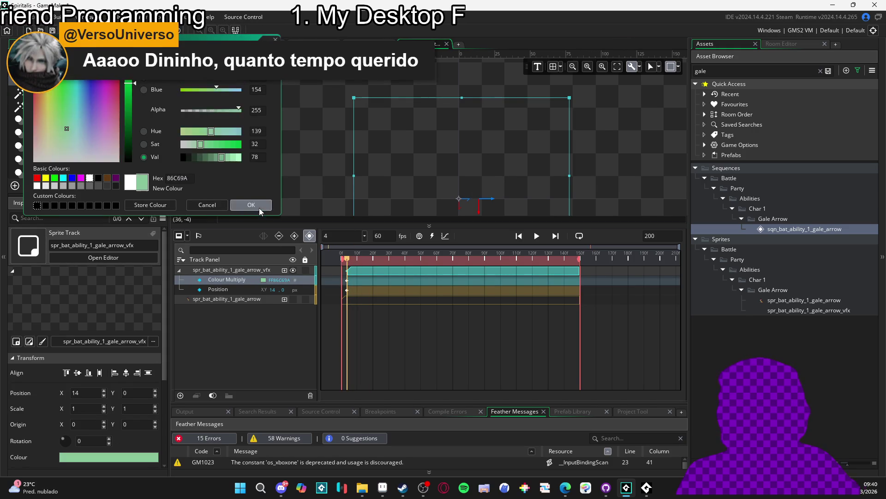
left_click(259, 208)
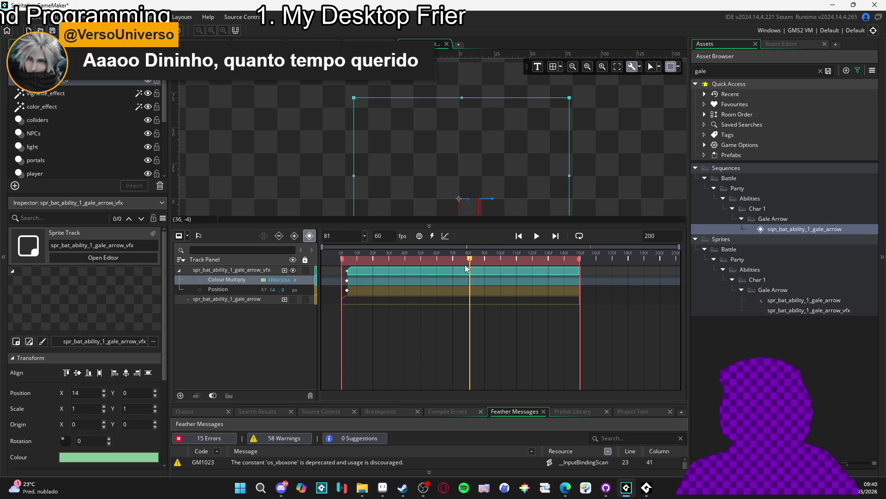
left_click_drag(523, 268, 548, 271)
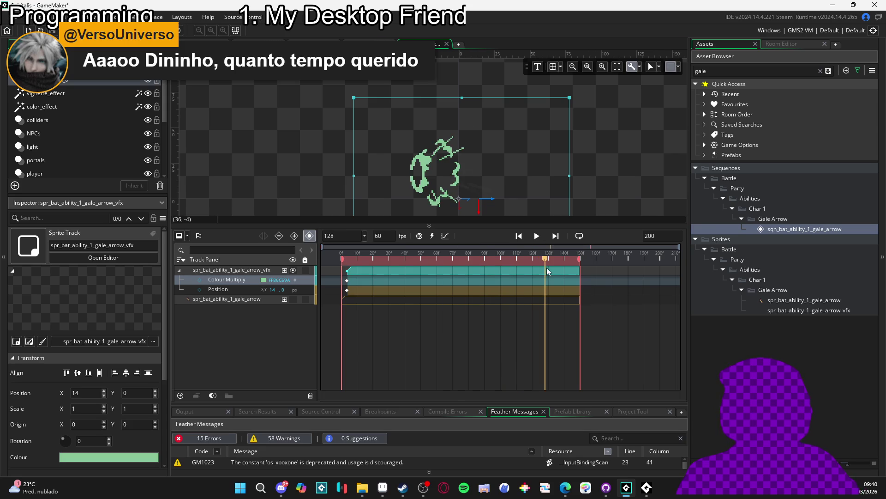
Step: Preview the sequence with the gale_arrow track shown, hide it again, and build with F5
left_click(293, 300)
left_click(413, 261)
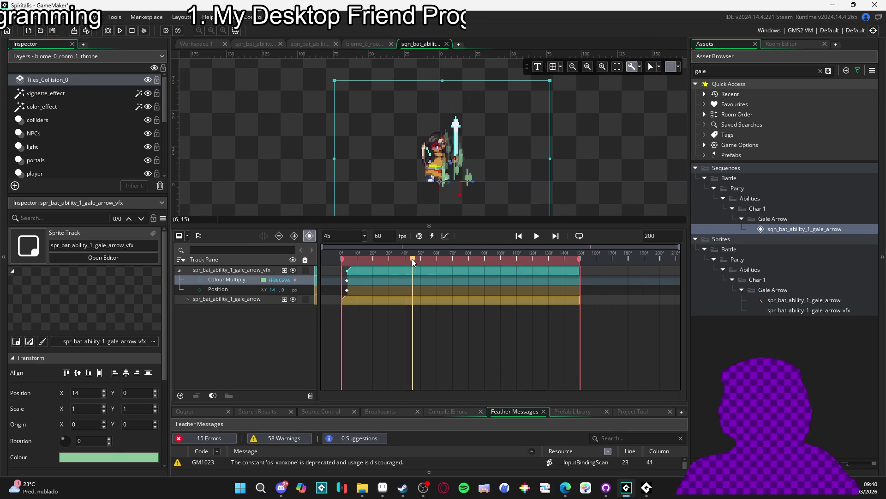
key("space")
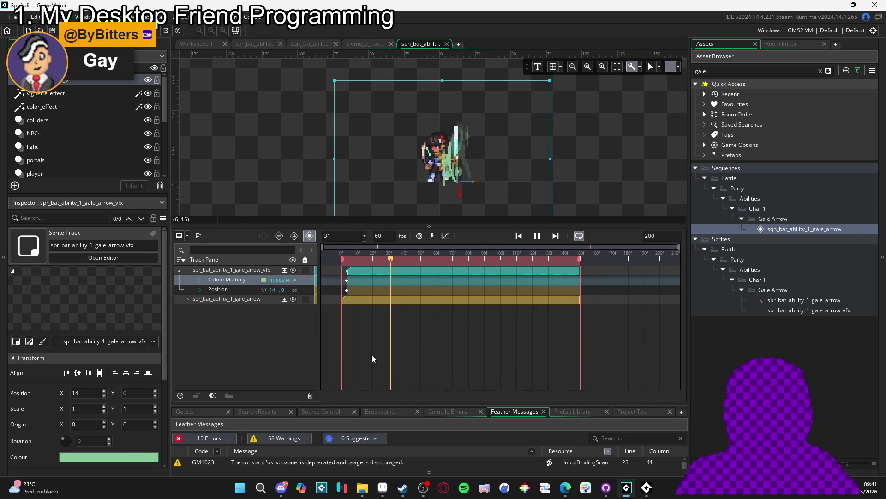
left_click(294, 298)
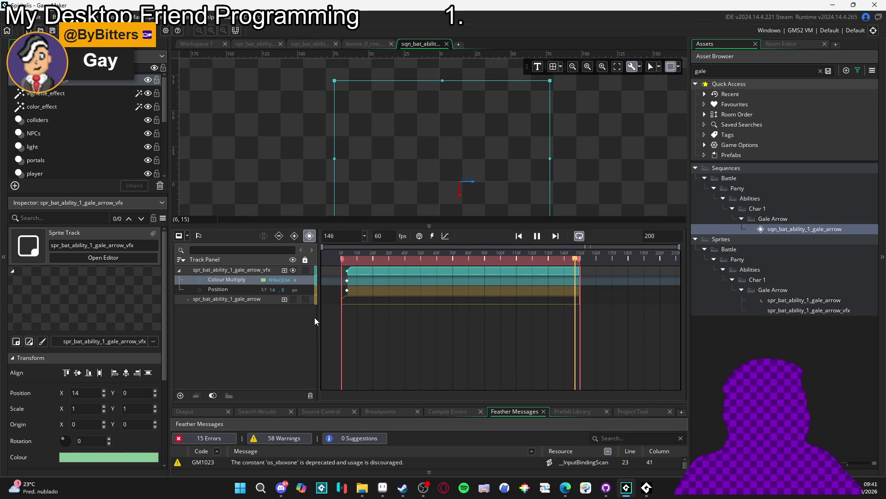
key("F5")
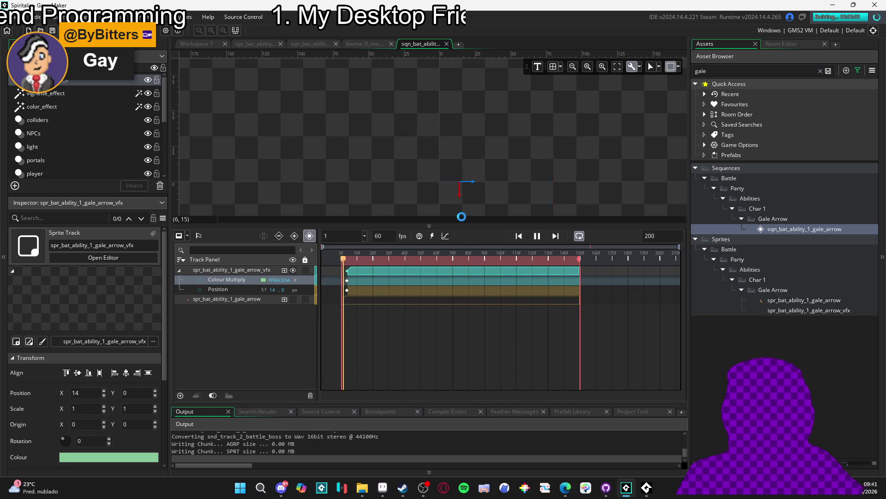
left_click_drag(461, 225, 461, 316)
Step: In Aseprite, enlarge the timeline, select the character base layer at frame 15, then minimise Aseprite
key("alt+Tab")
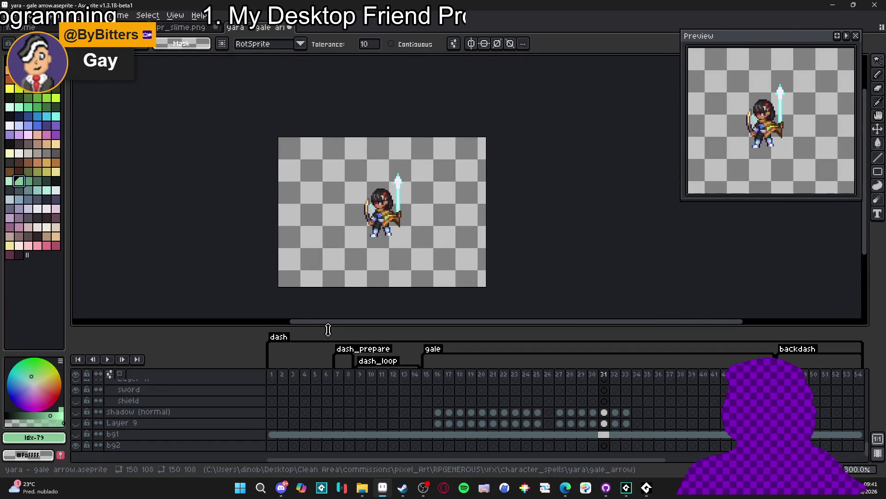
left_click_drag(328, 329, 328, 252)
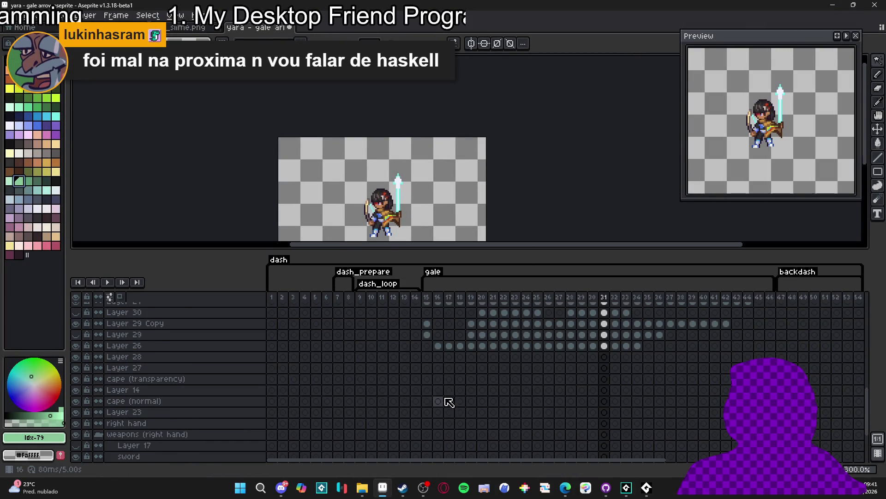
scroll(373, 222, "up", 3)
scroll(159, 341, "up", 5)
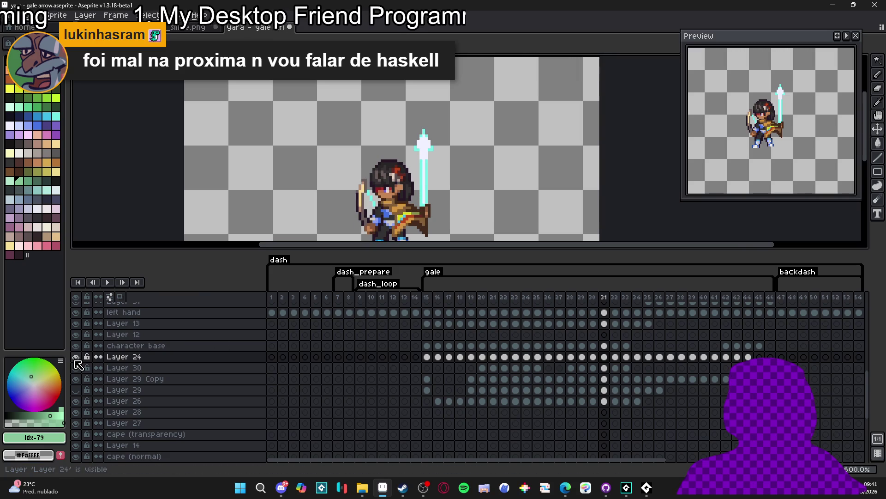
left_click(391, 232, "ctrl")
scroll(376, 222, "down", 3)
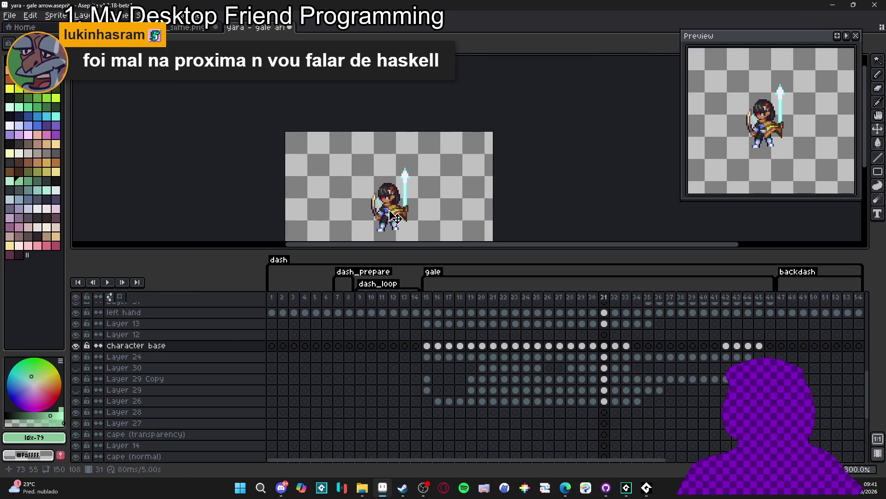
left_click(430, 297)
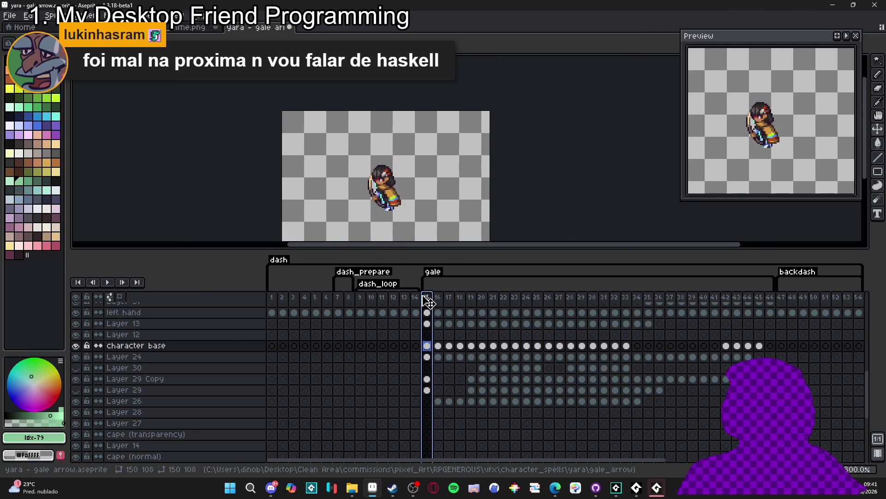
scroll(307, 372, "up", 5)
scroll(307, 372, "up", 1)
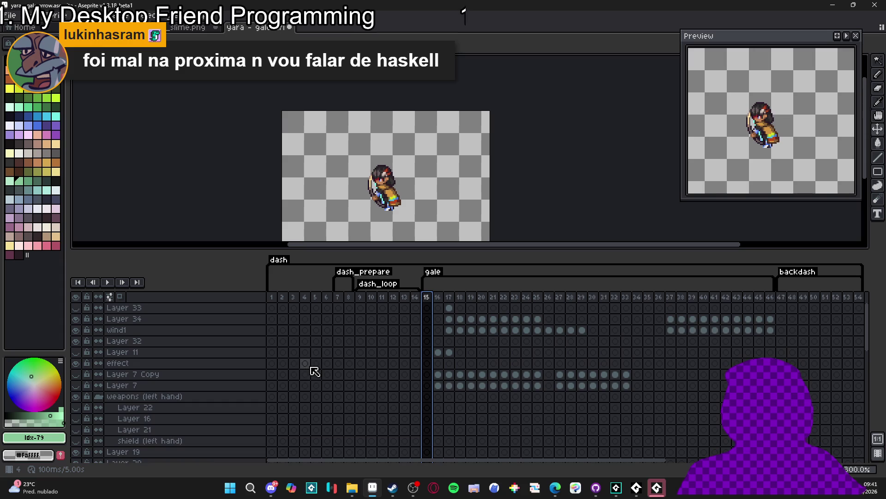
left_click(836, 4)
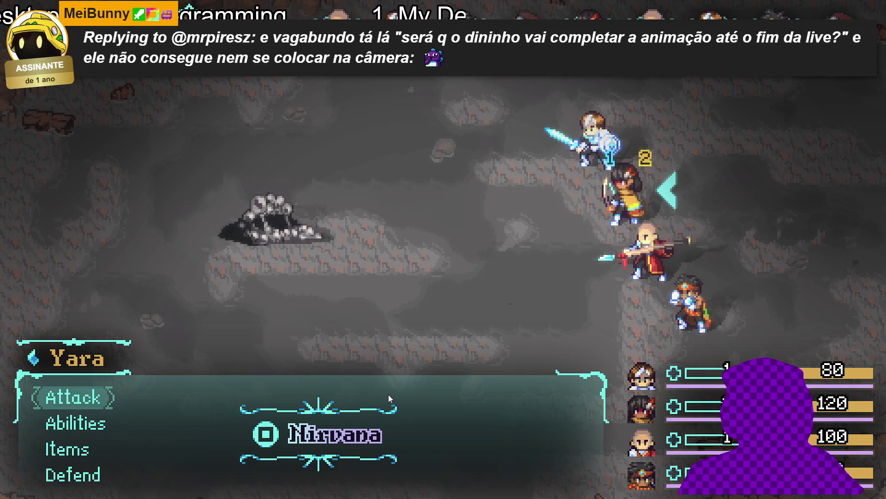
Step: Choose Abilities > Gale arrow for Yara and confirm it on the Sloth Blob
key("Down")
key("Return")
key("Down")
key("Return")
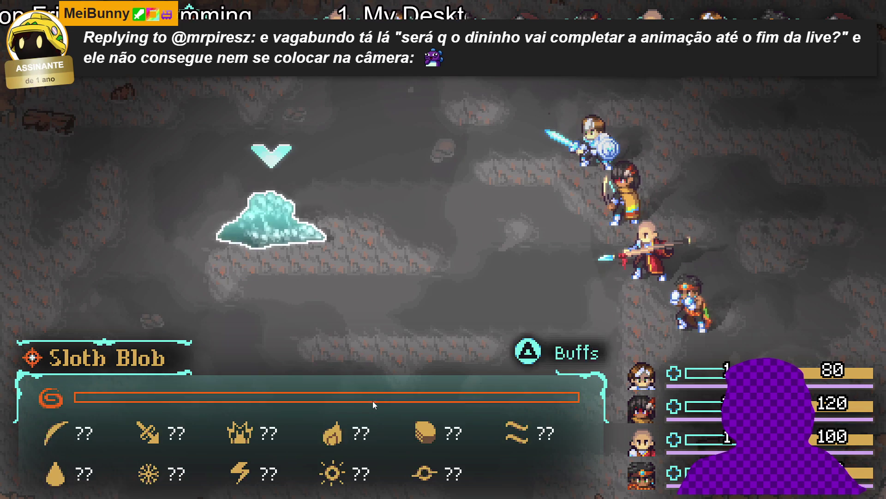
key("Return")
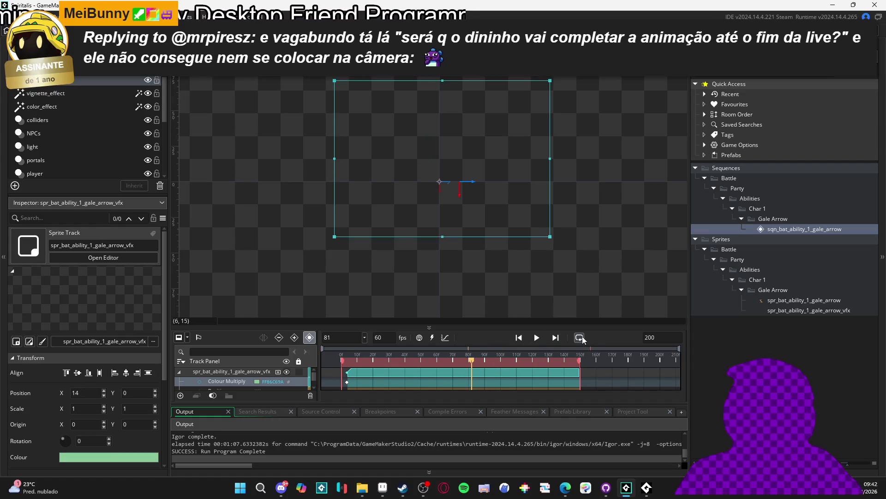
Step: Scrub to frame 149, then open the eagle eyes sequence to inspect its resume moment
left_click_drag(559, 327, 559, 233)
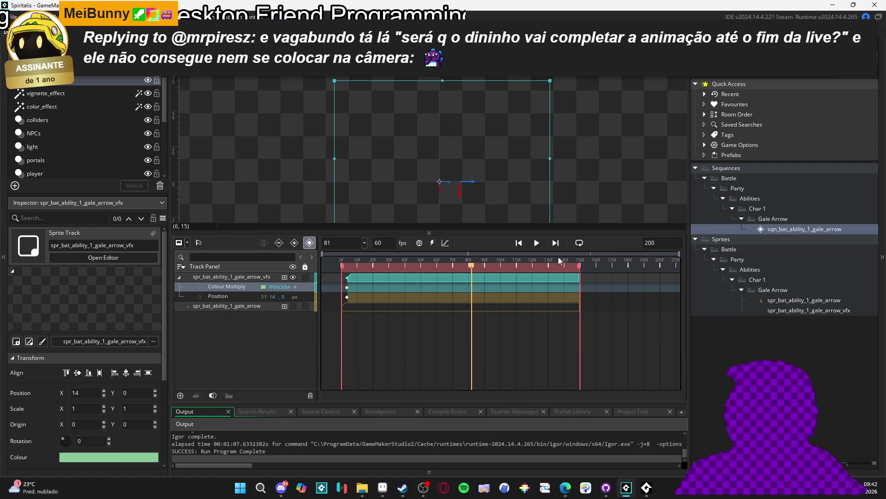
left_click_drag(581, 264, 582, 266)
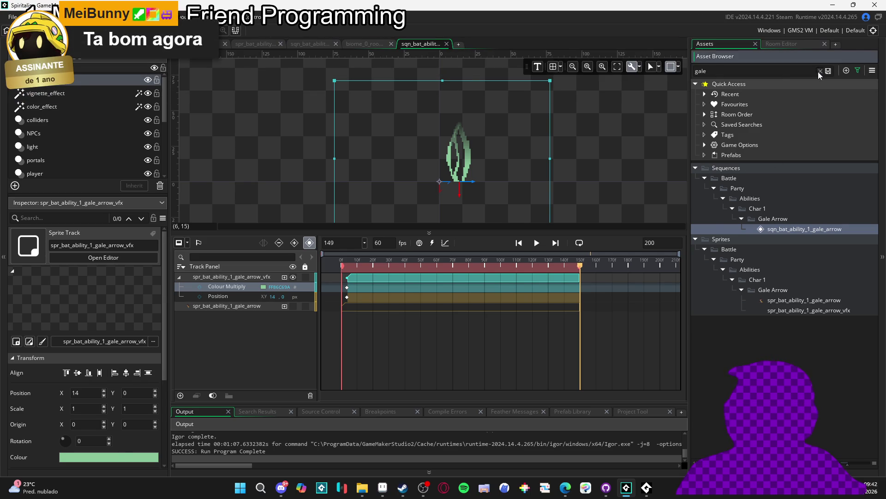
left_click(819, 71)
left_click(741, 308)
left_click(776, 318)
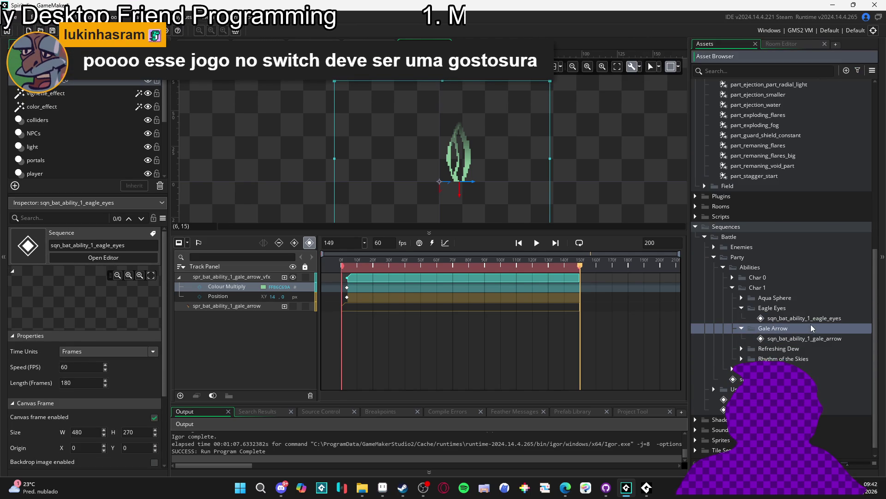
double_click(755, 317)
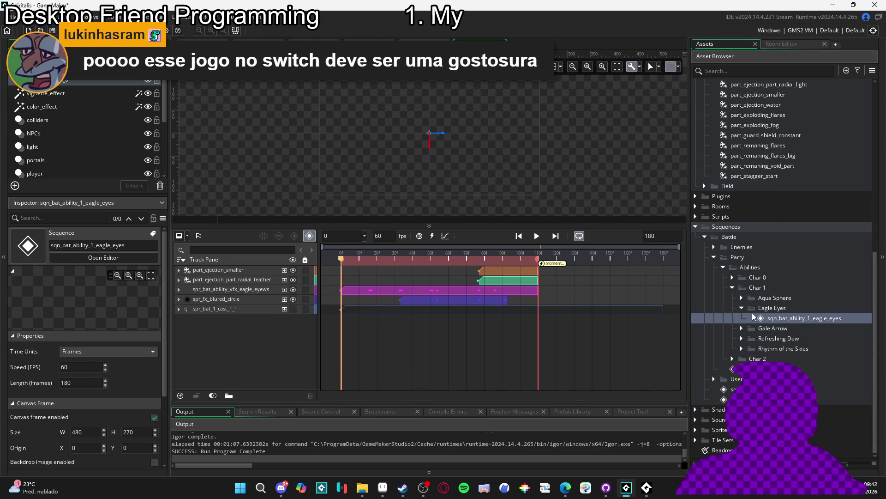
double_click(562, 263)
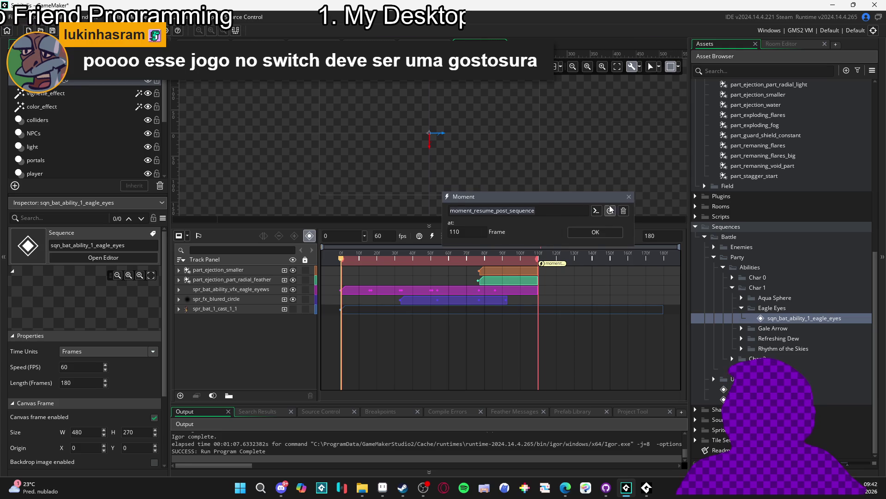
left_click(628, 197)
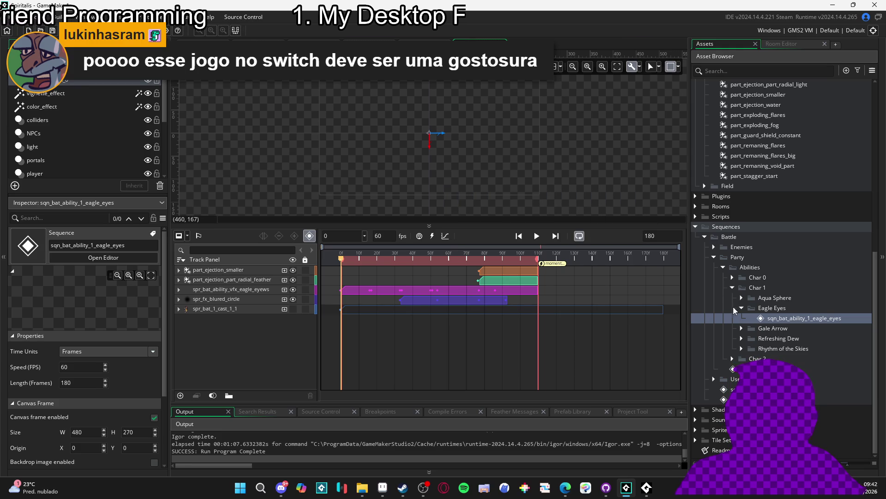
Step: Add moment_resume_post_sequence at frame 149 in the gale arrow sequence, enable looping, and run the game
left_click(742, 337)
left_click(771, 358)
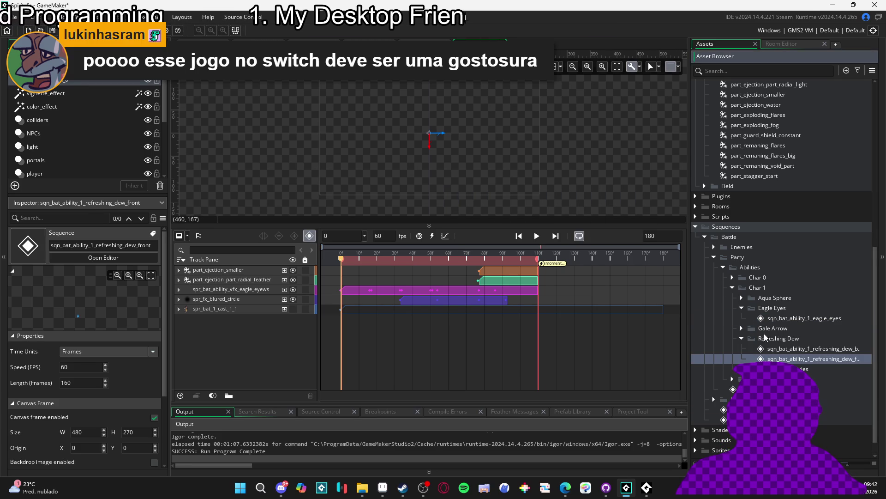
left_click(742, 328)
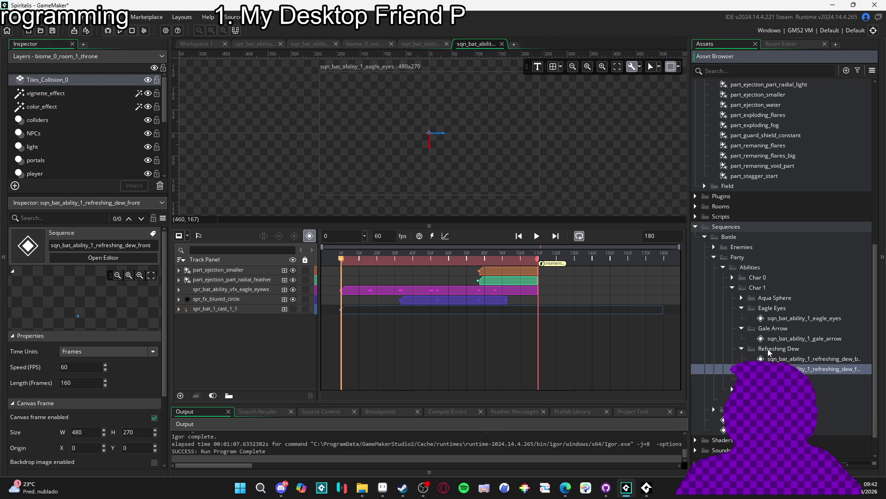
double_click(780, 339)
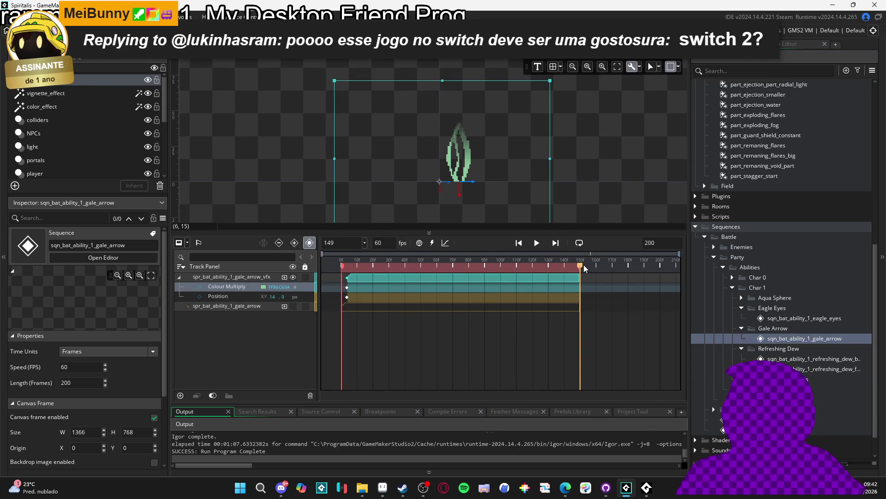
left_click(432, 243)
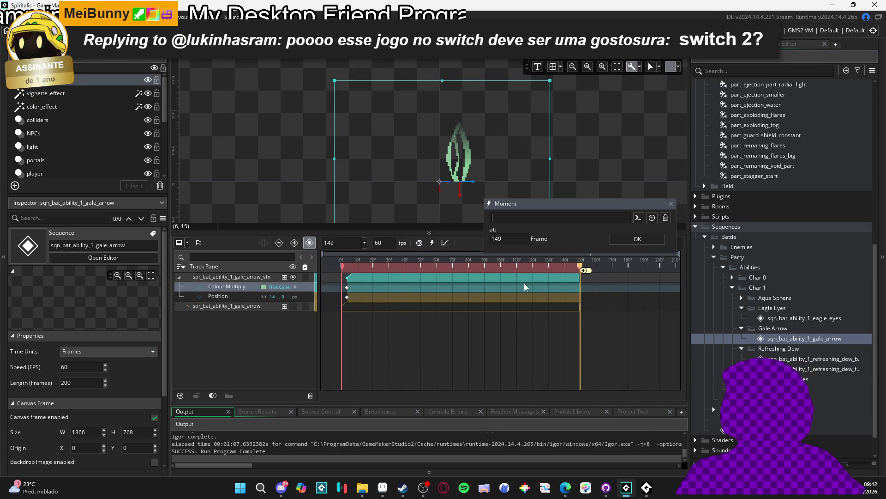
left_click(616, 277)
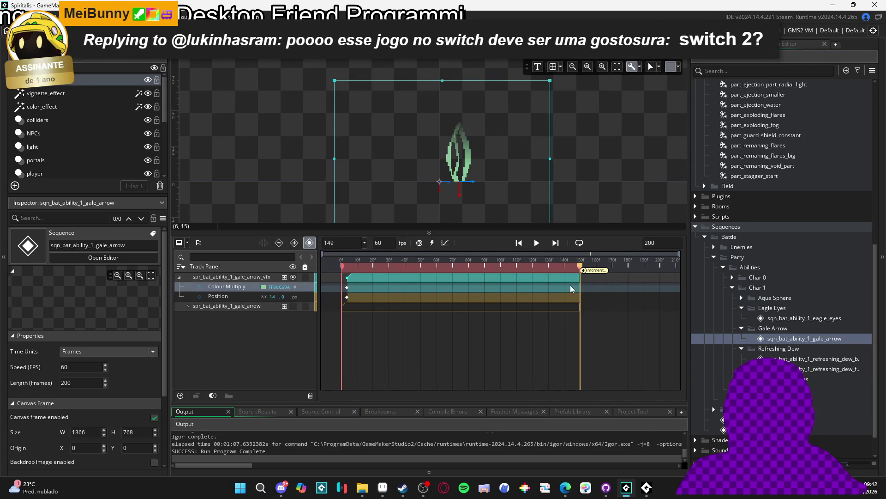
left_click(579, 243)
key("F5")
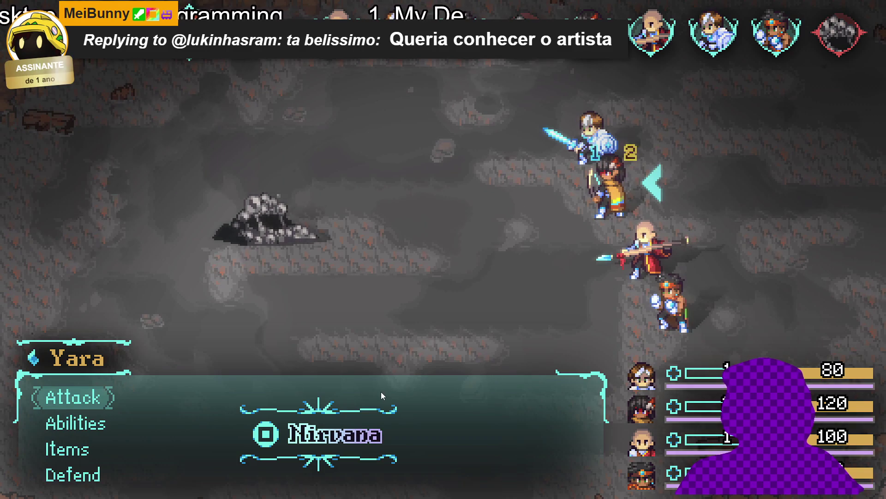
Step: Have Yara fire Gale arrow at the Sloth Blob from the Abilities menu
key("Down")
key("Return")
key("Down")
key("Return")
key("Return")
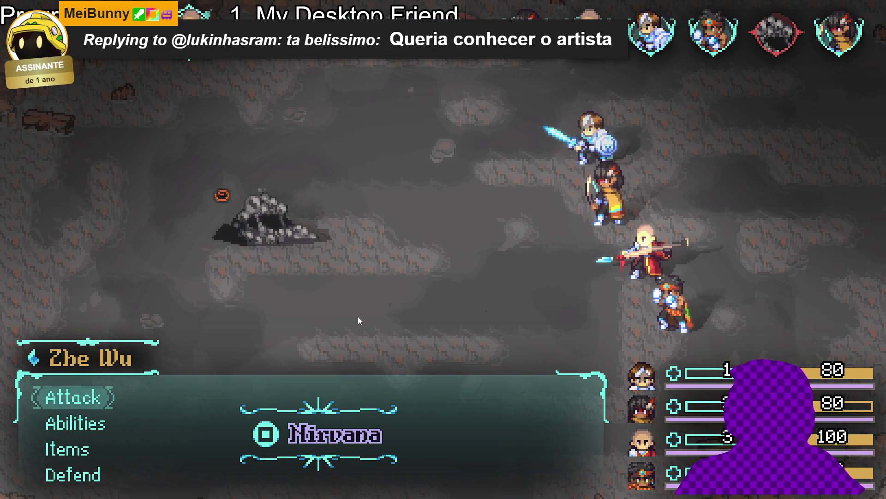
Step: Have Zhe Wu cast Thunder strike on the Sloth Blob
key("Down")
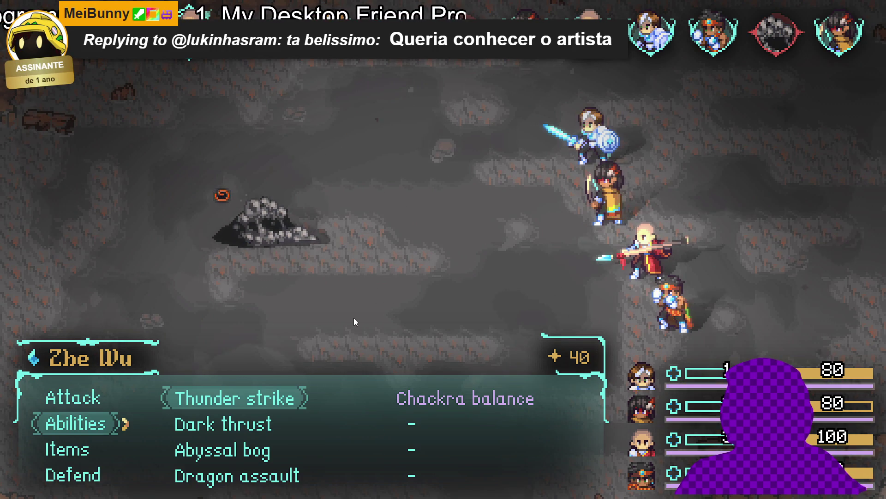
key("Return")
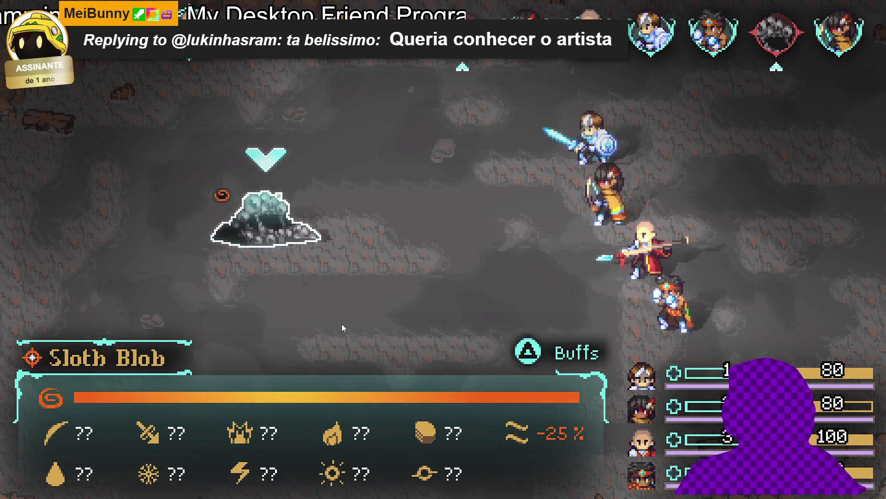
key("Return")
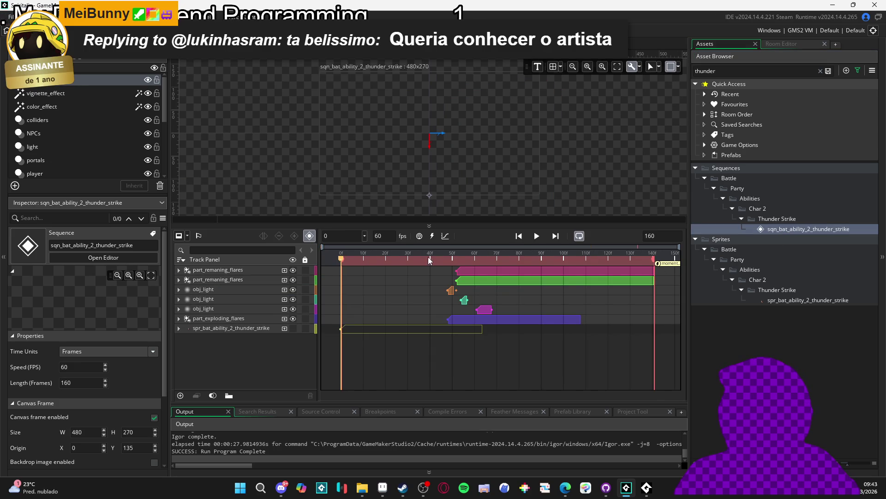
Step: Expand Sprites > Battle in the Asset Browser and select spr_bat_ability_2_thunder_strike in the Inspector
scroll(430, 260, "down", 2)
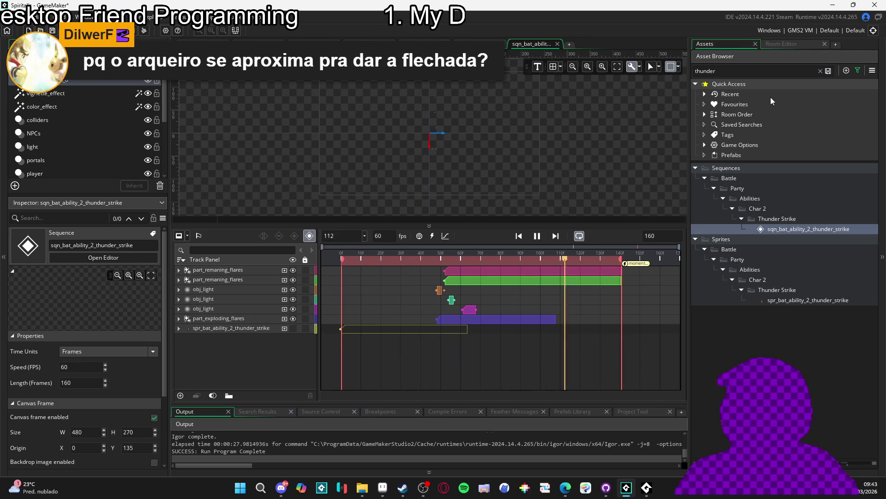
double_click(757, 83)
double_click(734, 85)
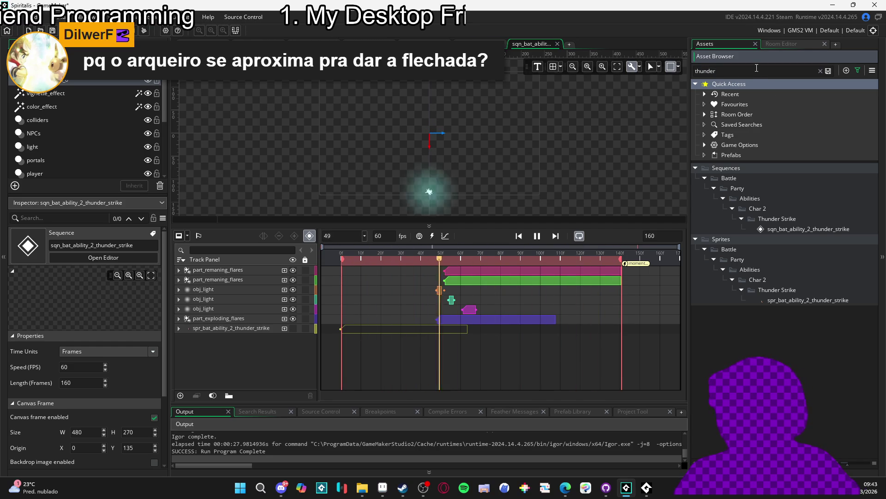
scroll(801, 193, "down", 10)
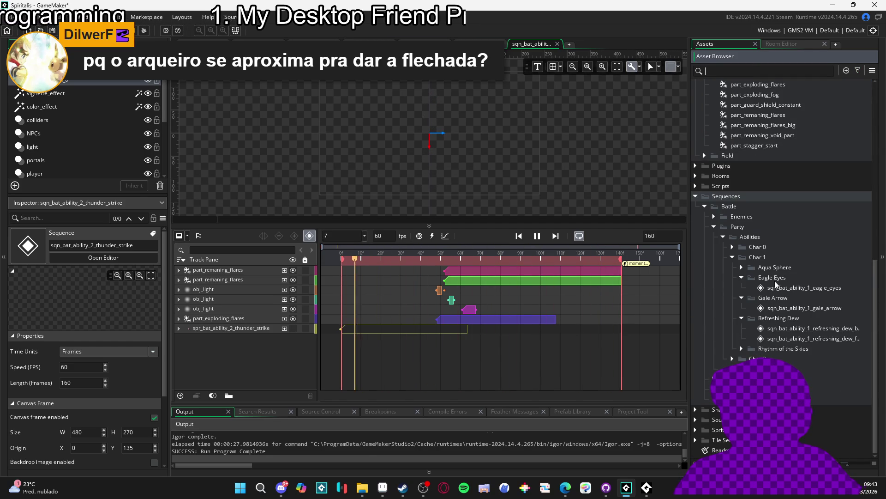
double_click(704, 429)
scroll(705, 415, "down", 2)
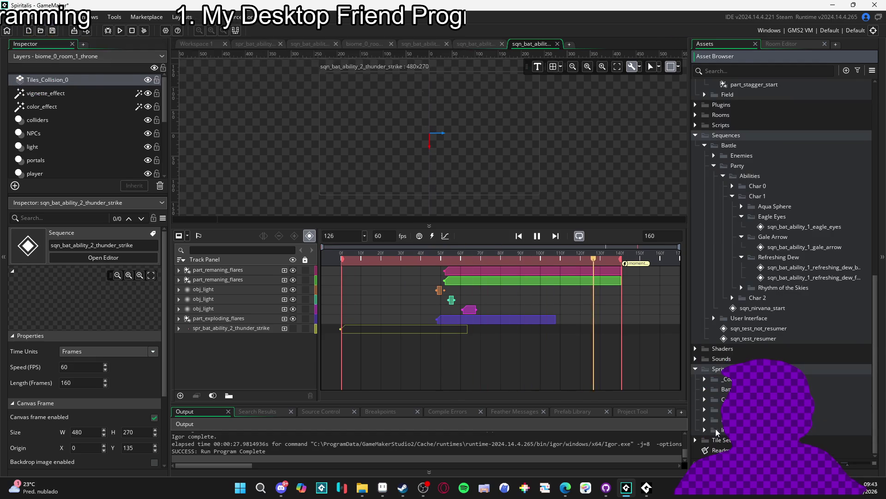
left_click(704, 389)
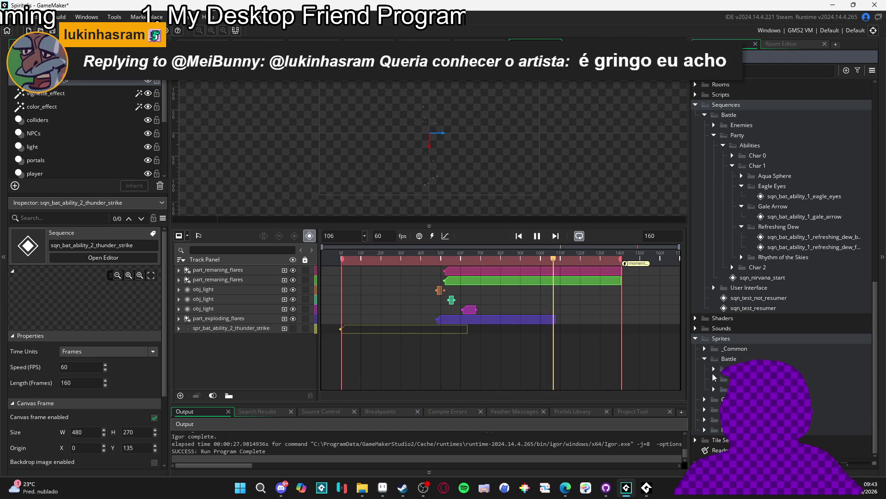
left_click(714, 368)
scroll(725, 381, "down", 2)
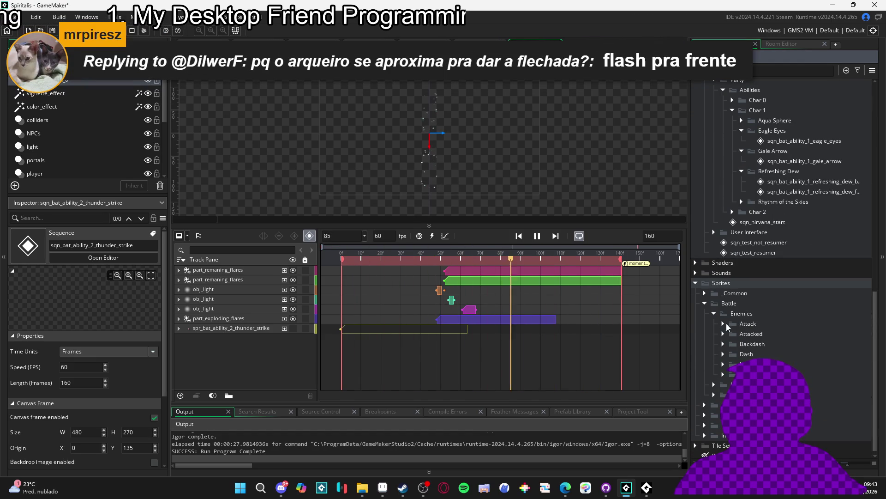
scroll(717, 384, "down", 2)
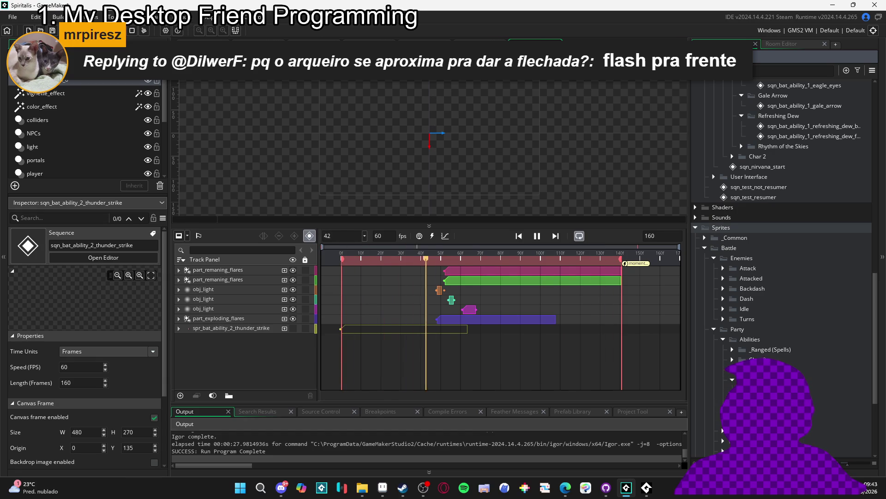
scroll(733, 383, "down", 1)
left_click(785, 401)
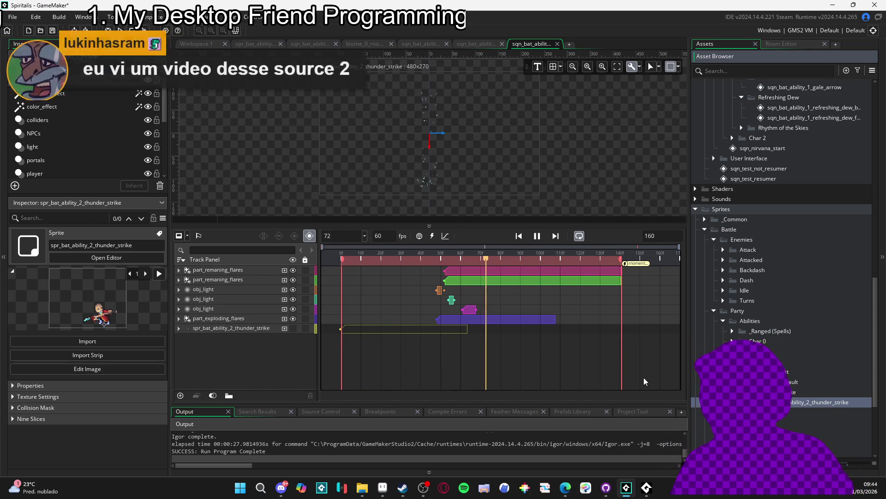
left_click(362, 487)
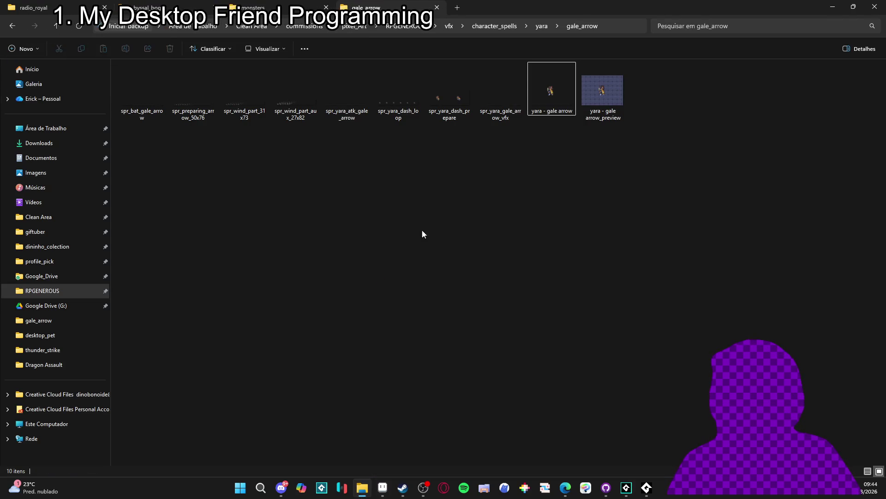
left_click(252, 8)
left_click(148, 8)
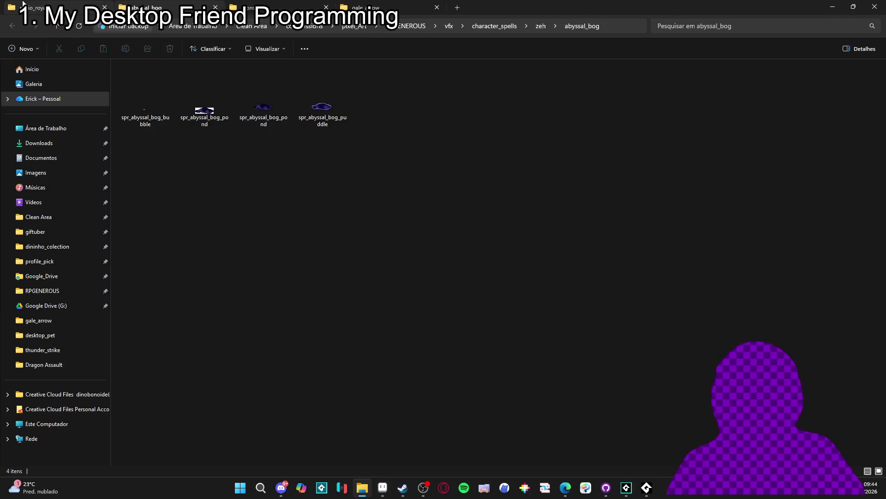
left_click(23, 5)
left_click_drag(606, 5, 550, 26)
left_click(362, 487)
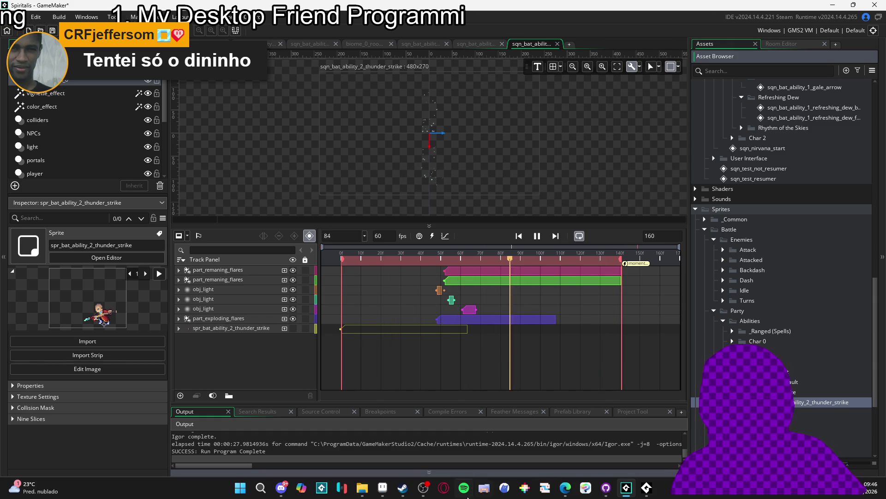
Step: In GitHub Desktop, review pending changes to the gale_arrow and dragon_assault sequences and resource order file
key("alt+Tab")
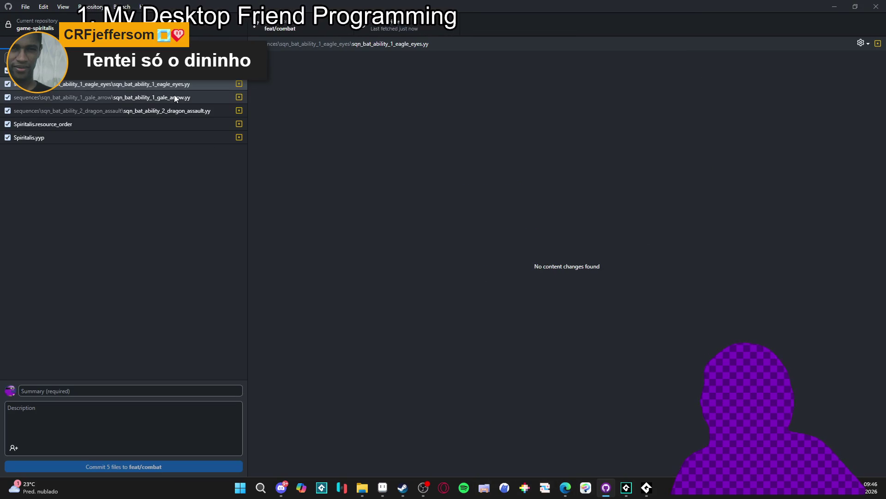
left_click(176, 96)
left_click(178, 84)
left_click(188, 114)
left_click(188, 120)
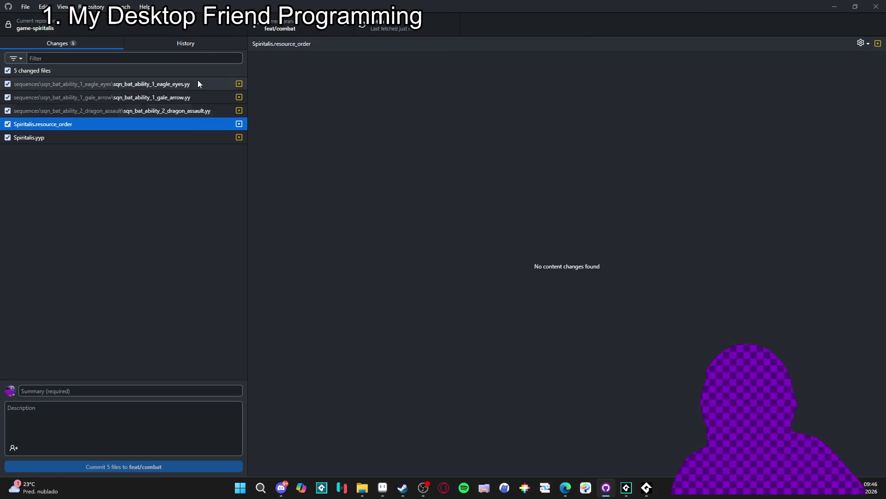
Step: In History, select the 'Add Dragon Assault, Thunder Strike VFXs' commit and browse its files
left_click(184, 40)
left_click(137, 103)
left_click(147, 79)
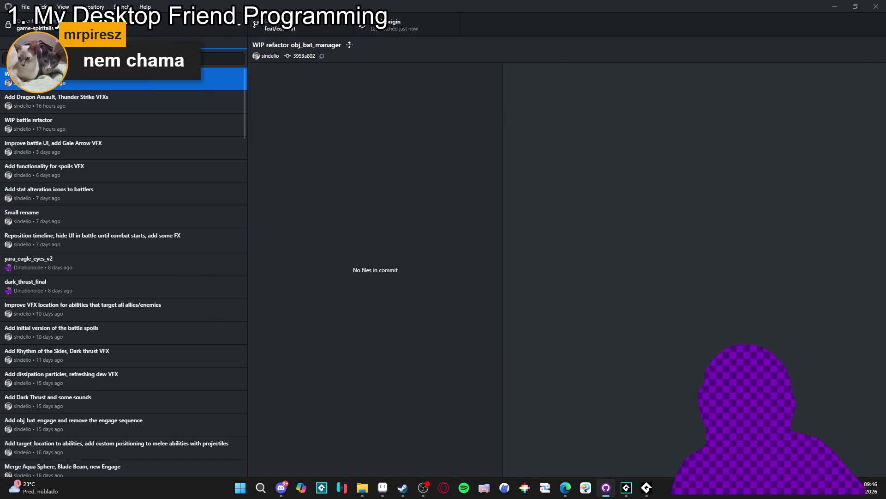
left_click(154, 100)
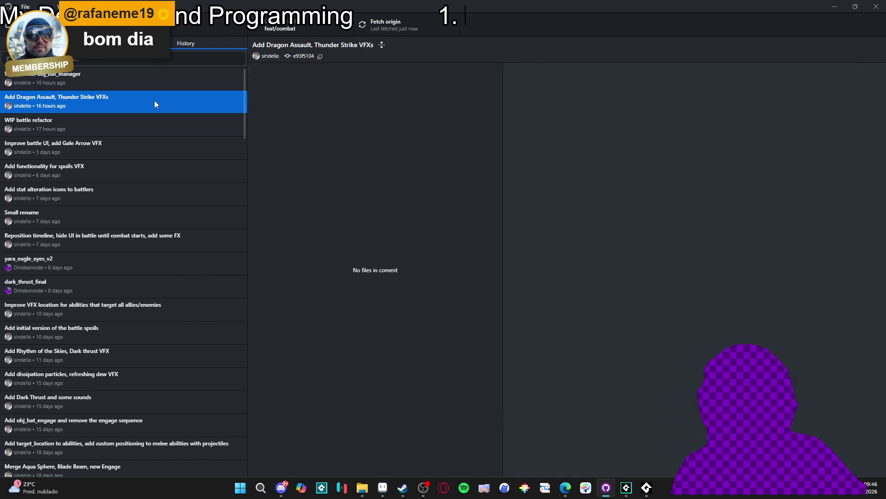
scroll(384, 228, "down", 15)
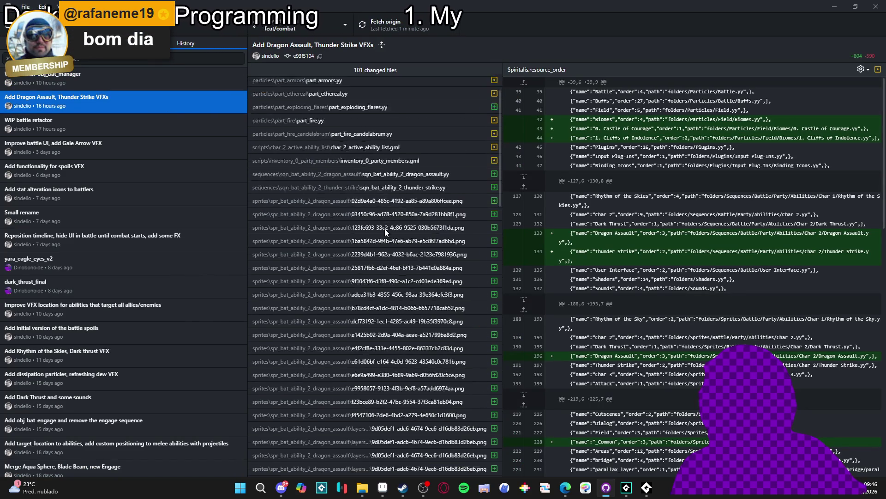
scroll(388, 229, "down", 3)
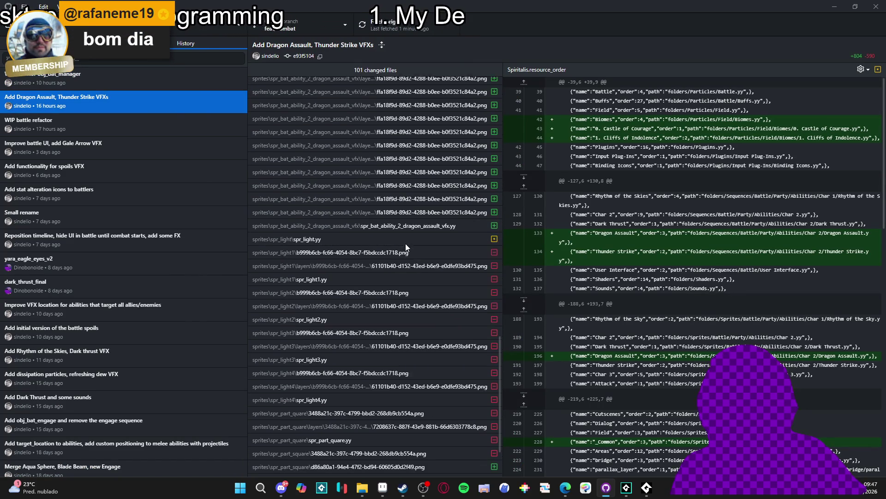
Step: Step through the commit's deleted spr_light1 to spr_light4 images and .yy files
left_click(441, 267)
left_click(437, 289)
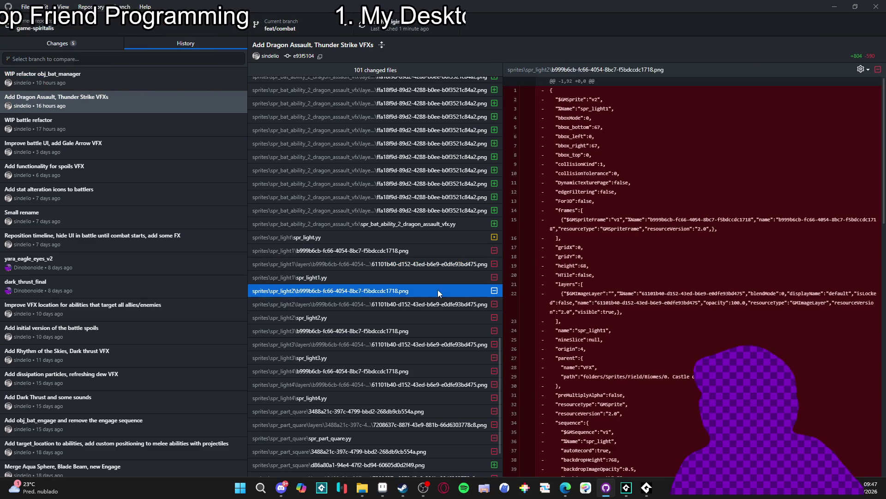
left_click(438, 306)
left_click(434, 320)
left_click(427, 332)
left_click(427, 344)
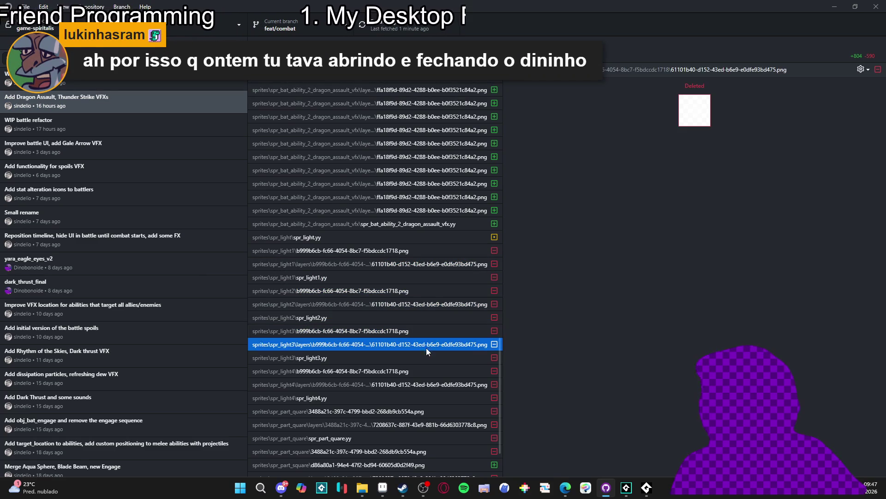
left_click(424, 357)
left_click(422, 371)
left_click(421, 384)
left_click(419, 397)
Step: Inspect the added spr_part_square files, then bring up the yara folder in File Explorer
left_click(413, 437)
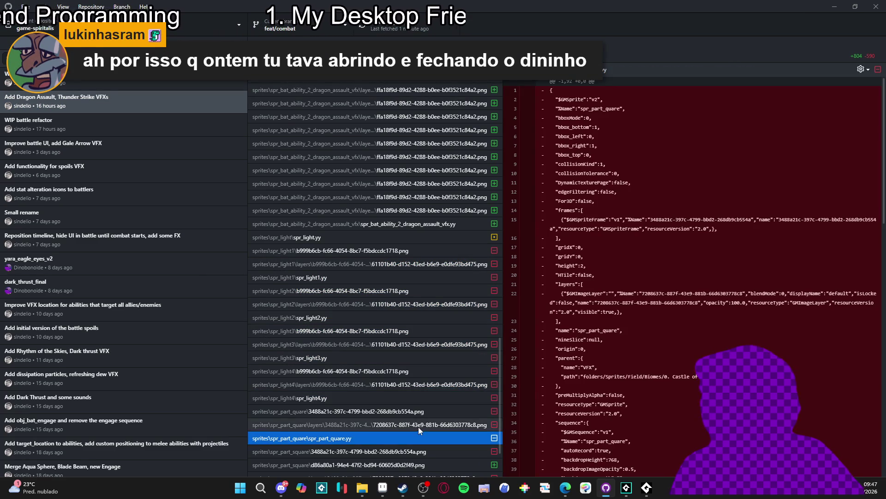
left_click(418, 425)
scroll(420, 416, "down", 2)
left_click(414, 419)
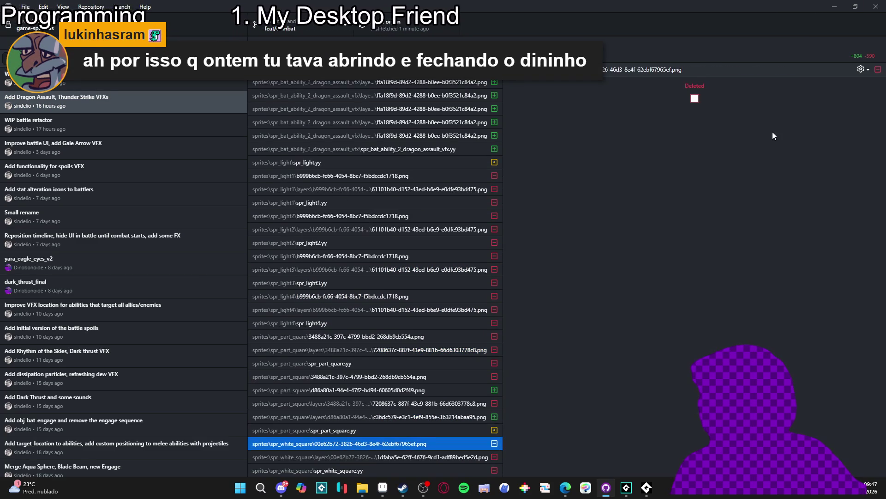
key("alt+Tab")
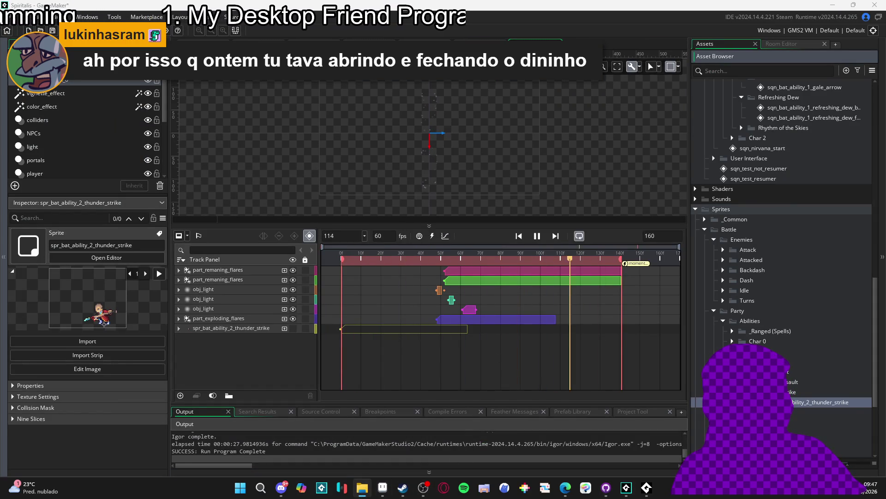
key("alt+Tab")
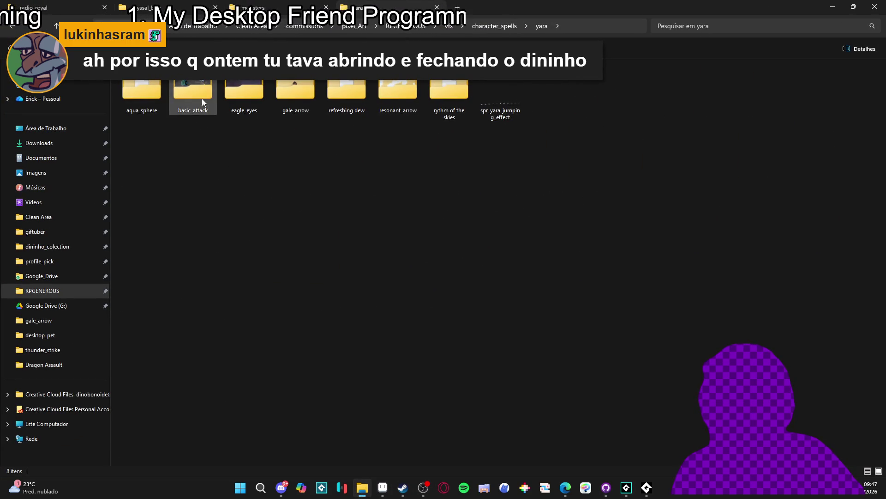
Step: Go up from yara to character_spells, then return to GameMaker's thunder strip sprite
left_click(39, 25)
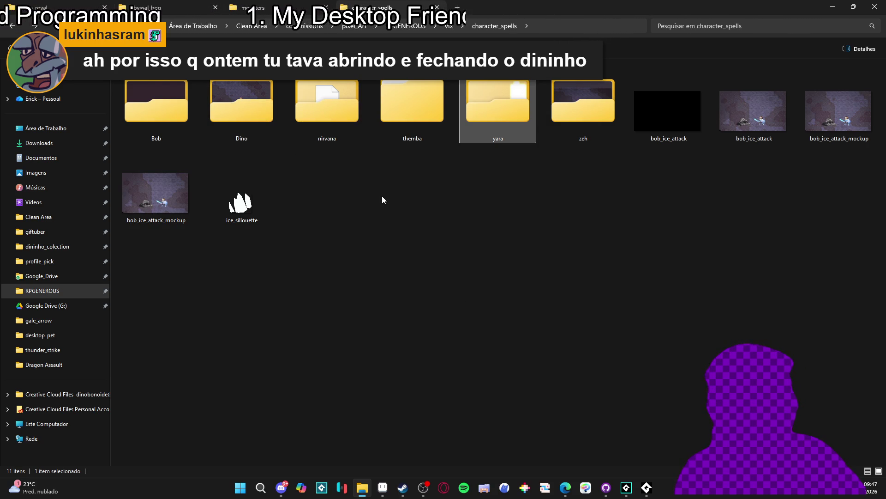
key("alt+Tab")
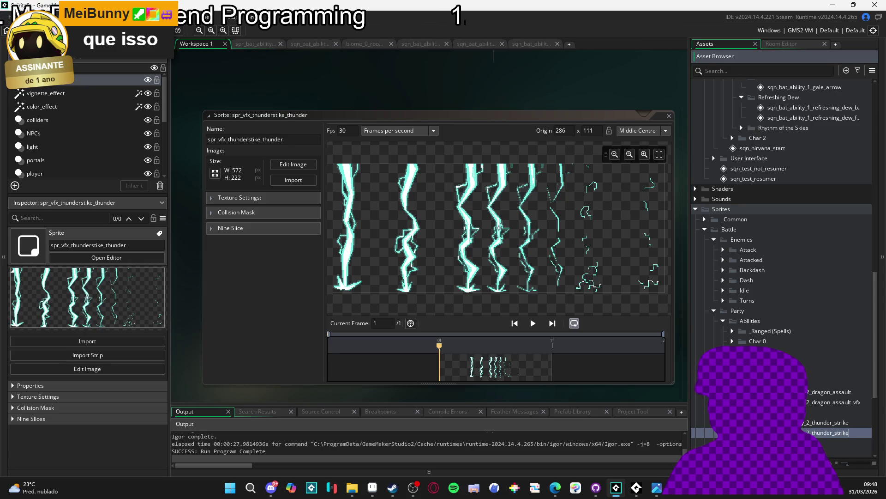
type("_vfx")
Step: Rename the thunder strip sprite to spr_bat_ability_2_thunder_strike_vfx and switch to Aseprite
key("Return")
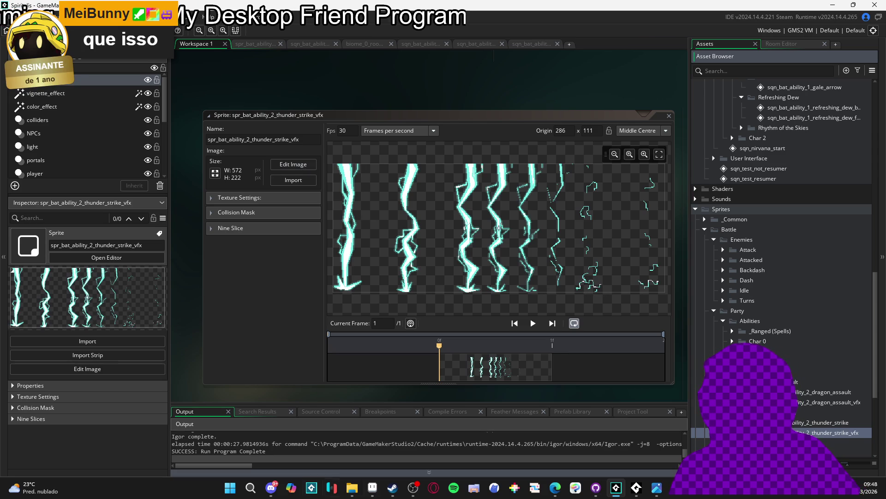
left_click(372, 489)
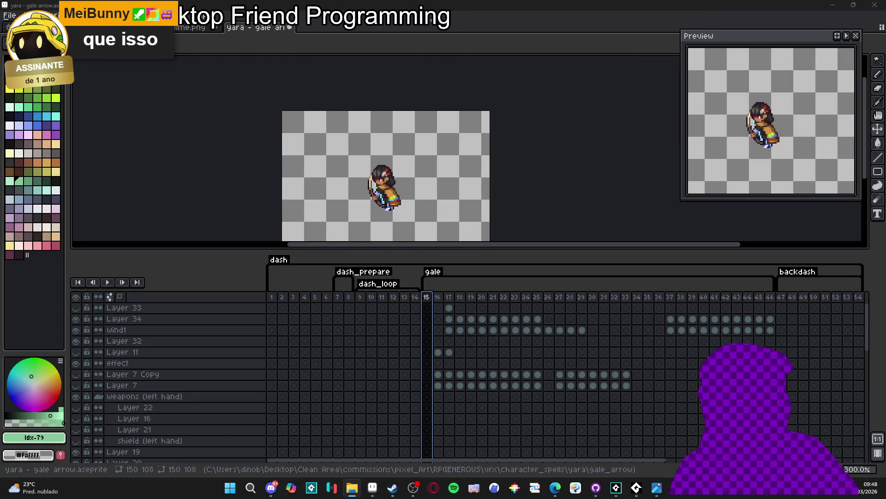
Step: Import the thunder strip in Aseprite as a sprite sheet with 9 columns, then return to GameMaker
scroll(445, 158, "up", 2)
scroll(388, 150, "down", 2)
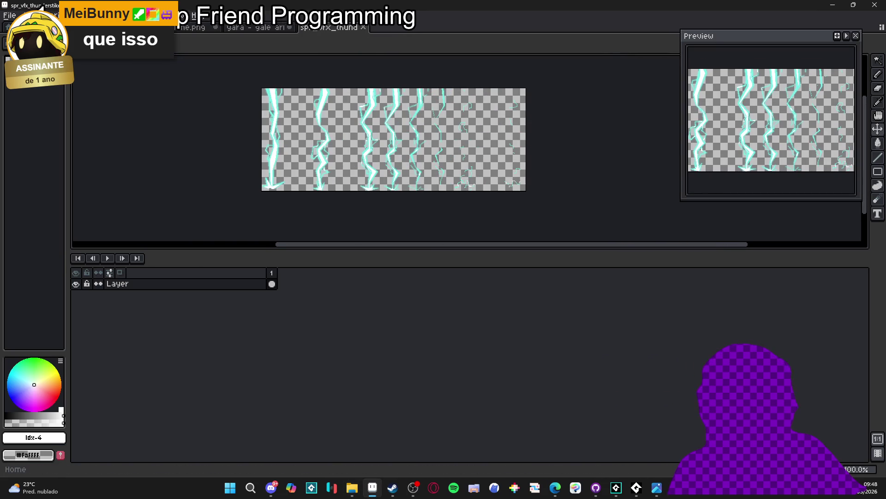
left_click(10, 15)
mouse_move(28, 117)
left_click(138, 117)
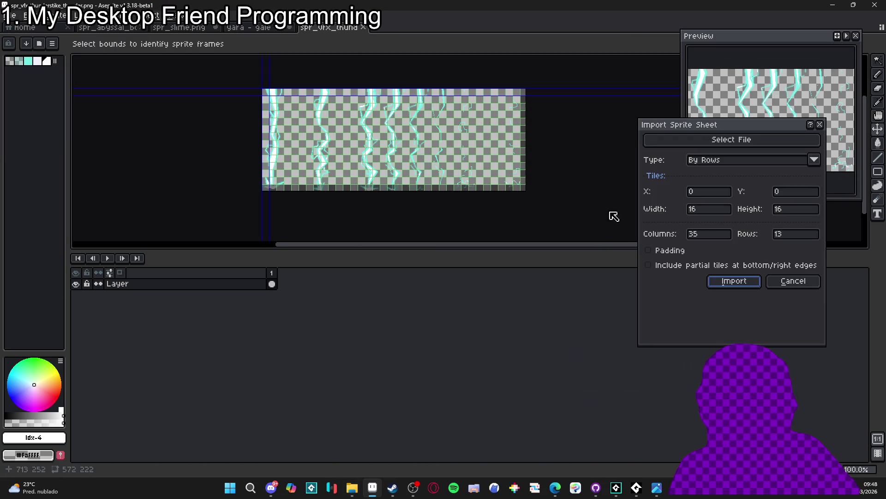
type("9")
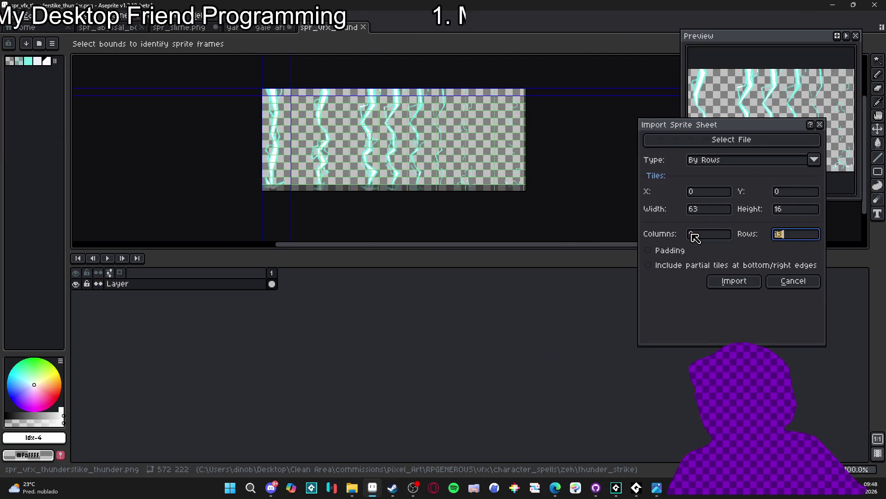
key("Return")
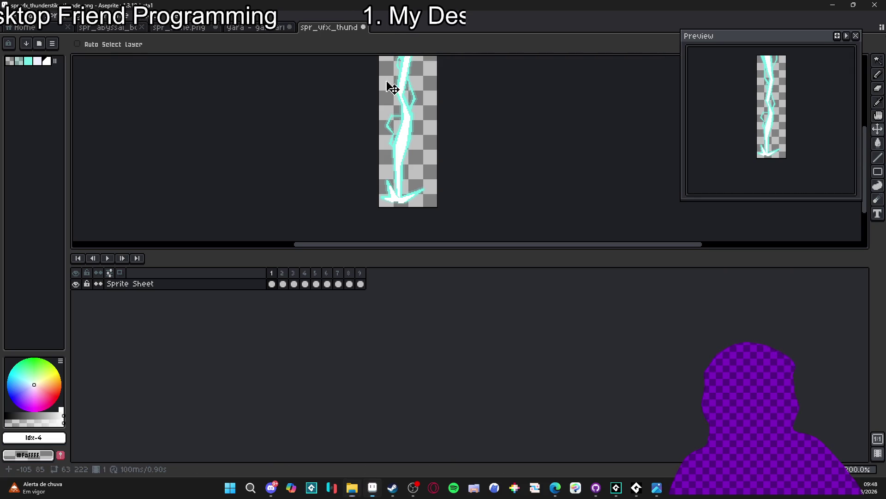
key("alt+Tab")
Step: Convert the thunder strike image to frames: 63×222 pixels, 9 frames, 9 per row
left_click(296, 161)
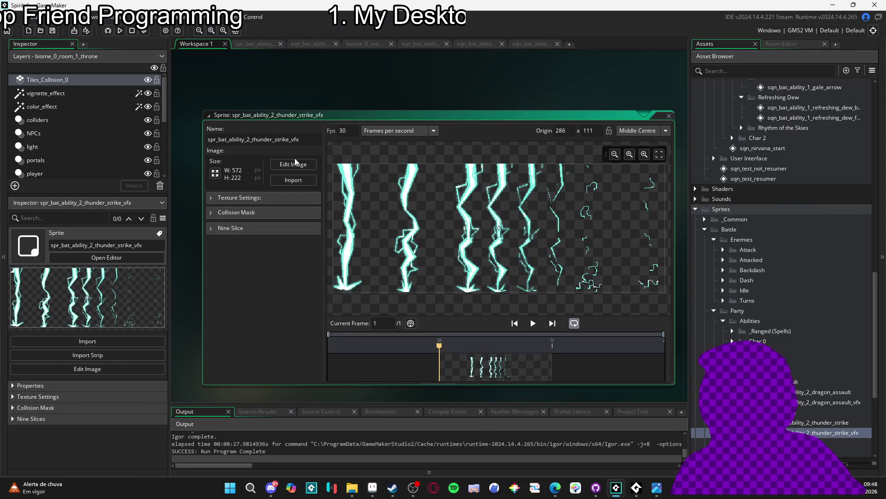
left_click(300, 166)
left_click(280, 17)
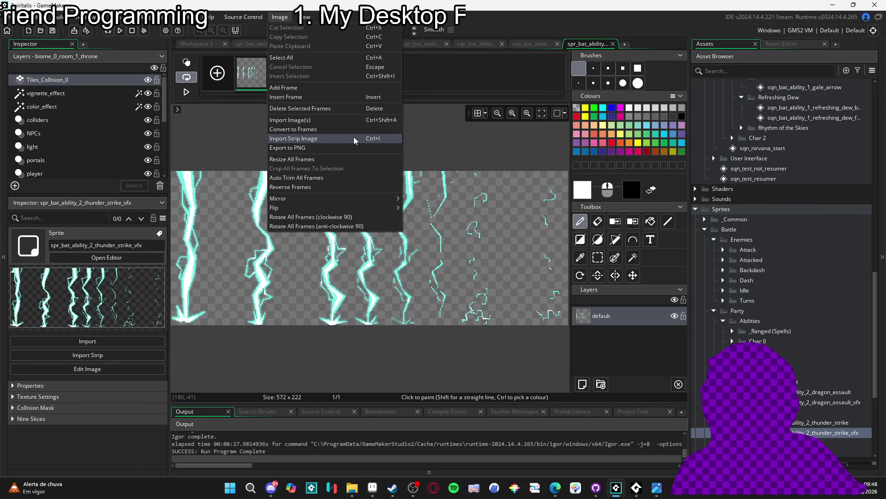
left_click(343, 129)
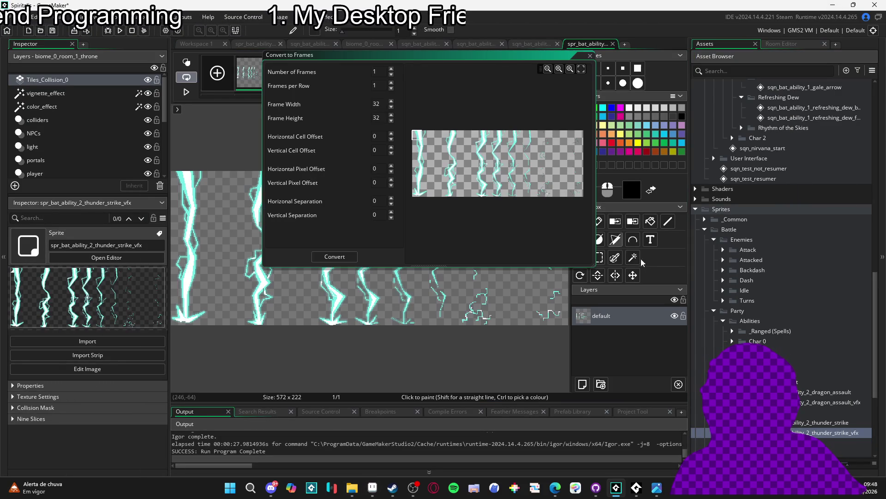
double_click(377, 104)
type("63")
key("Tab")
type("222")
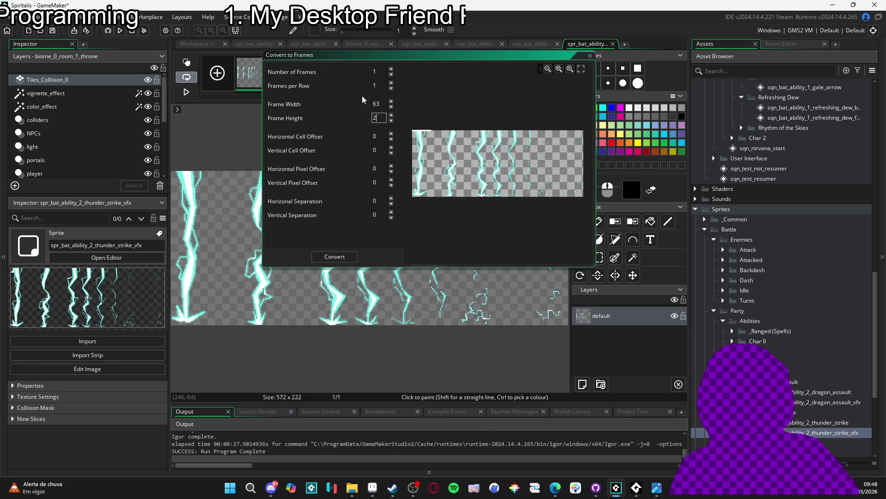
left_click(391, 83)
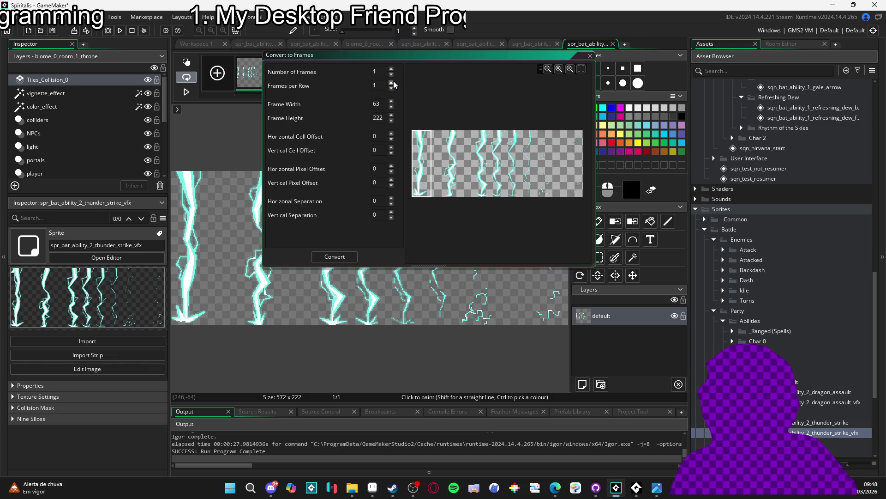
left_click(391, 83)
left_click(391, 83)
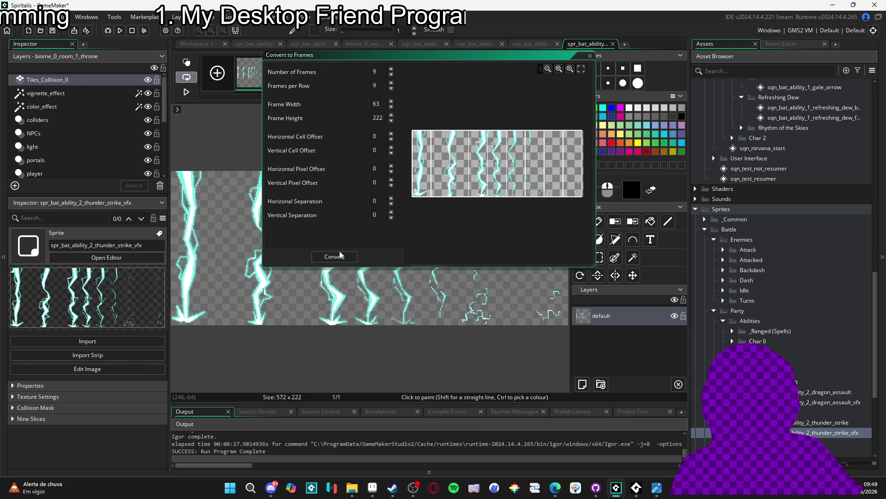
Step: In Aseprite, view and select all of the nearly empty frame 9, then return to GameMaker
key("alt+Tab")
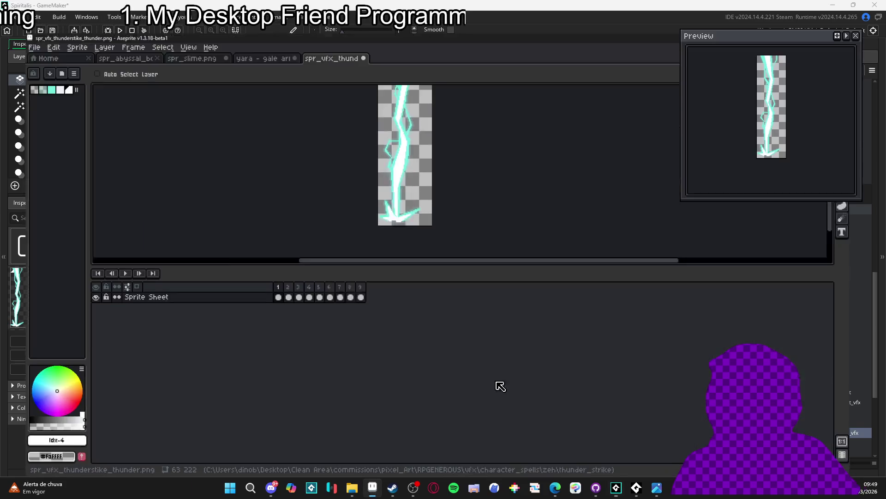
left_click(361, 284)
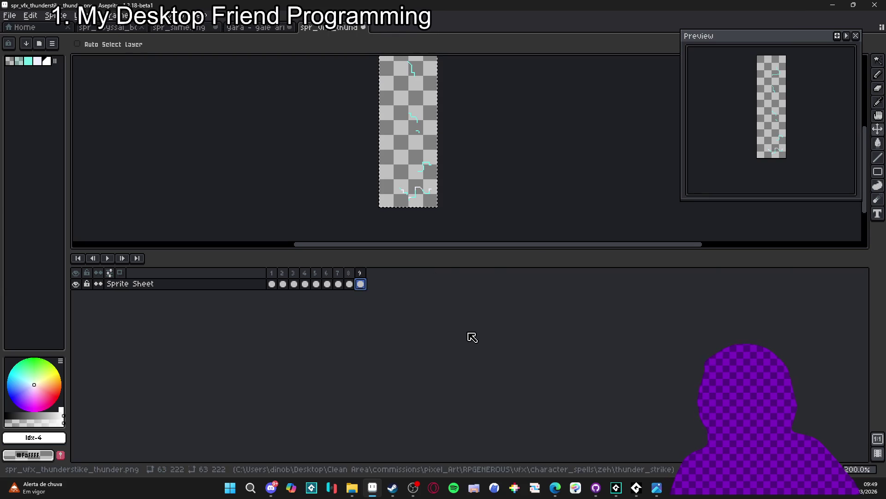
key("ctrl+a")
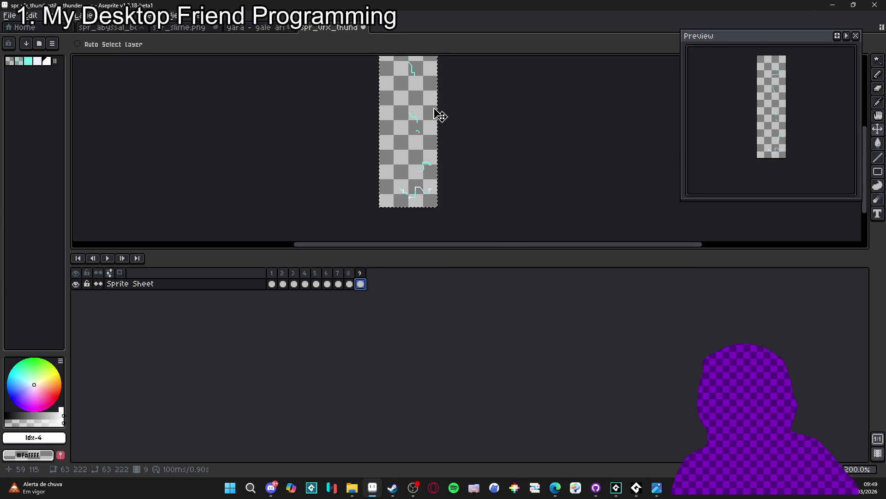
key("alt+Tab")
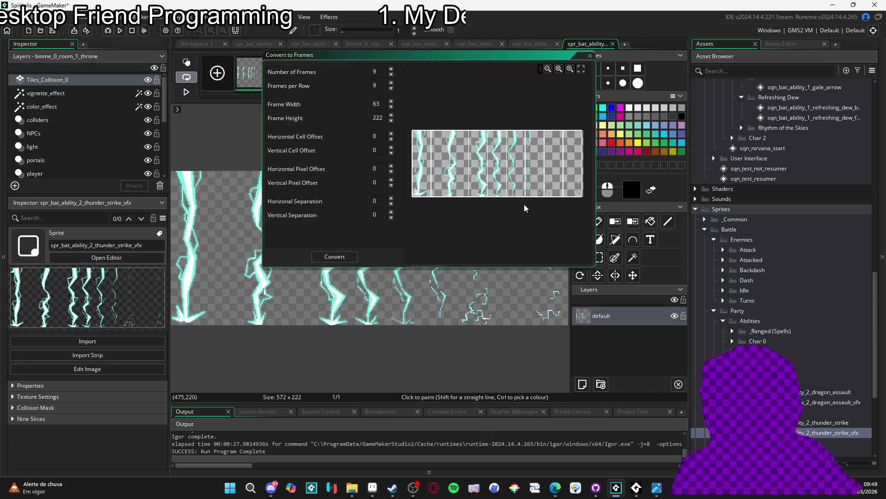
Step: Zoom in and out on the nine-frame Convert to Frames preview, then go back to Aseprite
scroll(554, 188, "up", 2)
scroll(539, 185, "up", 3)
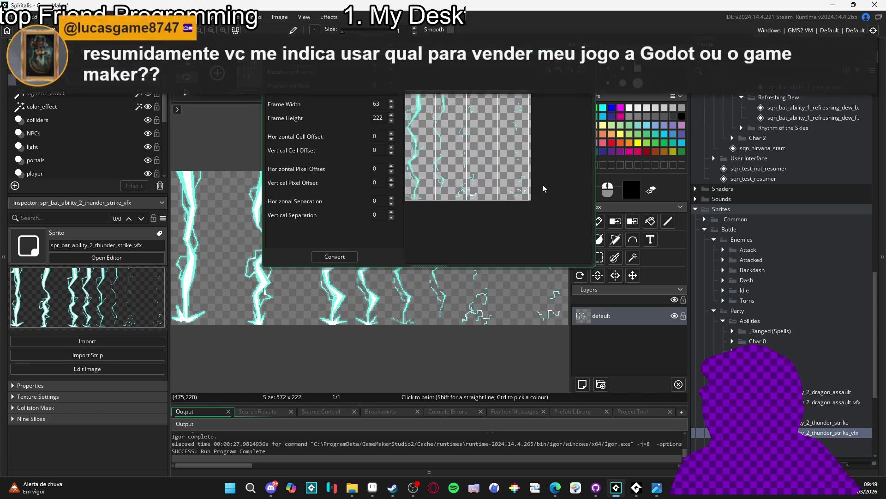
scroll(517, 181, "down", 4)
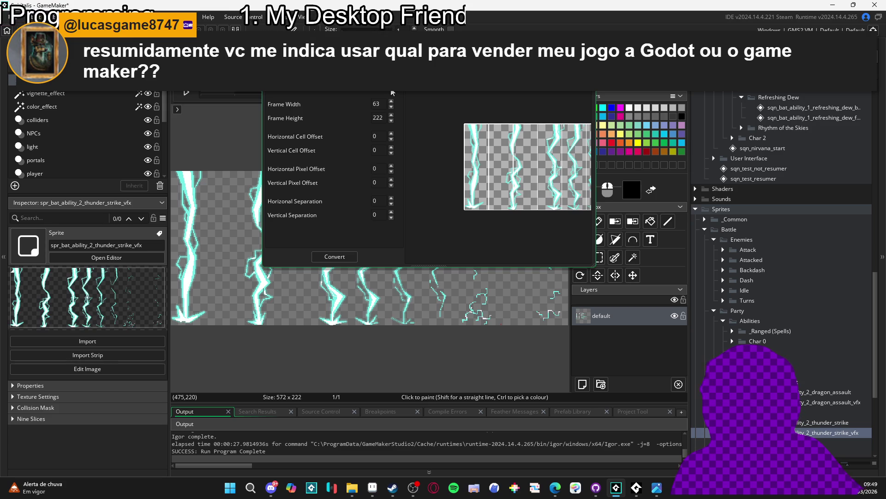
scroll(464, 143, "down", 3)
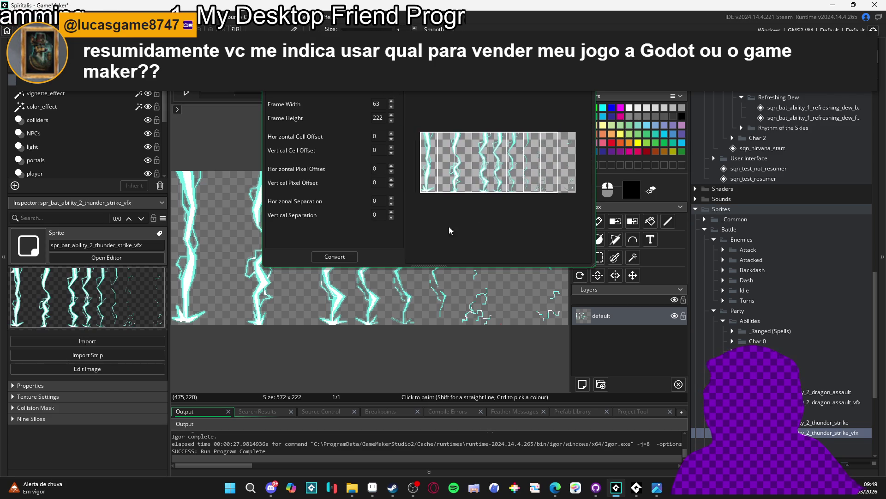
key("alt+Tab")
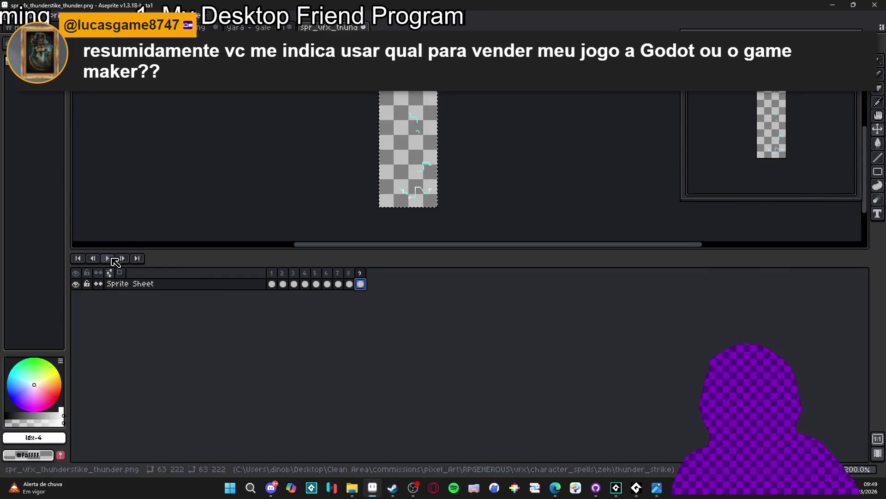
Step: Play the nine-frame thunder animation, undo the import, and compare with GameMaker's strip
left_click(108, 258)
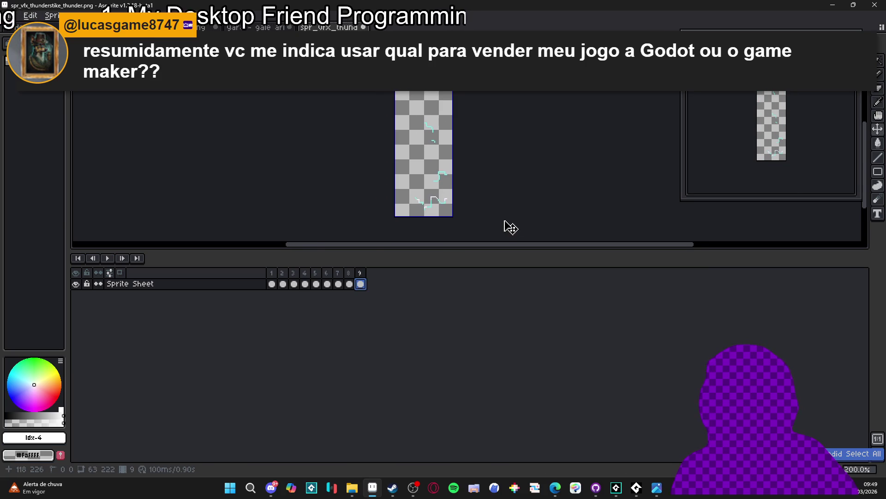
key("ctrl+z")
scroll(221, 205, "down", 1)
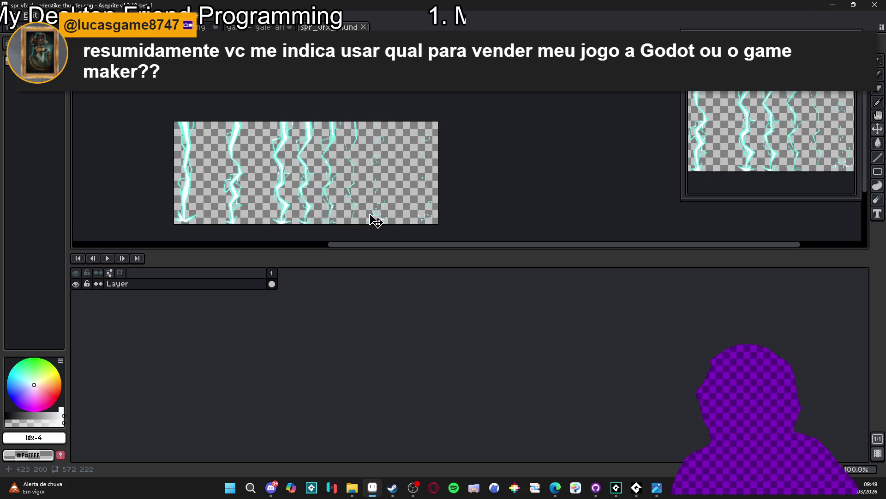
key("alt+Tab")
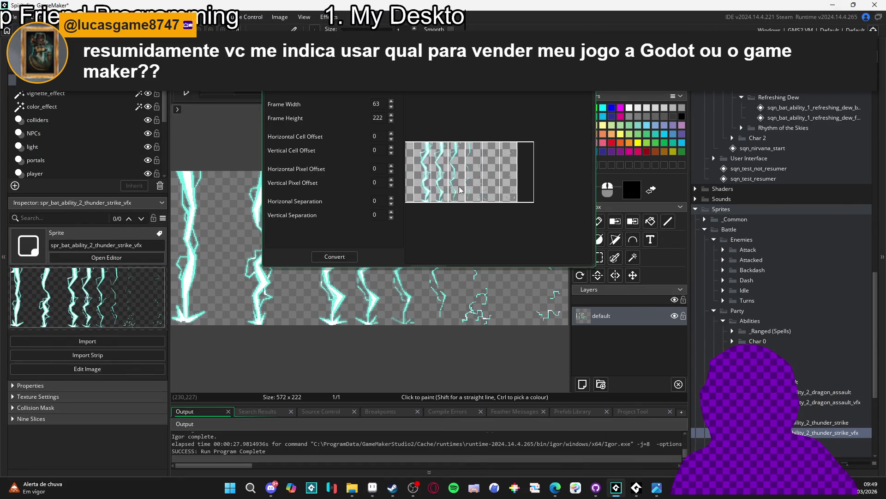
key("alt+Tab")
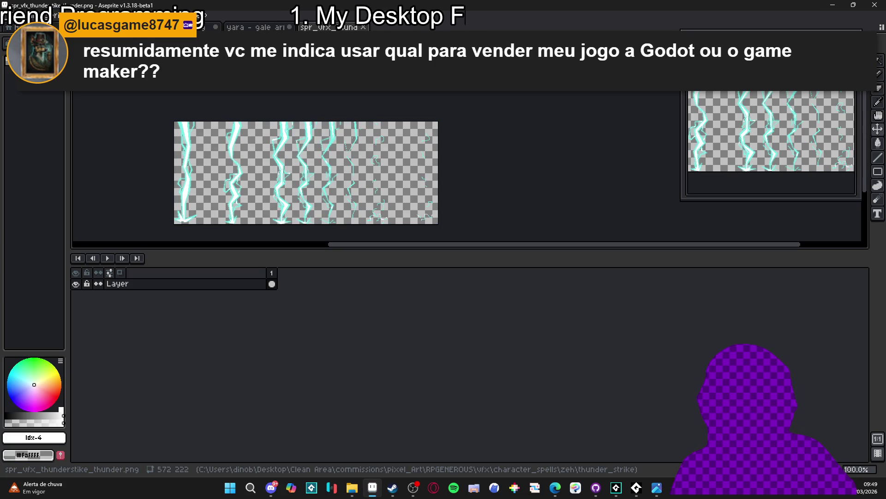
Step: Re-import the thunder strip as a sprite sheet of 11 frames at 52×222 pixels
left_click(22, 20)
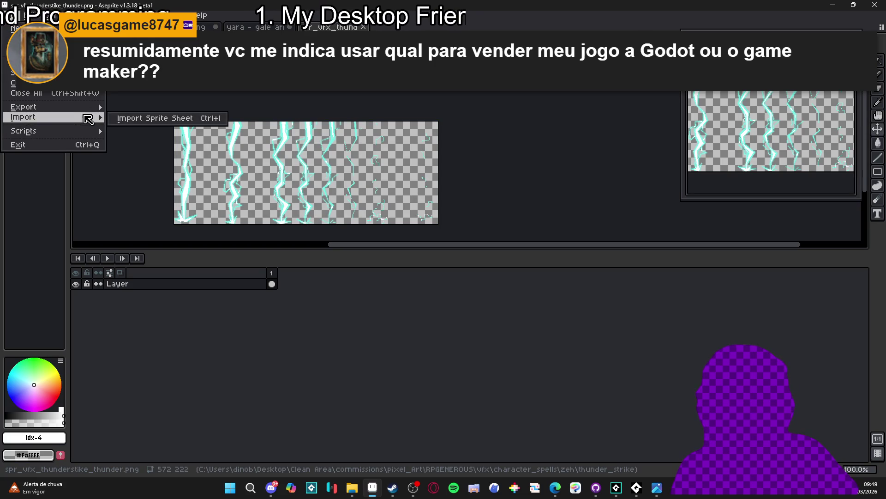
left_click(151, 131)
left_click(14, 15)
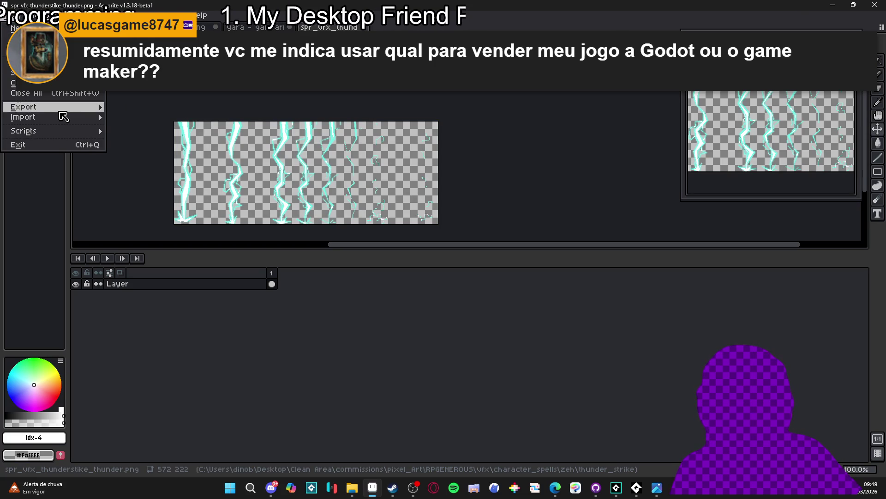
mouse_move(103, 119)
left_click(139, 118)
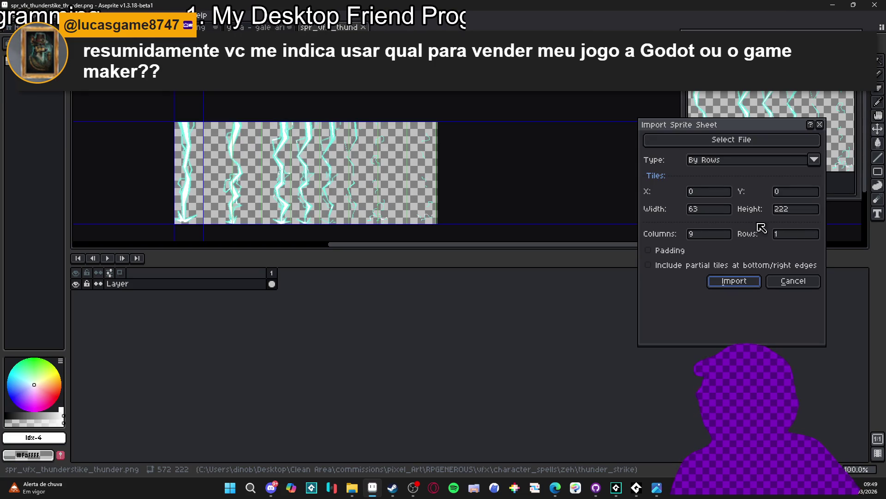
key("Return")
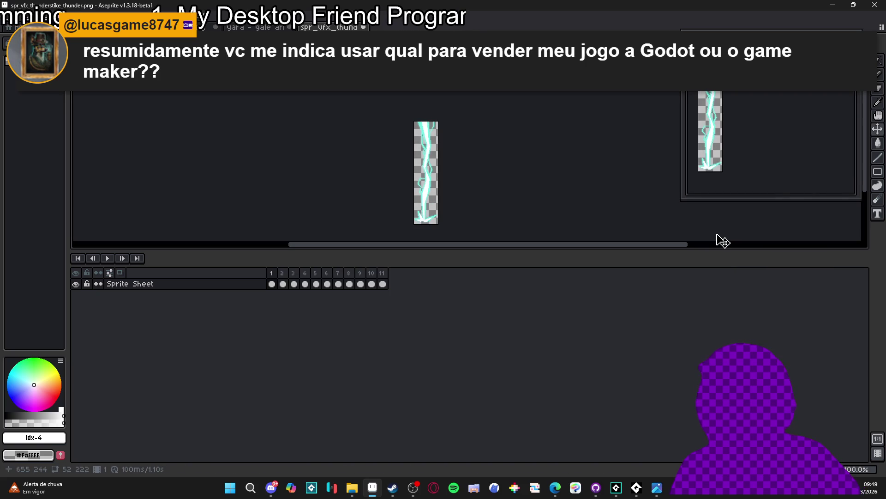
Step: Back in GameMaker, convert the strip into 11 frames of 52×222, replacing the existing sprite frames
left_click(842, 4)
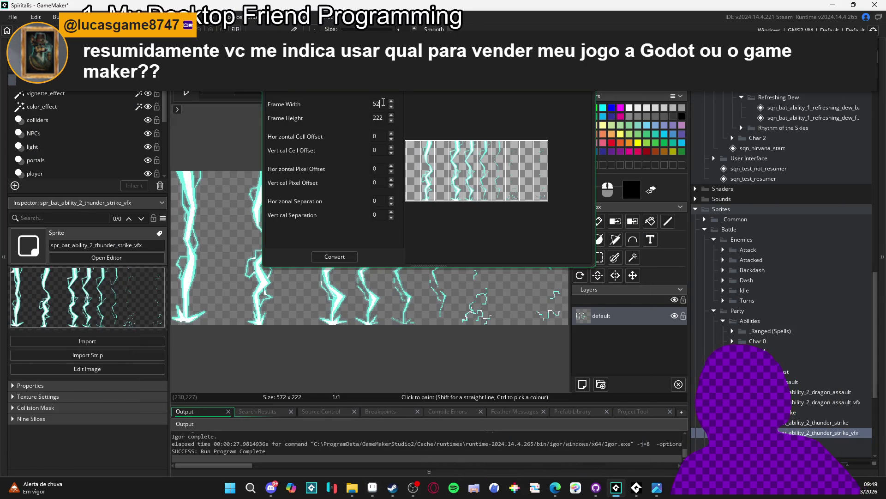
left_click(334, 257)
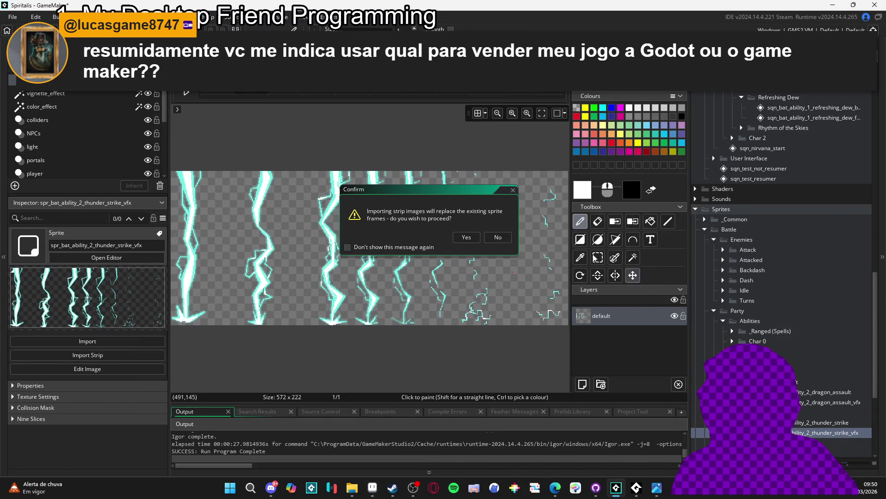
left_click(467, 237)
Step: Preview the thunder strike sprite's animation and set its playback speed to 15 fps
double_click(797, 432)
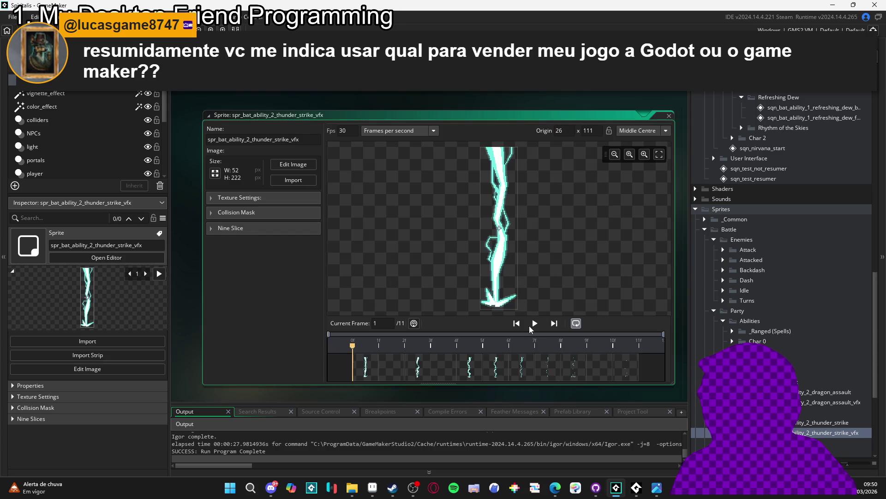
left_click(535, 323)
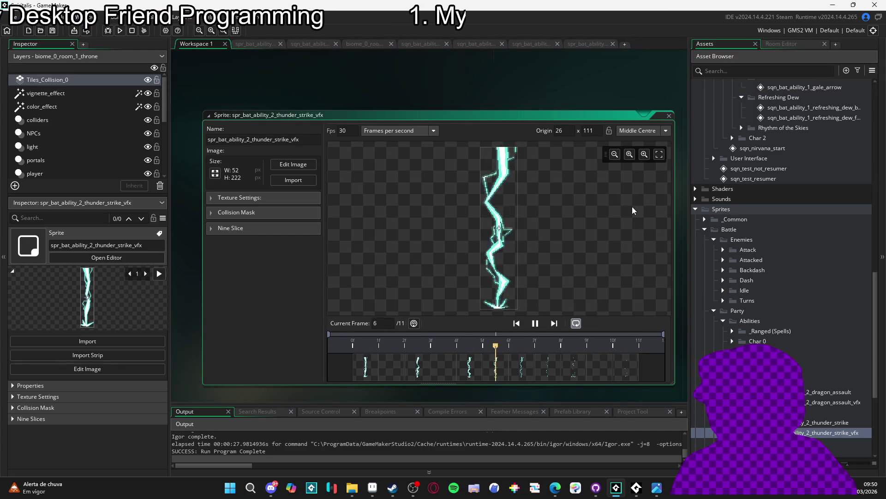
type("25")
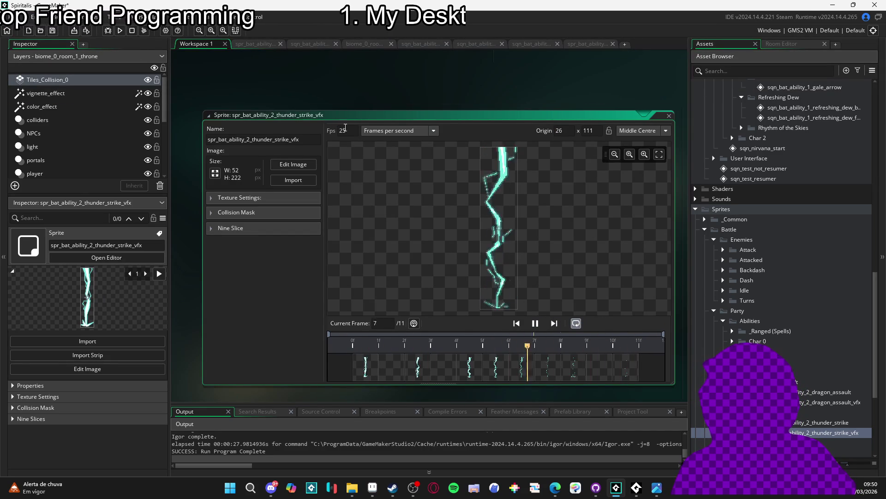
key("BackSpace")
type("0")
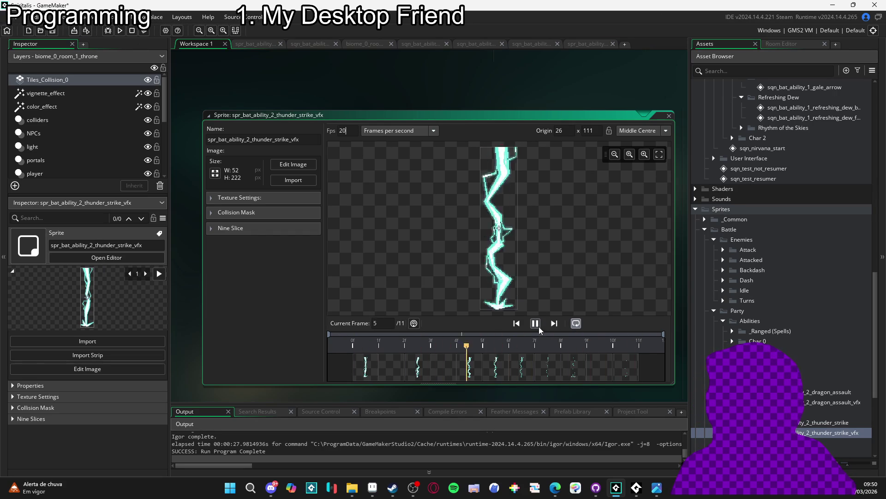
key("BackSpace")
key("BackSpace")
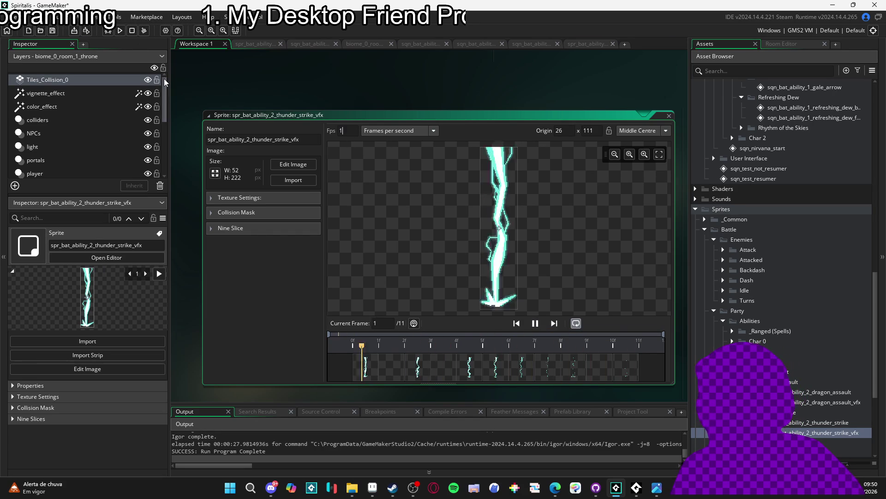
type("15")
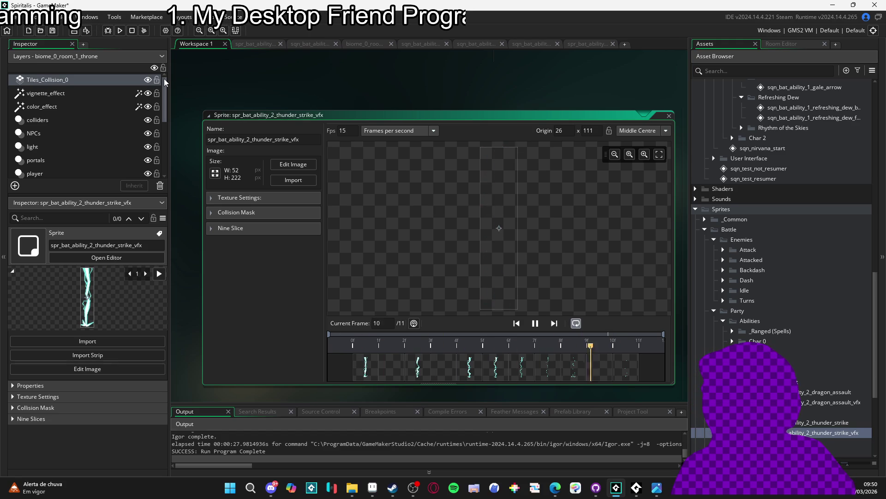
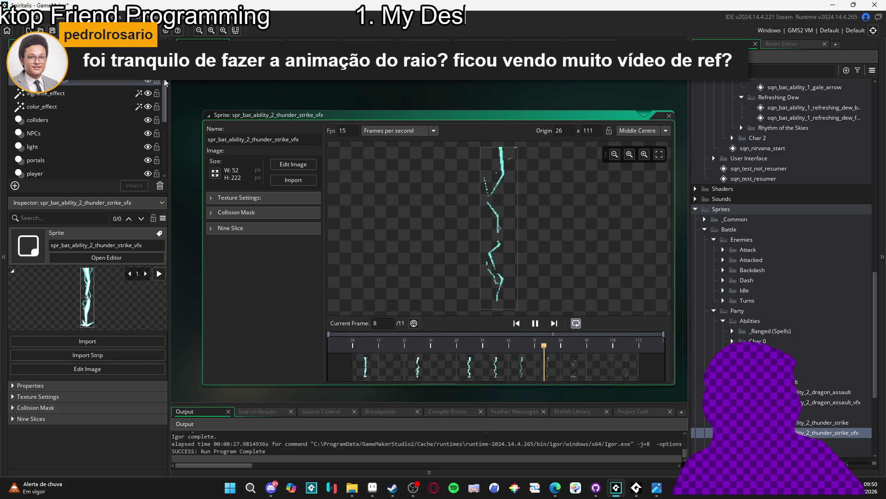
Step: Pause the thunder strike vfx sprite's animation and step back and forth through its lightning frames
left_click(536, 323)
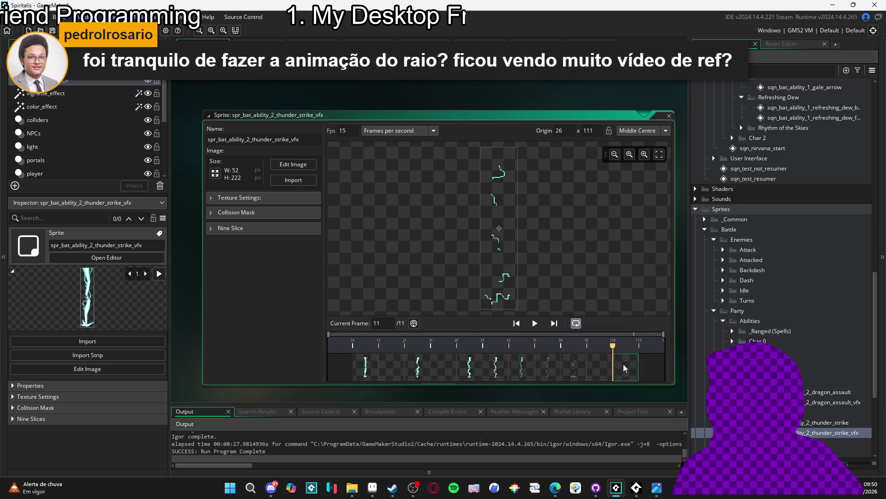
left_click(588, 373)
left_click(598, 369)
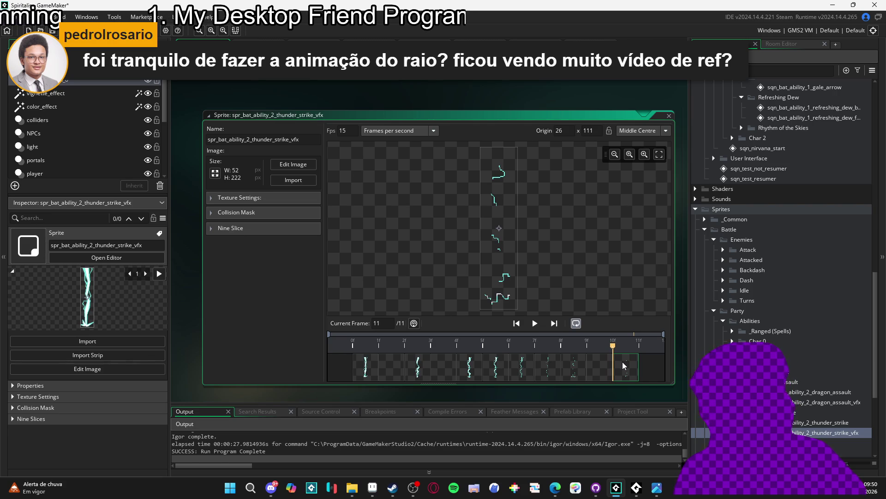
left_click(593, 367)
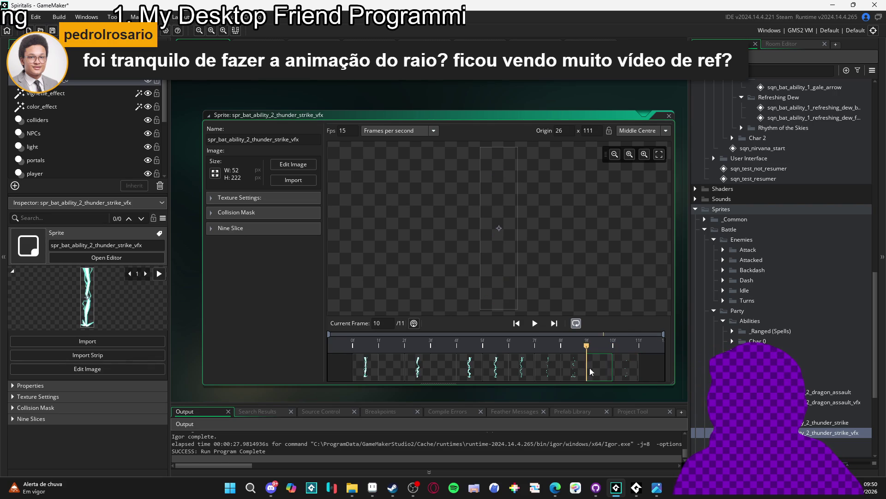
left_click(575, 369)
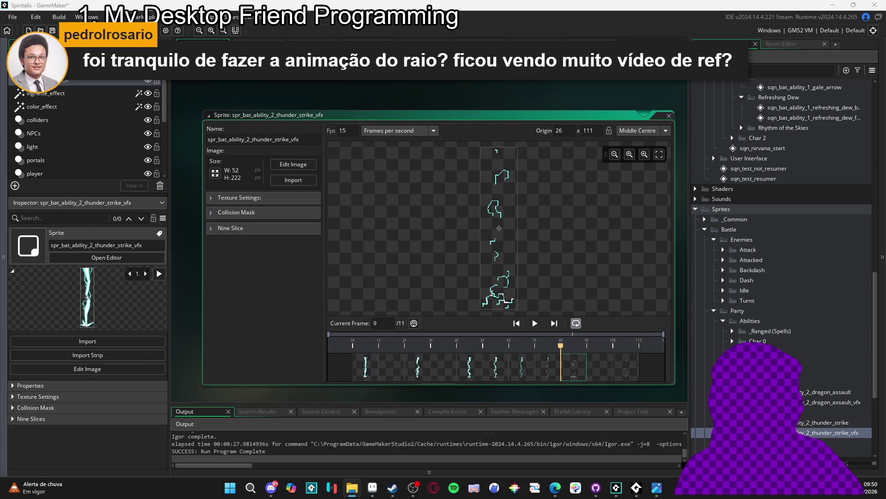
Step: Bring up the thunder_strike art folder and drag the lightning GIF into Aseprite
left_click(353, 488)
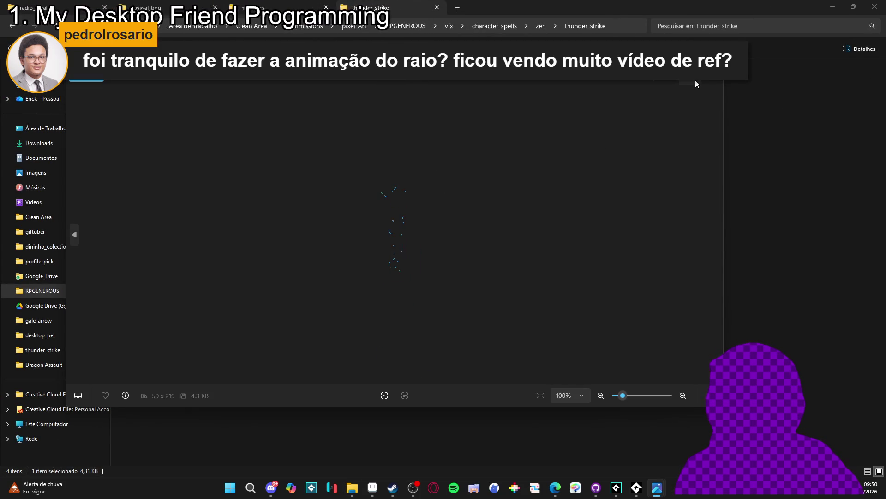
left_click(712, 78)
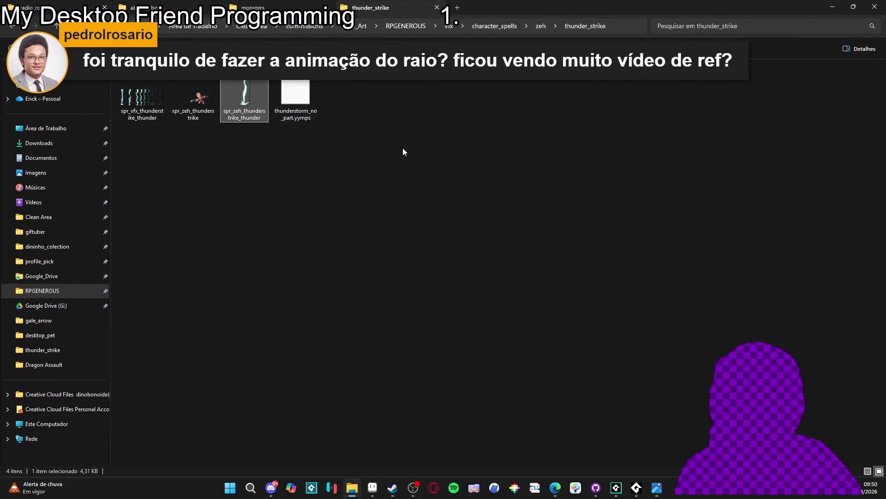
left_click_drag(244, 100, 445, 445)
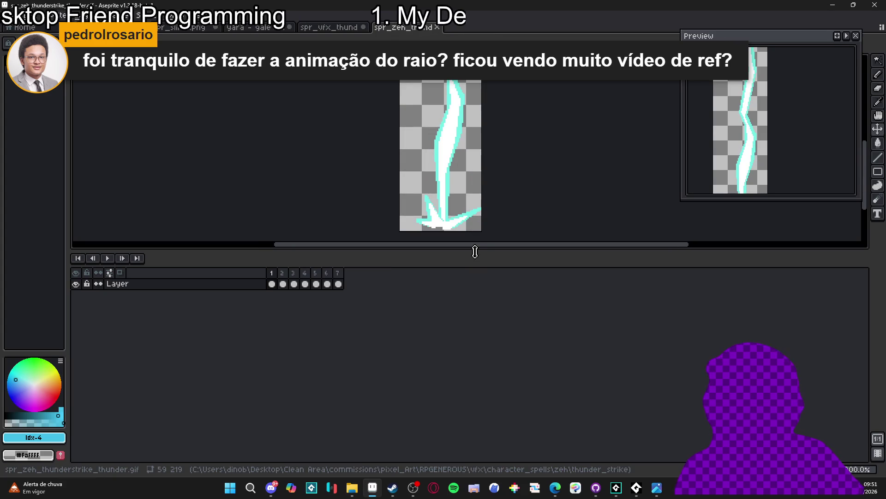
Step: Set all 7 lightning GIF frames to a constant 50 ms frame rate and play it
left_click_drag(475, 253, 475, 355)
scroll(494, 192, "down", 1)
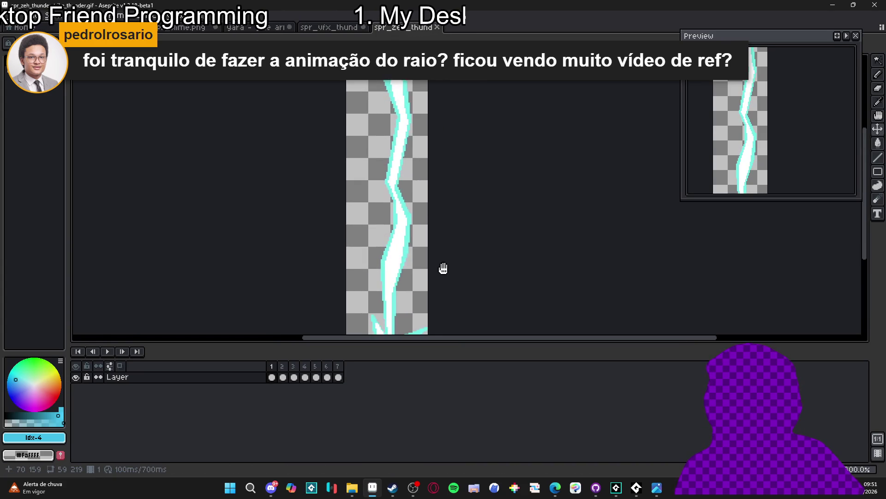
left_click(106, 352)
left_click(106, 352)
left_click(111, 15)
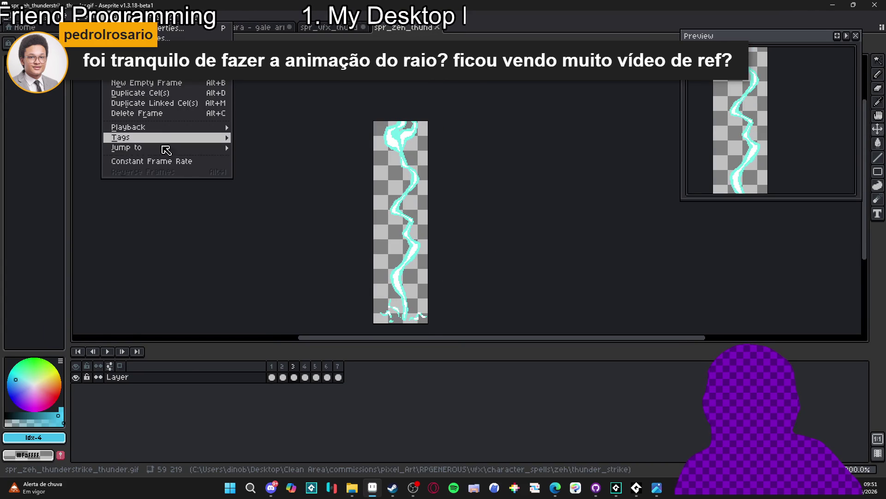
left_click(184, 164)
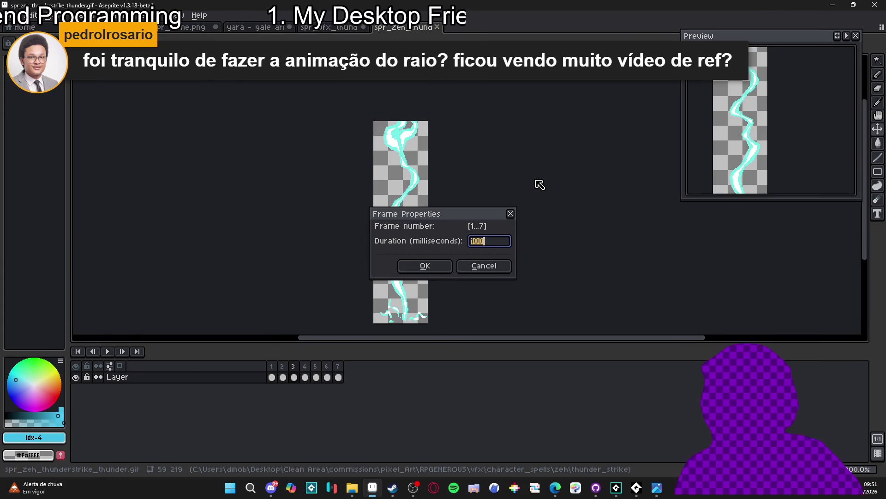
key("Return")
left_click(100, 352)
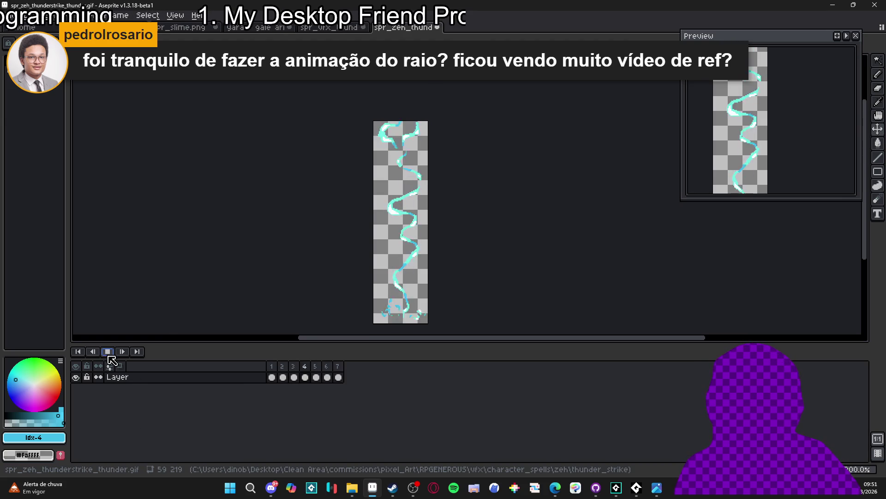
left_click(108, 352)
Step: Play the vfx lightning sprite sheet animation, then switch back to GameMaker
left_click(328, 27)
scroll(405, 200, "up", 1)
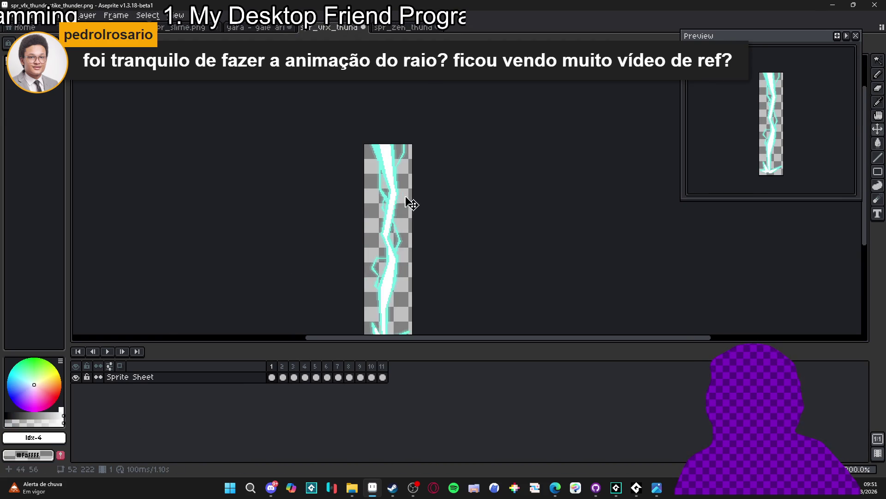
left_click(107, 352)
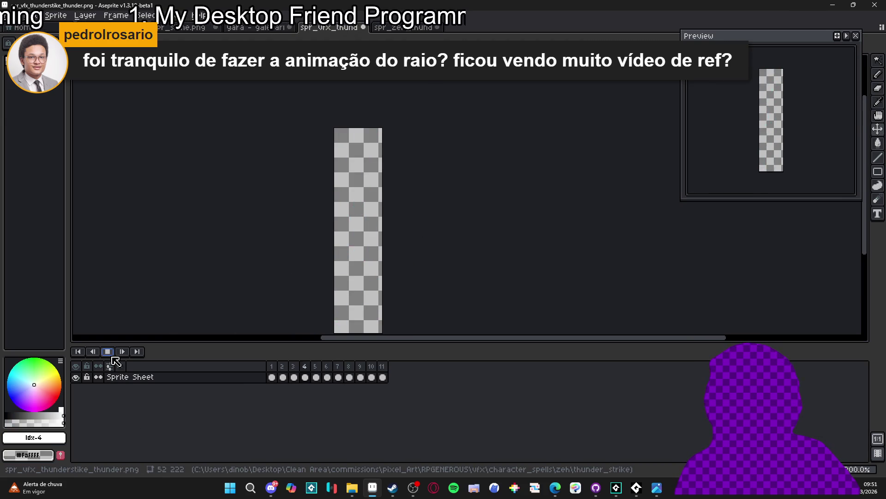
key("alt+Tab")
Step: Preview the sprite's animation, then switch to the thunder_strike sequence tab
left_click(822, 5)
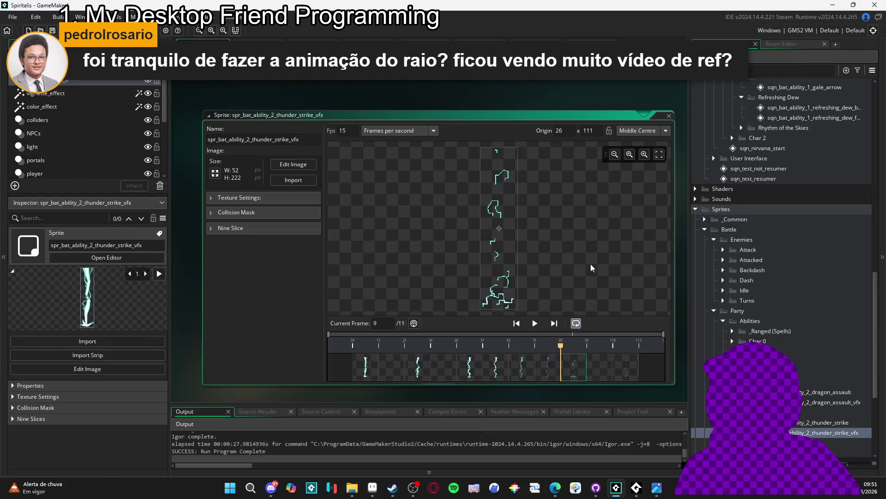
left_click(535, 323)
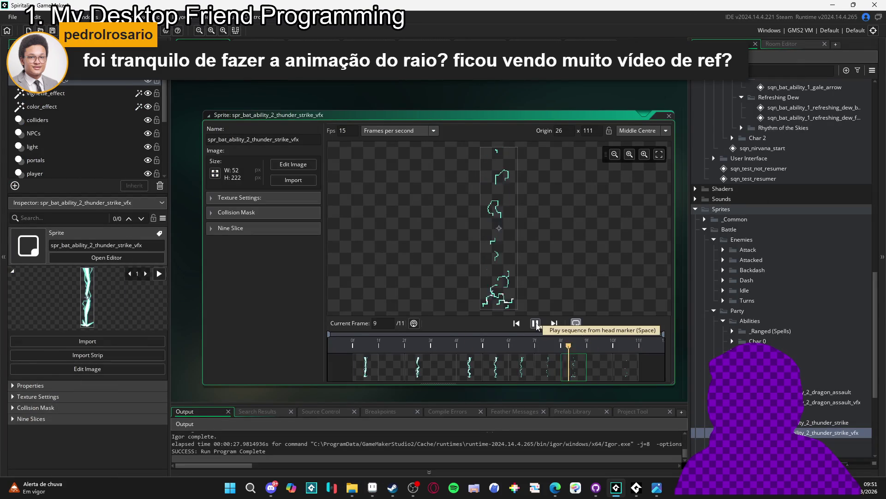
left_click(586, 46)
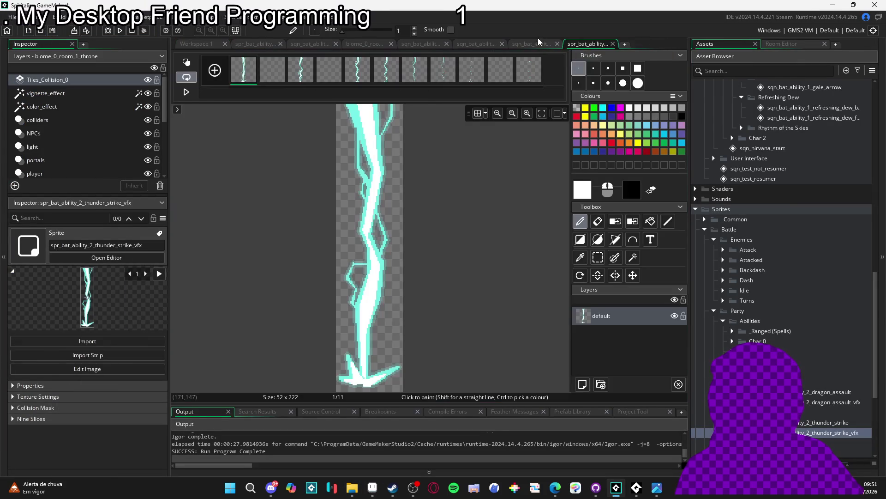
left_click(526, 42)
left_click(477, 41)
left_click(530, 42)
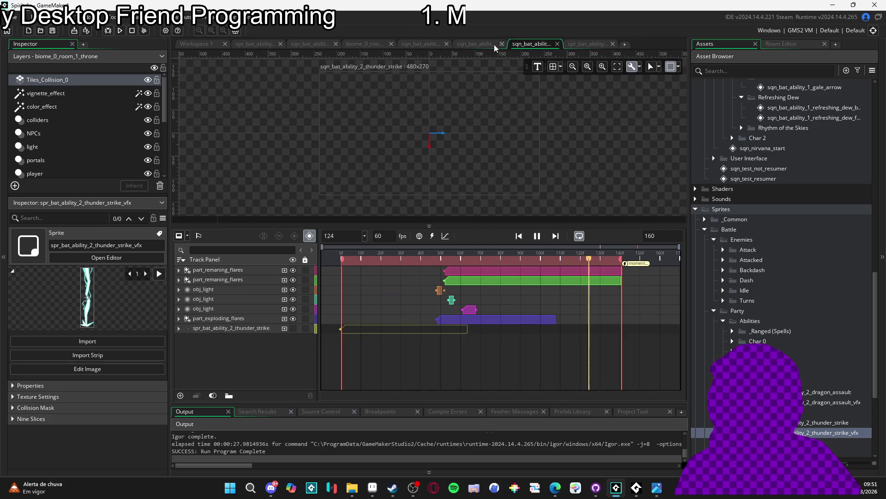
Step: Close the eagle_eyes sequence and move the playhead from frame 0 to frame 48
left_click(481, 46)
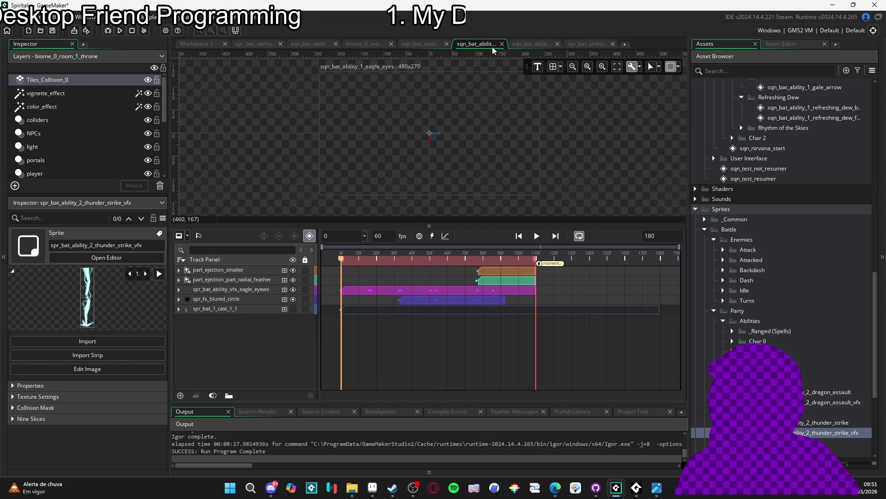
left_click(502, 44)
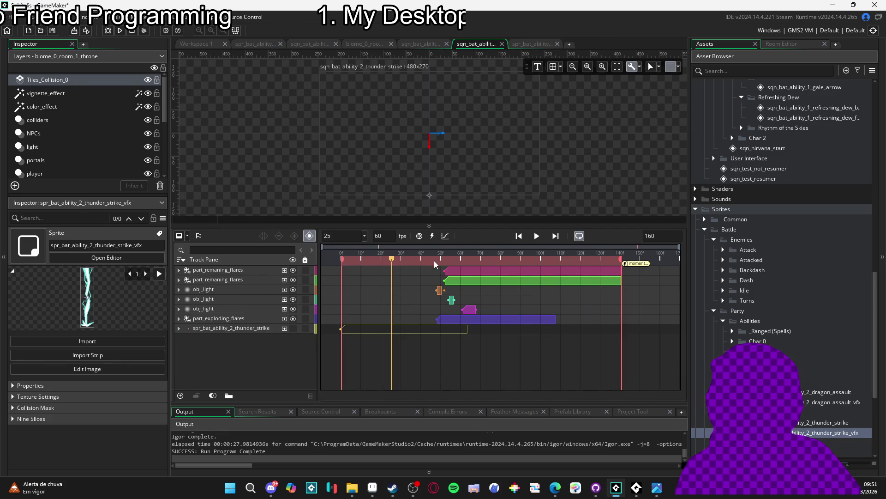
left_click(341, 253)
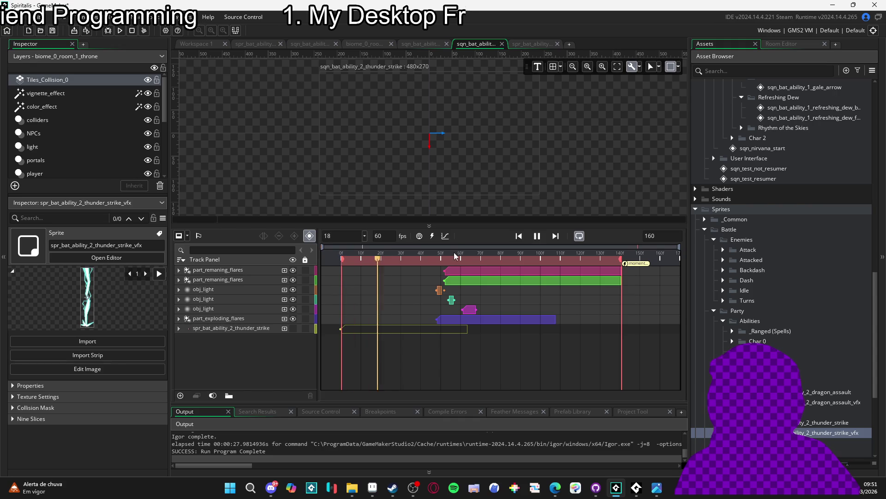
left_click_drag(431, 259, 437, 258)
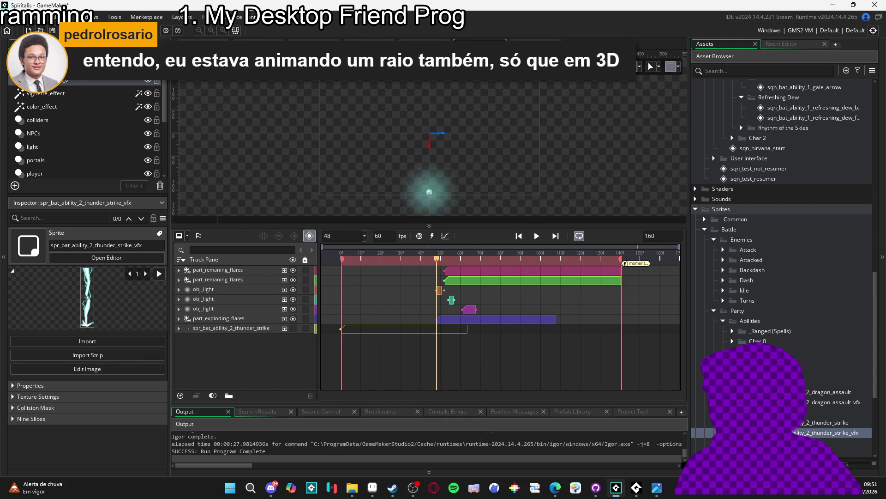
Step: Add the thunder strike vfx sprite as a track at frame 48 with a Bottom Centre origin
mouse_move(826, 432)
left_mouse_down()
mouse_move(504, 207)
mouse_move(430, 192)
left_mouse_up()
double_click(827, 432)
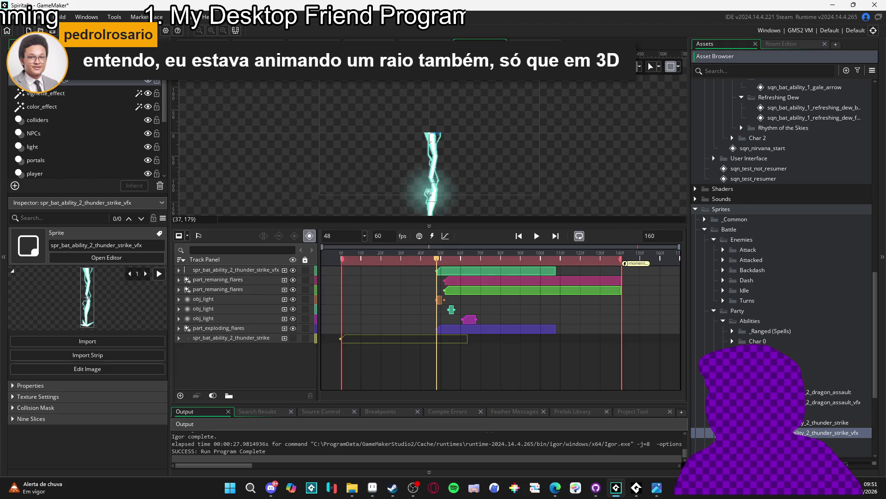
left_click(666, 131)
left_click(655, 207)
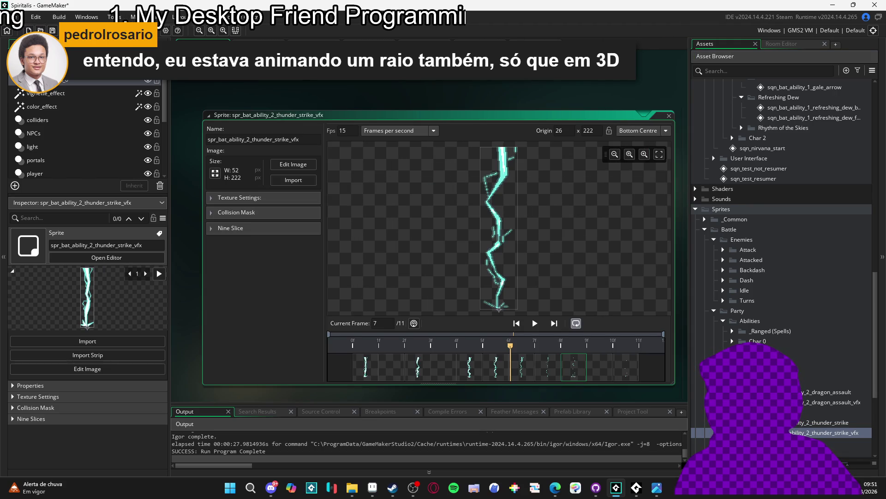
double_click(554, 293)
left_click(480, 44)
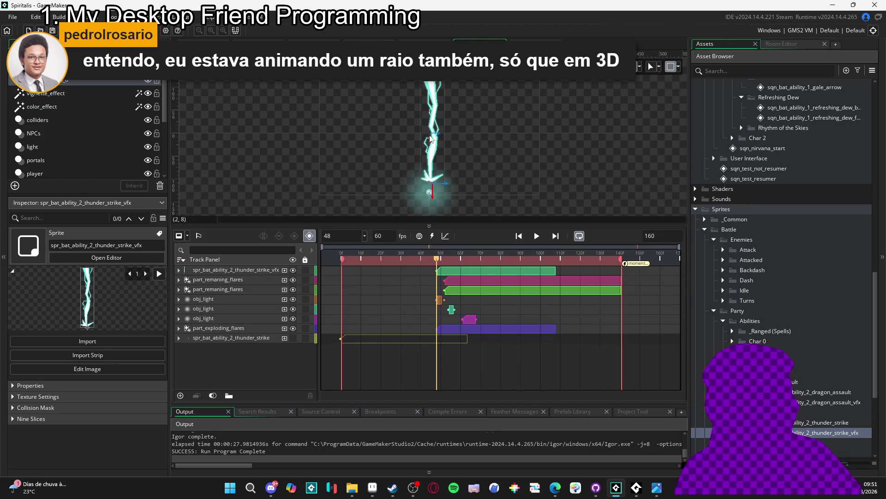
Step: Select the lightning sprite track and expand it to show its Position keys
left_click(438, 103)
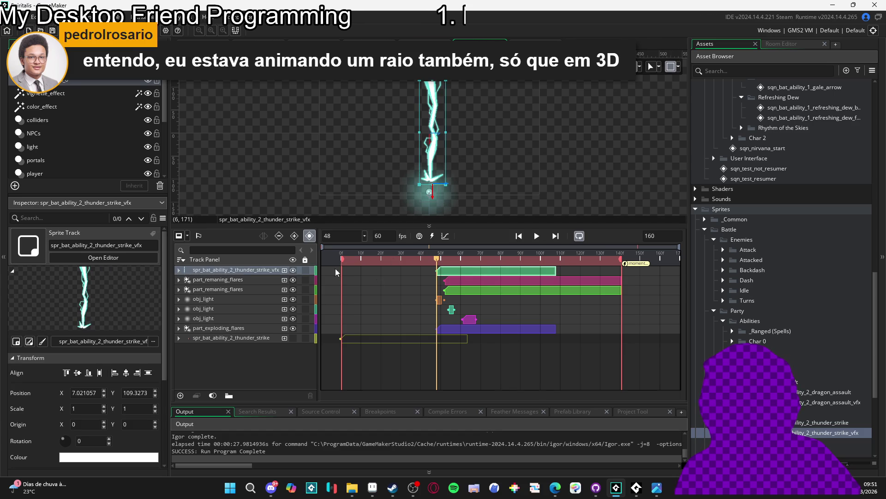
left_click(179, 271)
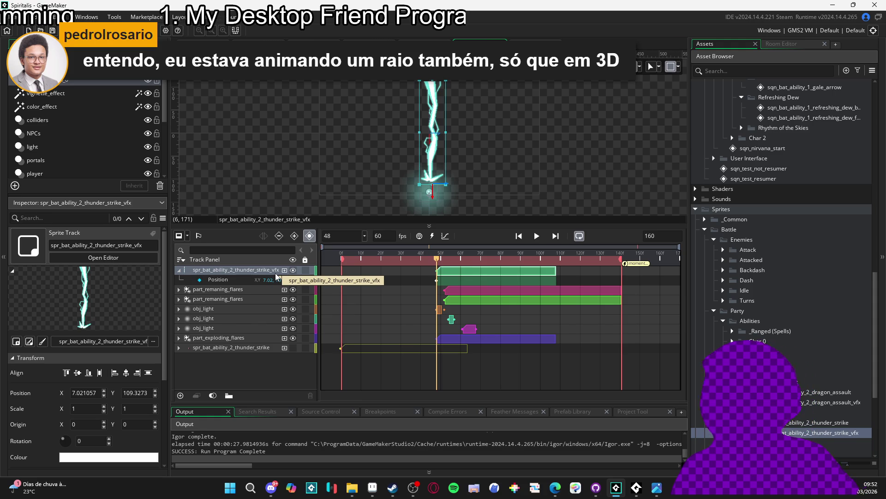
scroll(774, 327, "down", 2)
scroll(768, 325, "up", 1)
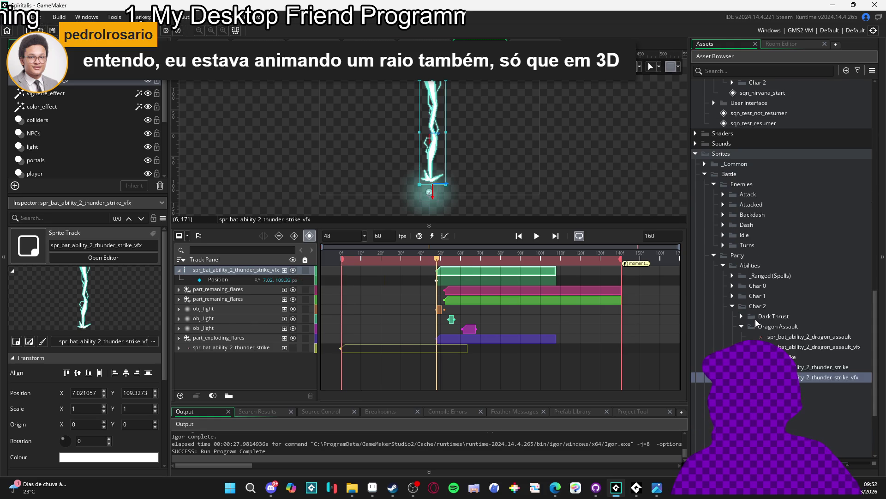
left_click(732, 288)
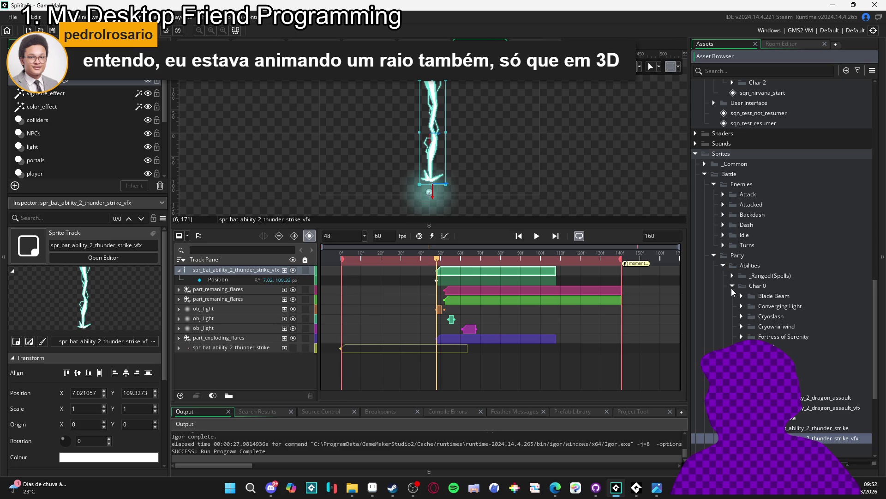
left_click(732, 289)
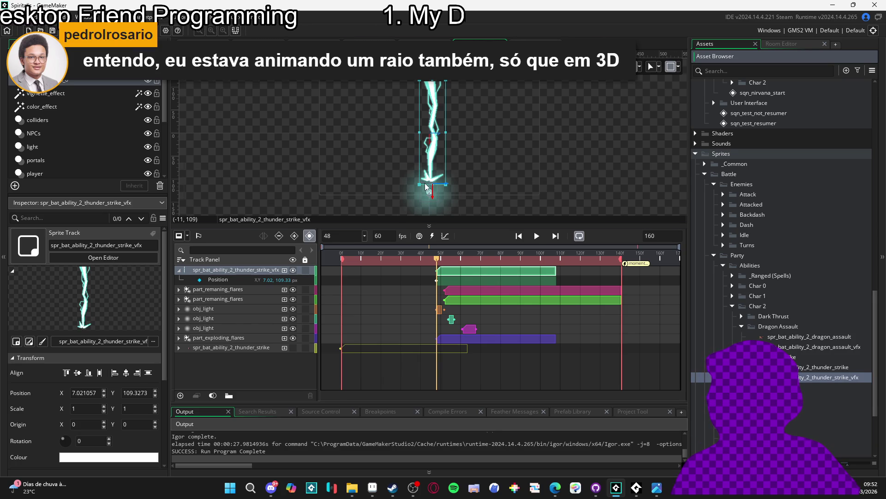
scroll(425, 186, "up", 2)
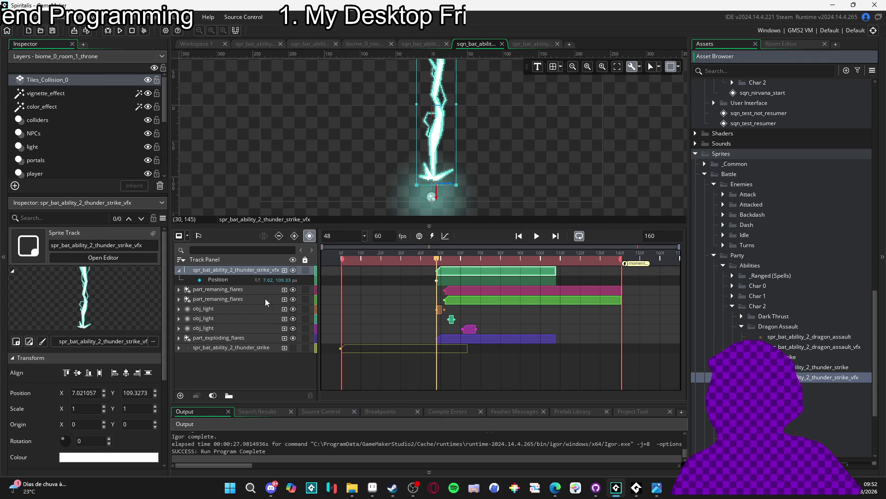
Step: Set the track position to X 0, Y 0, move the sprite down to Y 133, and preview
double_click(267, 281)
type("0")
key("Tab")
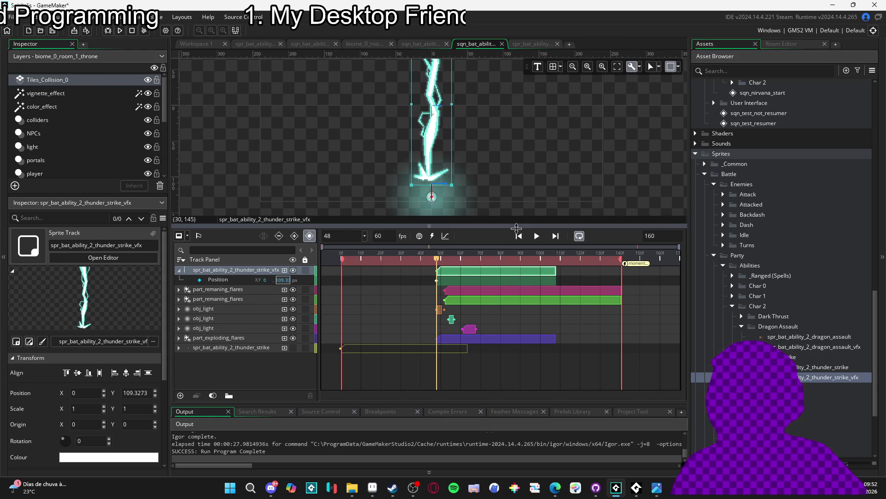
type("0")
left_click_drag(442, 98, 438, 185)
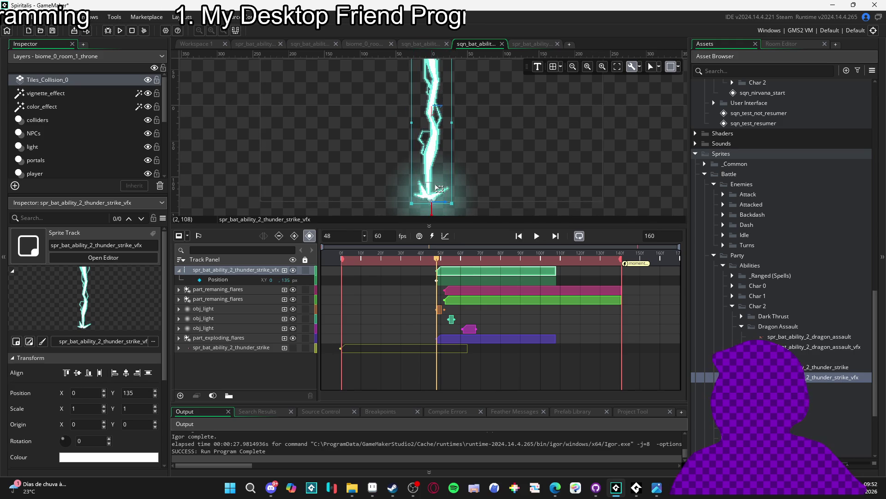
key("space")
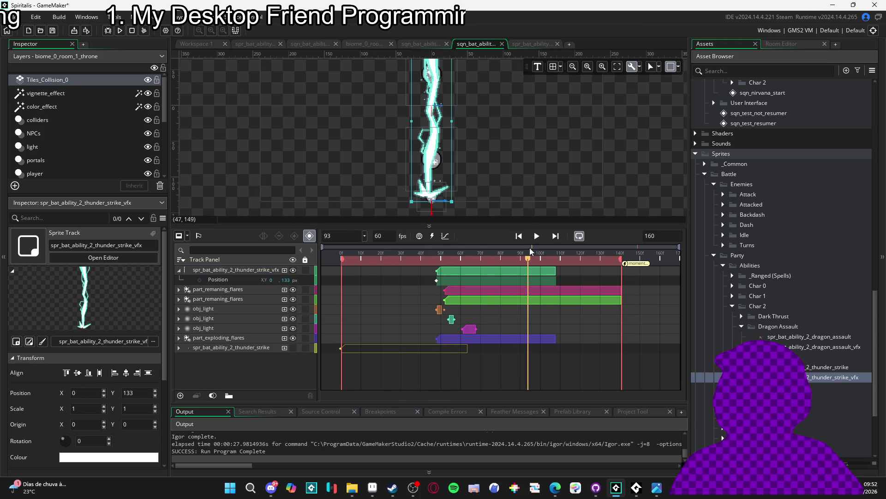
mouse_move(530, 250)
left_mouse_down()
mouse_move(478, 254)
mouse_move(515, 259)
mouse_move(521, 268)
left_mouse_up()
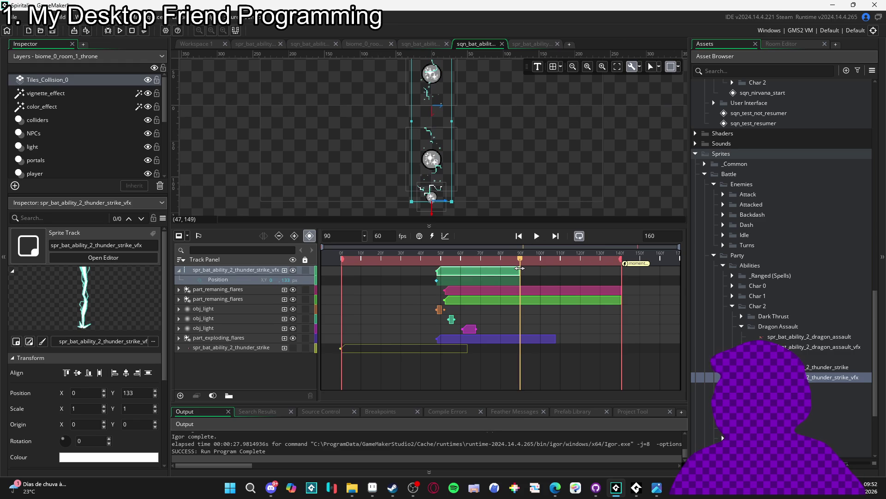
Step: Play and pause the sequence, then enlarge the room canvas above a shorter timeline
key("space")
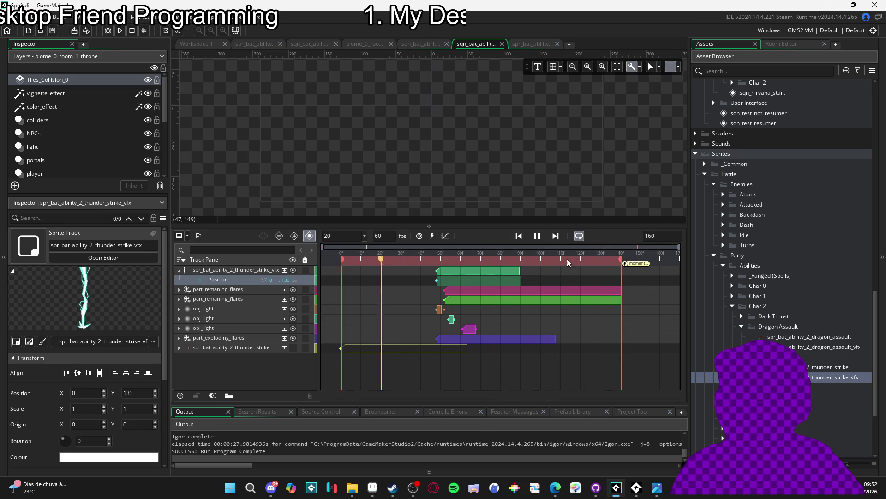
key("space")
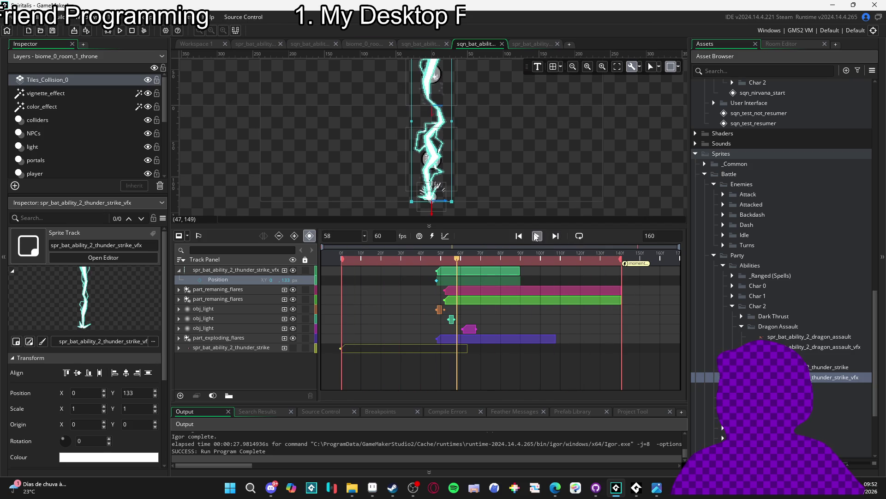
left_click(535, 237)
key("space")
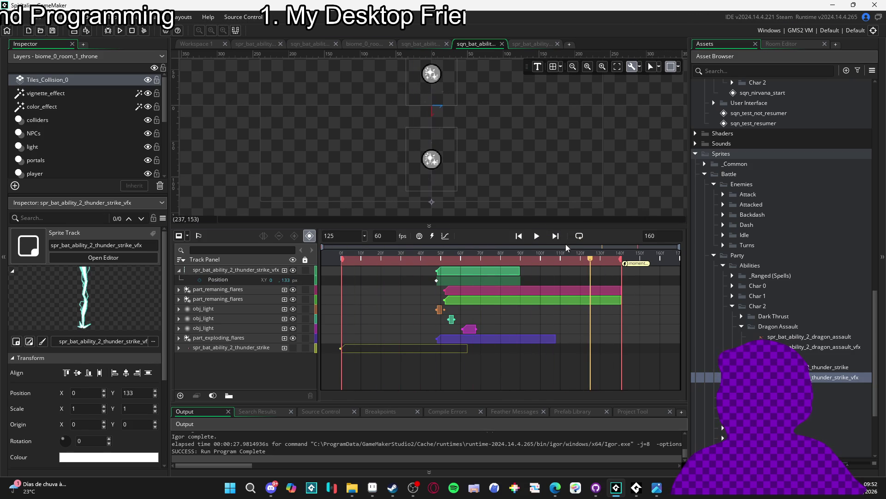
left_click_drag(566, 226, 566, 274)
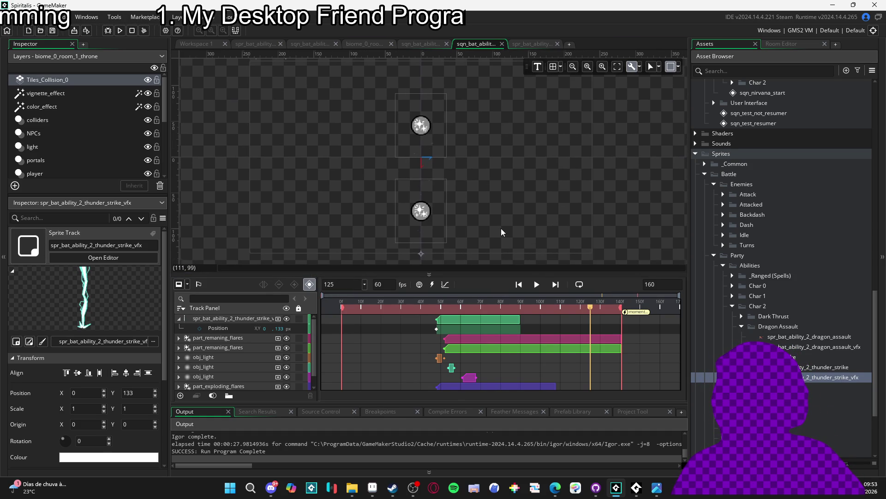
Step: Replay the thunder strike sequence from frame 0 to preview the lightning effect
left_click(536, 284)
left_click(536, 284)
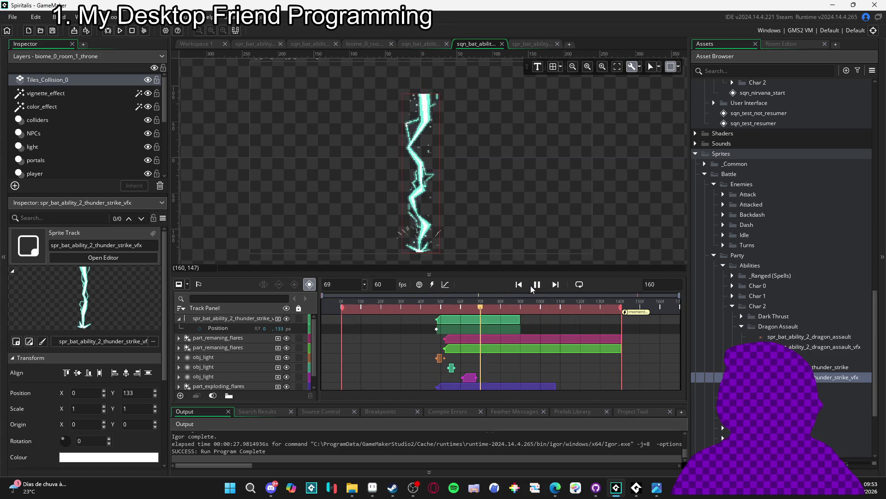
left_click(537, 284)
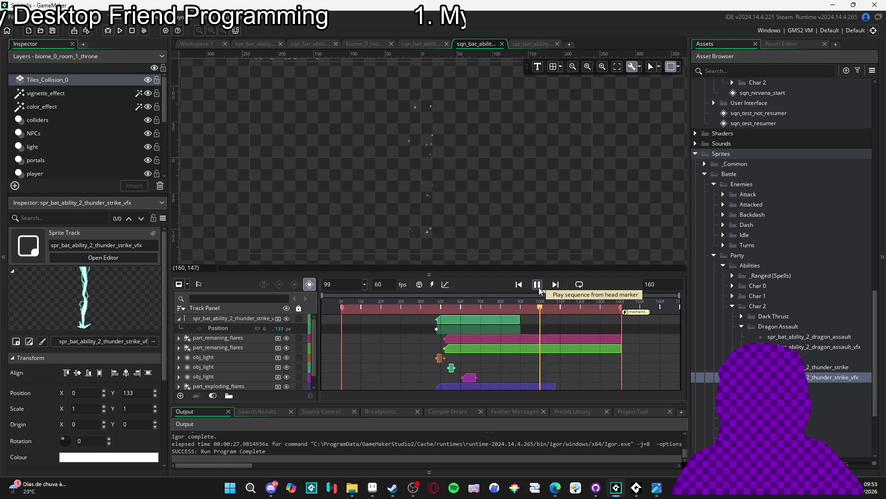
left_click(537, 285)
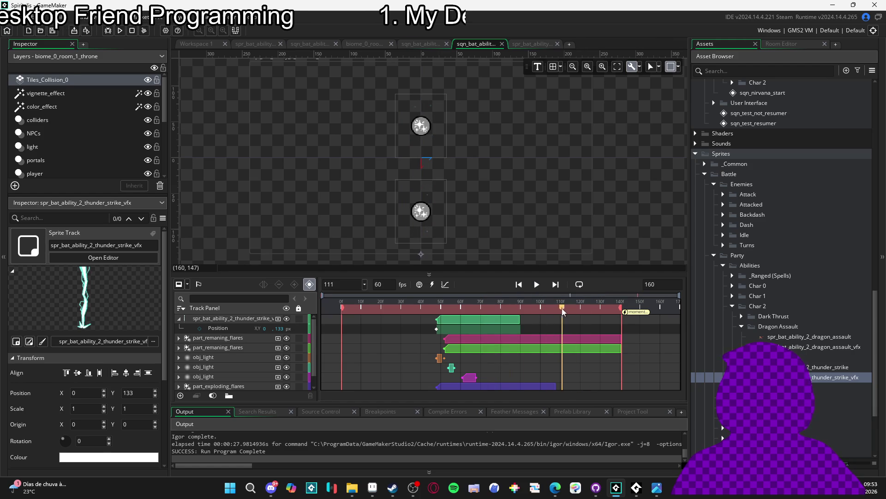
left_click(518, 284)
key("space")
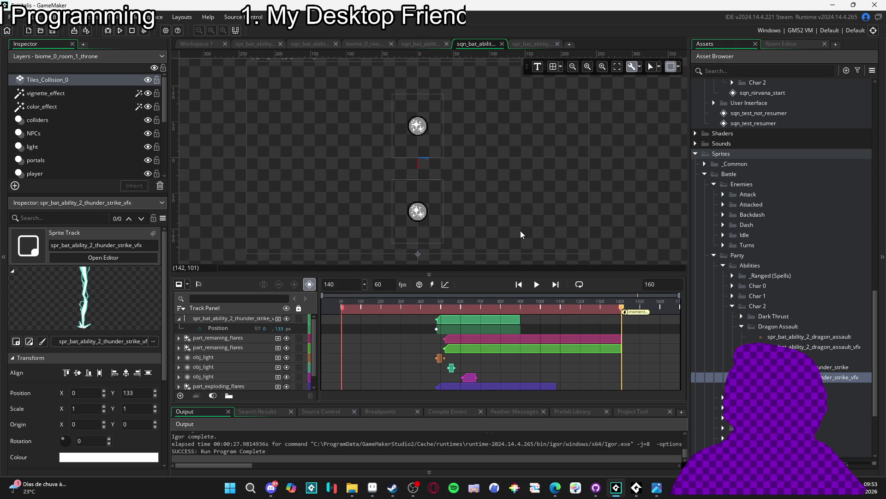
Step: Build and run the project with F5, then bring the cave battle game window forward
key("F5")
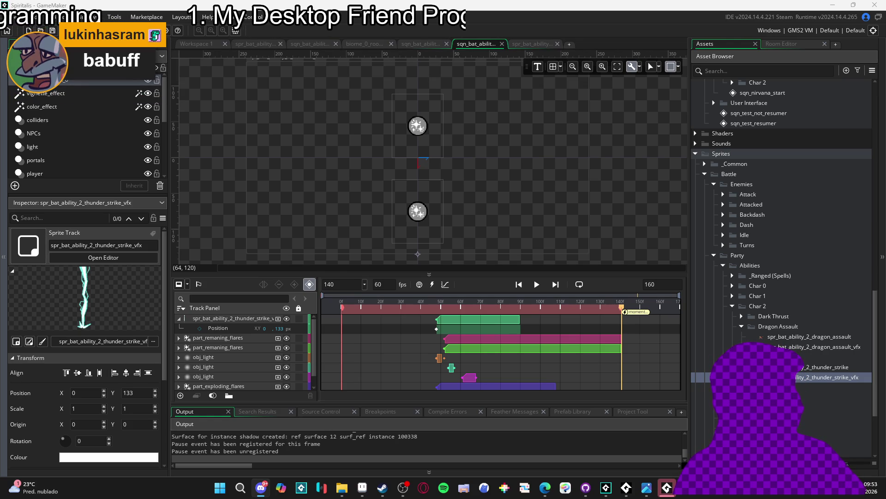
left_click(646, 488)
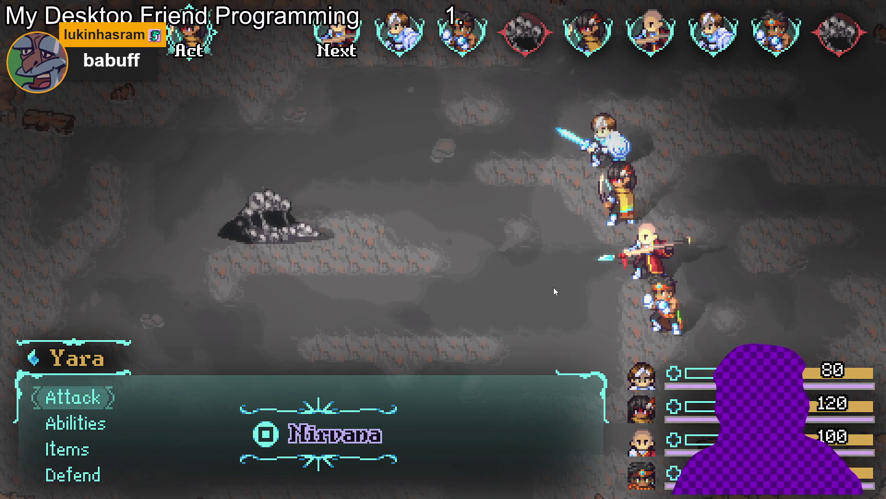
Step: Have Yara cast Aqua sphere on the Sloth Blob
key("Down")
key("Return")
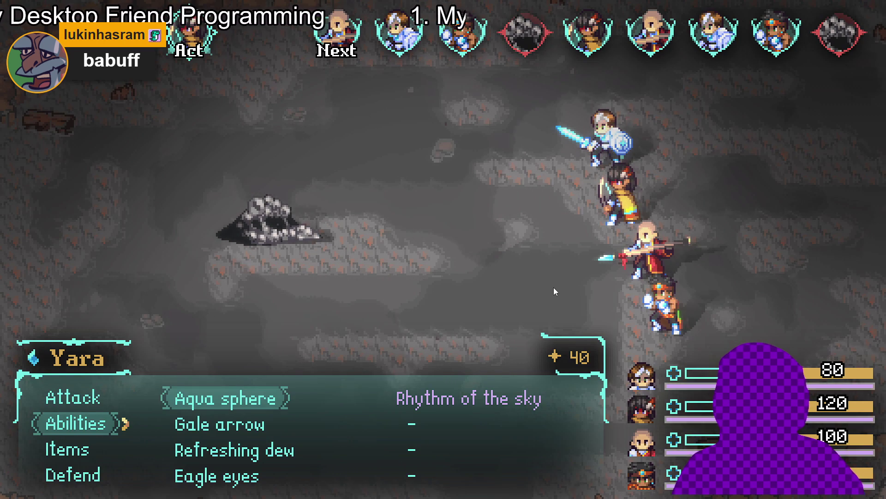
key("Return")
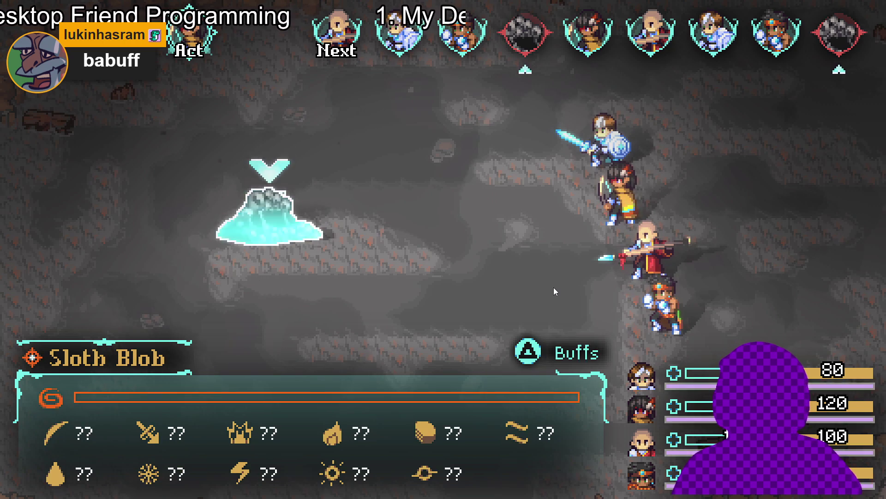
key("Return")
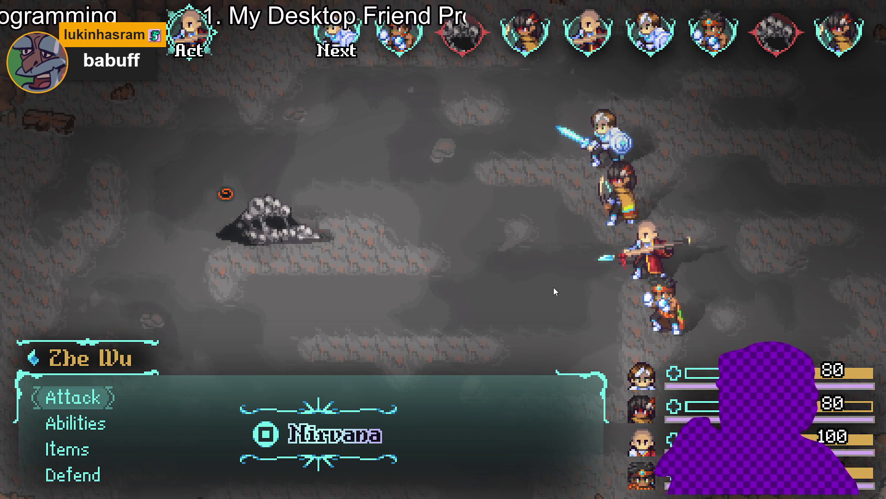
Step: Have Zhe Wu cast Thunder strike on the Sloth Blob
key("Down")
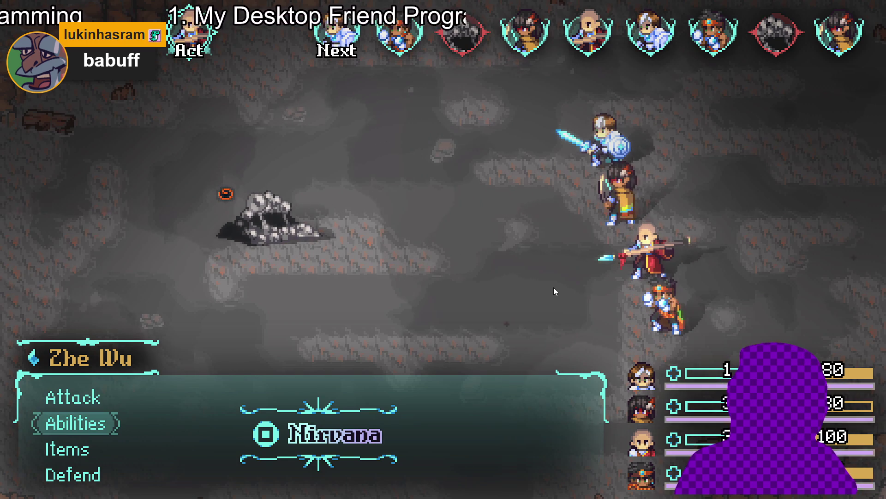
key("Down")
key("Up")
key("Up")
key("Down")
key("Down")
key("Down")
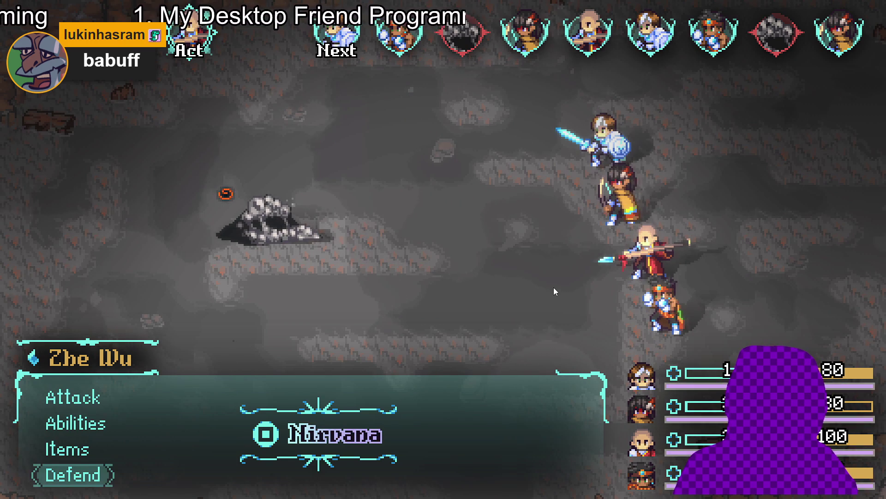
key("Up")
key("Up")
key("Return")
key("Down")
key("Up")
key("Return")
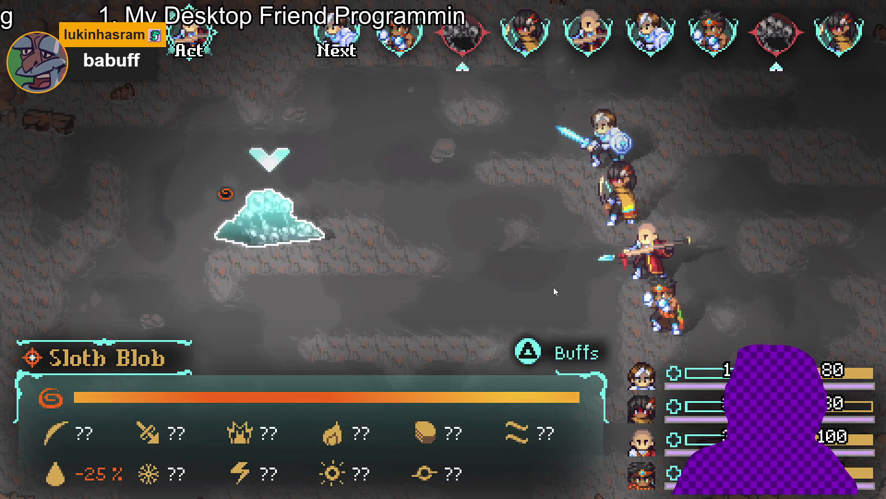
key("Return")
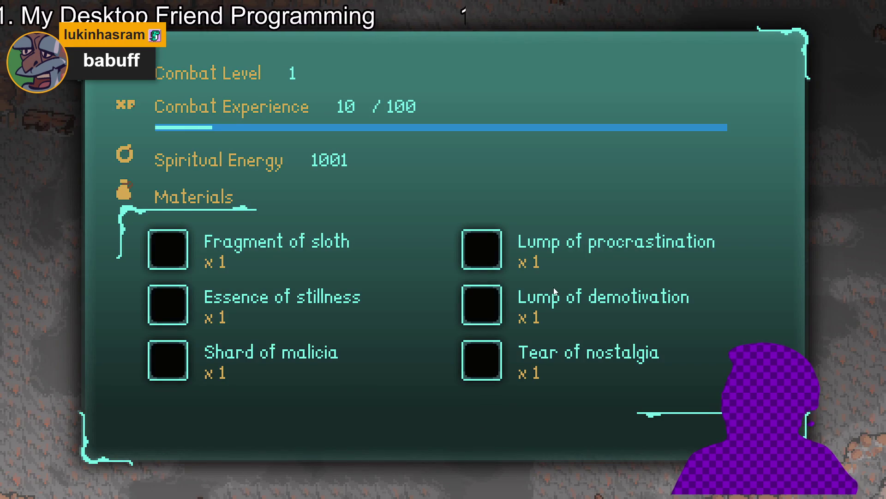
Step: Dismiss the combat results and walk the party through the cave
key("Return")
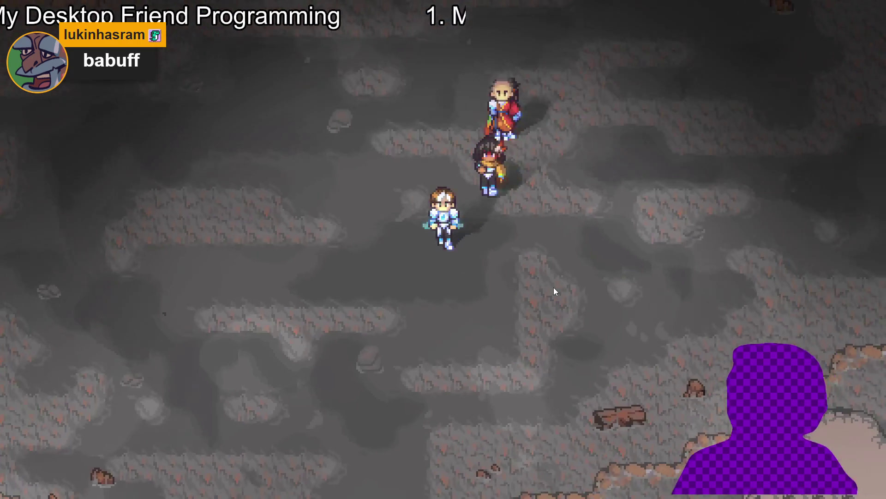
key("Left")
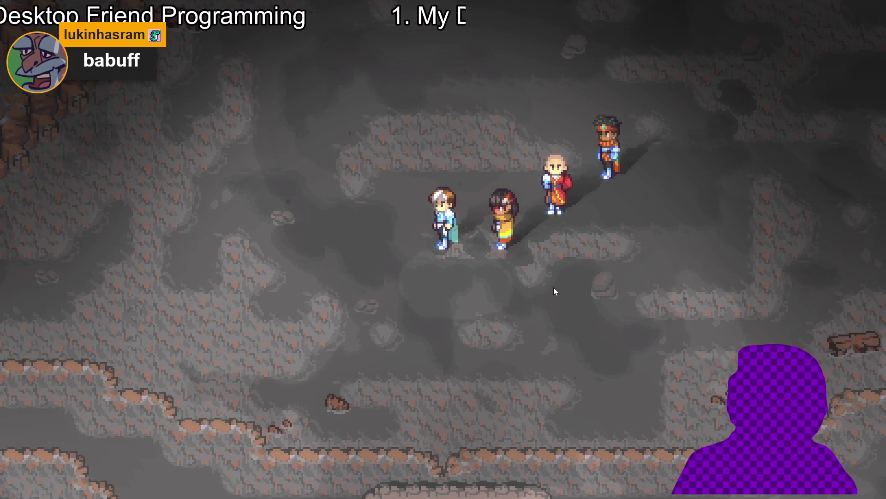
key("Right")
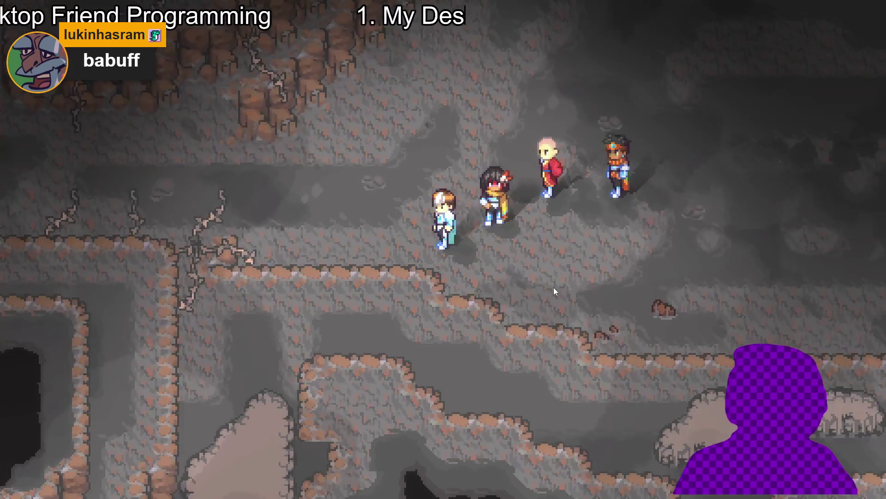
key("Right")
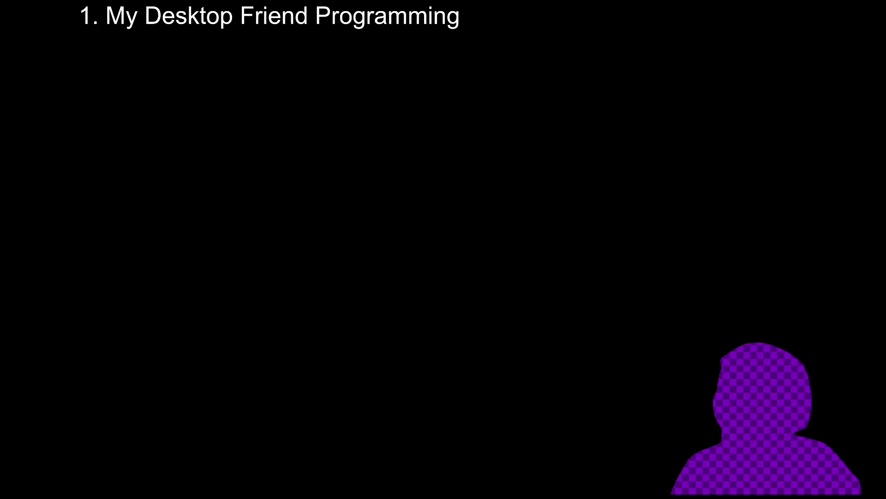
Step: Have Yara defend and Zhe Wu use Dragon assault on the Sloth Blob
key("Down")
key("Down")
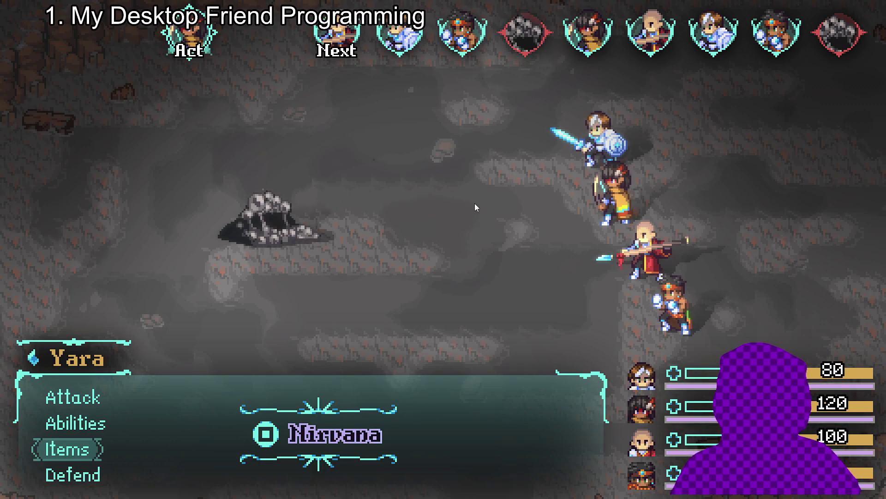
key("Down")
key("Return")
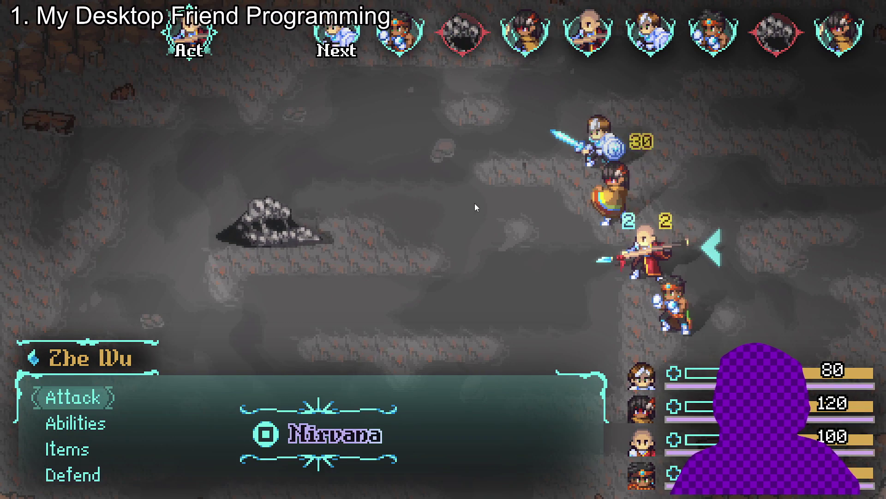
key("Down")
key("Return")
key("Down")
key("Down")
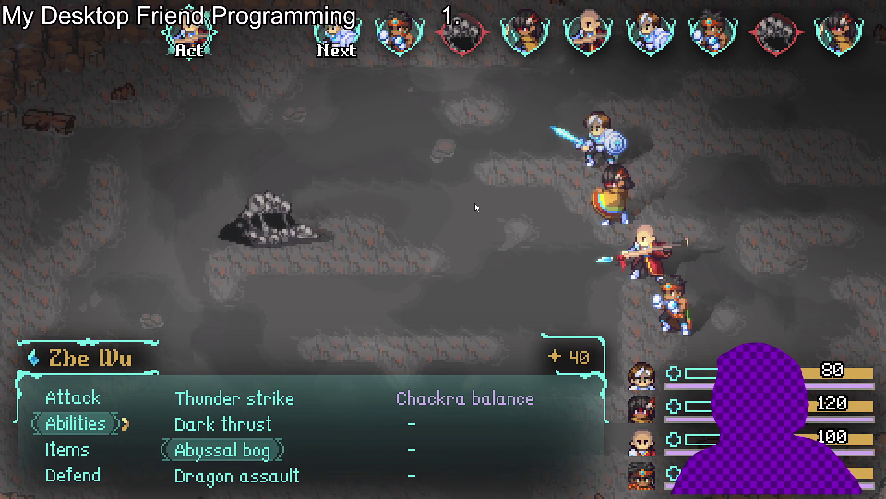
key("Down")
key("Return")
key("Return")
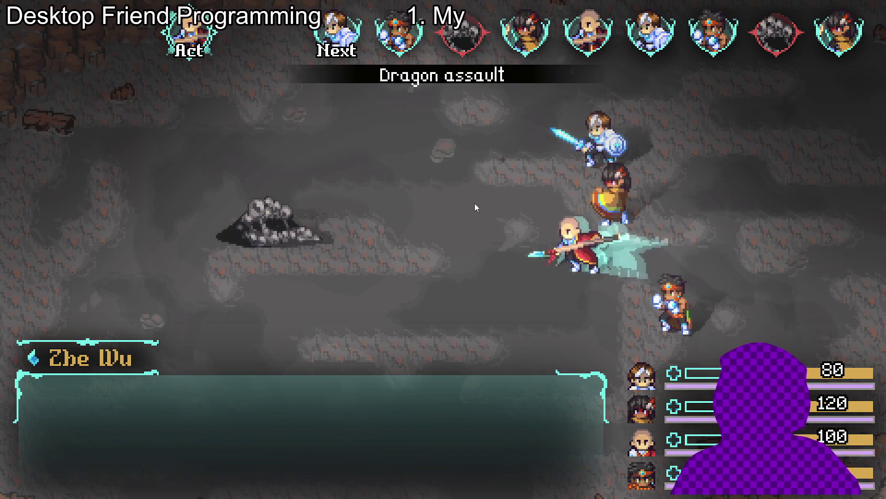
key("Return")
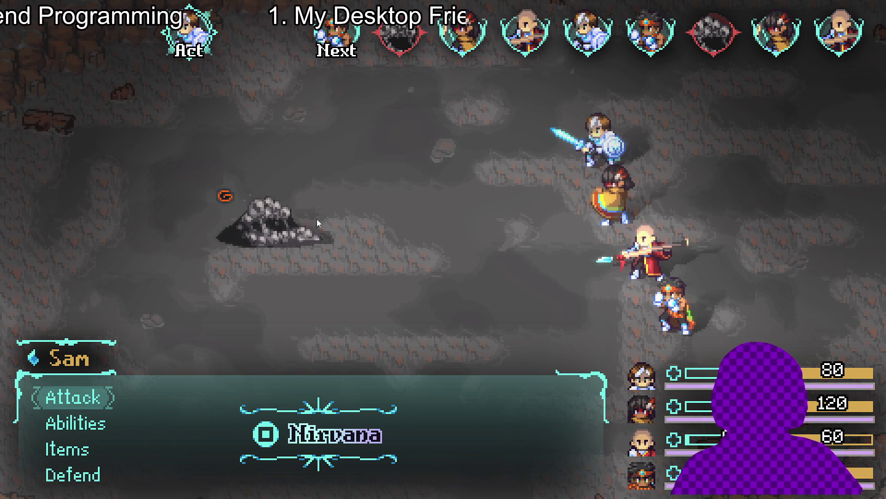
Step: Have Sam attack the Sloth Blob while Themba and Yara defend
key("Return")
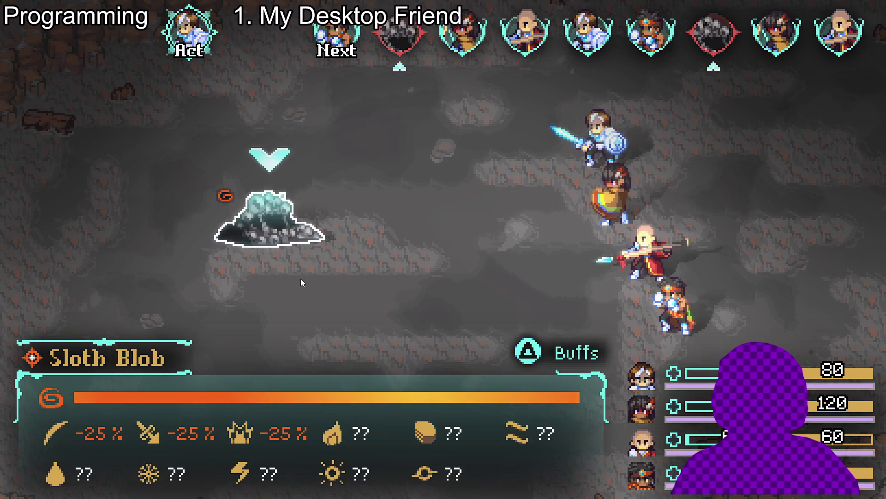
key("Return")
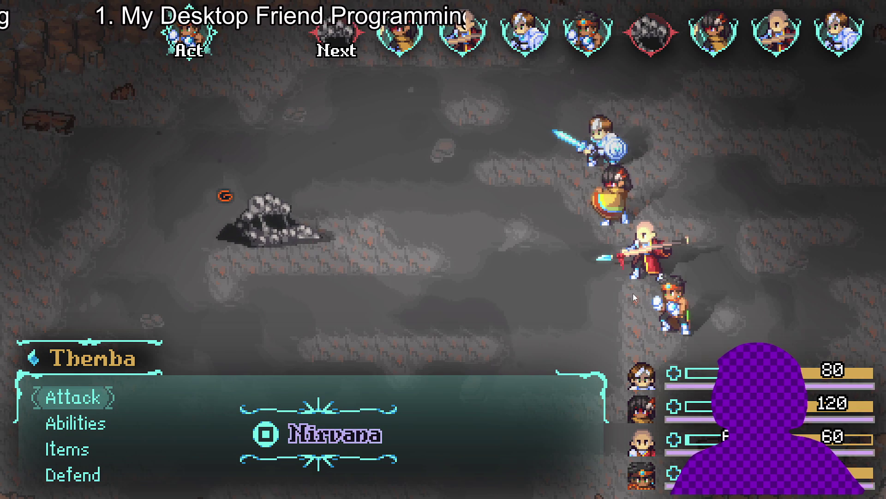
key("Down")
key("Down")
key("Down")
key("Return")
key("Down")
key("Down")
key("Down")
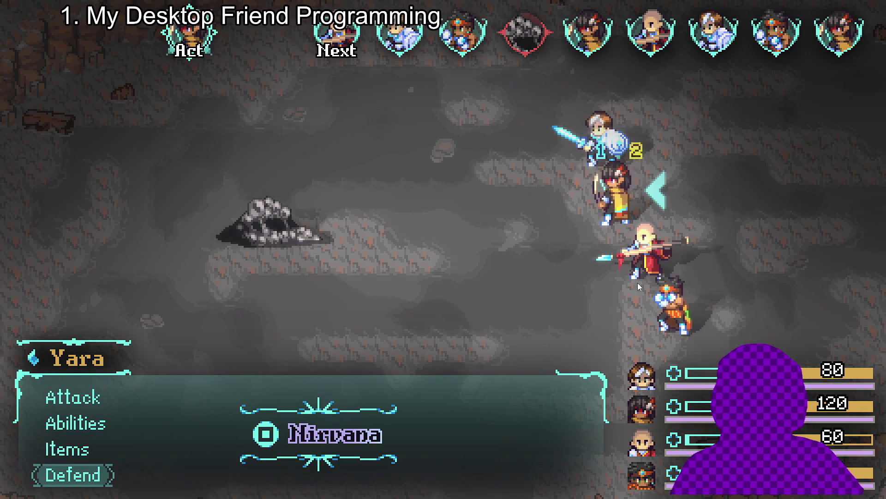
key("Return")
Step: Have Zhe Wu use Dragon assault on the Sloth Blob again
key("Down")
key("Down")
key("Up")
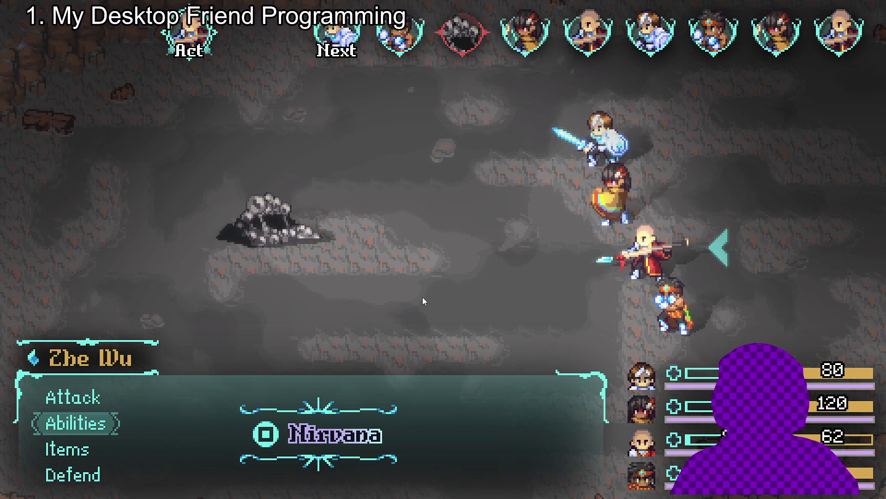
key("Return")
key("Down")
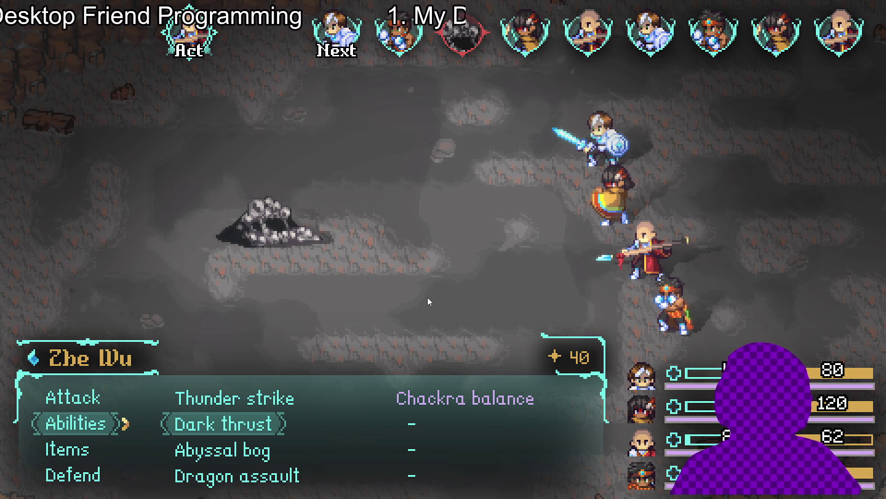
key("Down")
key("Up")
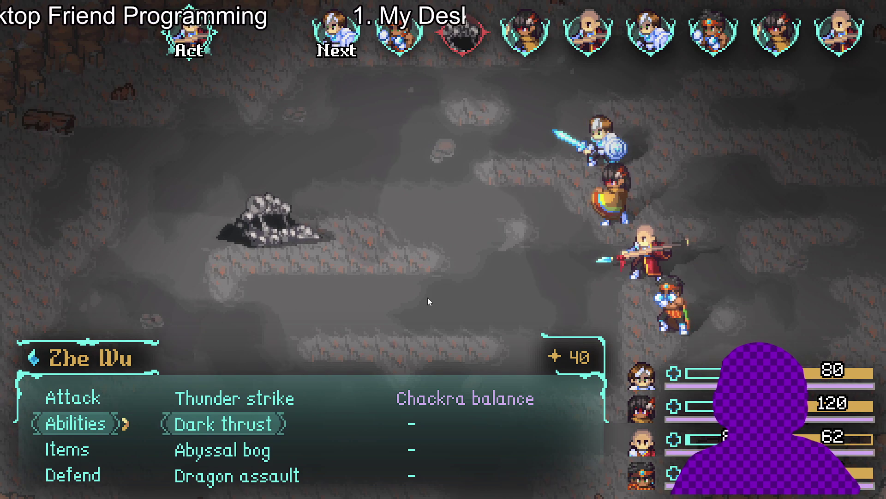
key("Down")
key("Down")
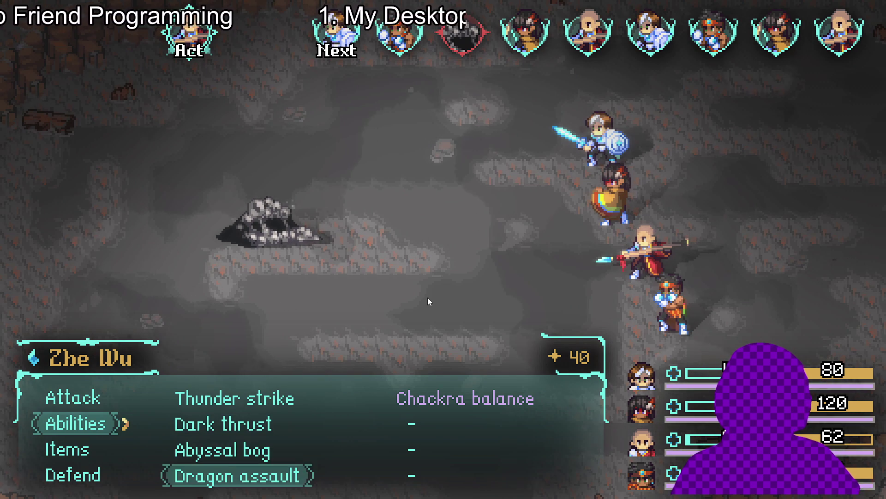
key("Return")
key("Return")
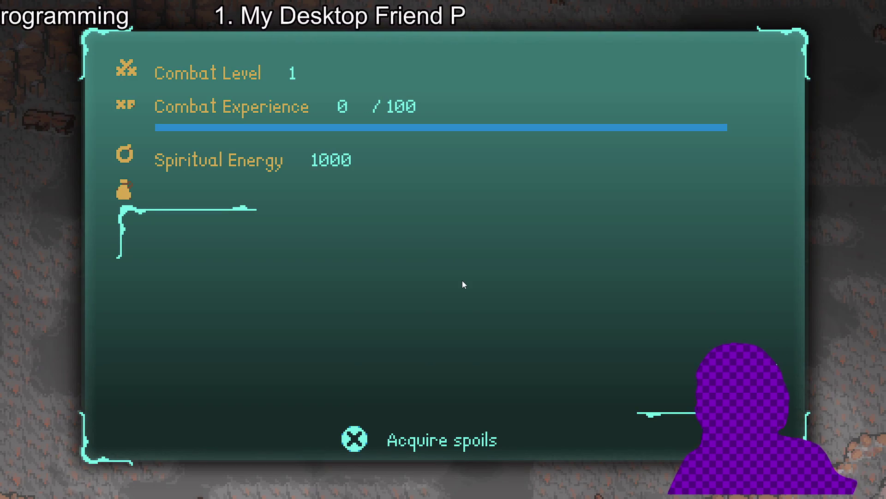
Step: Collect the battle spoils and walk the party onward through the cave
key("Return")
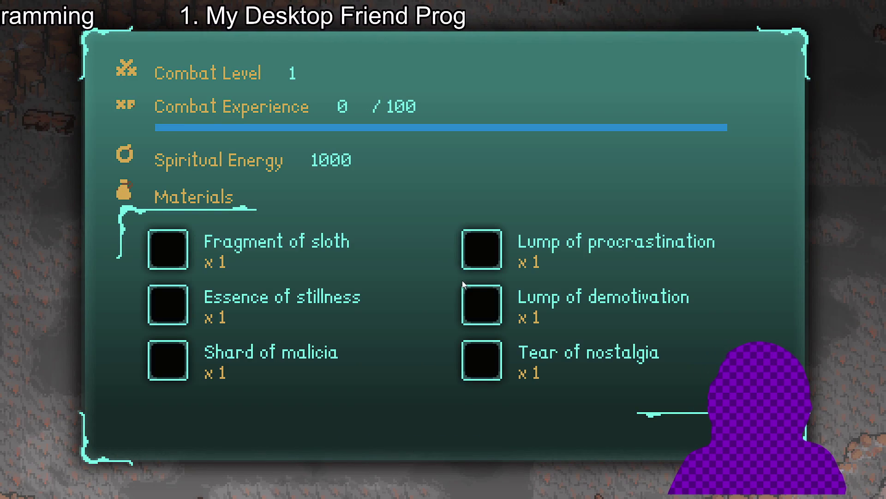
key("Return")
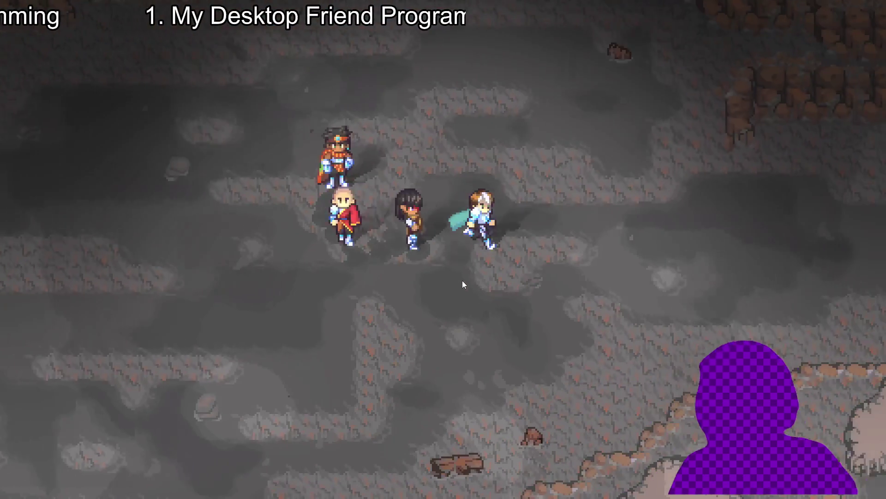
key("Right")
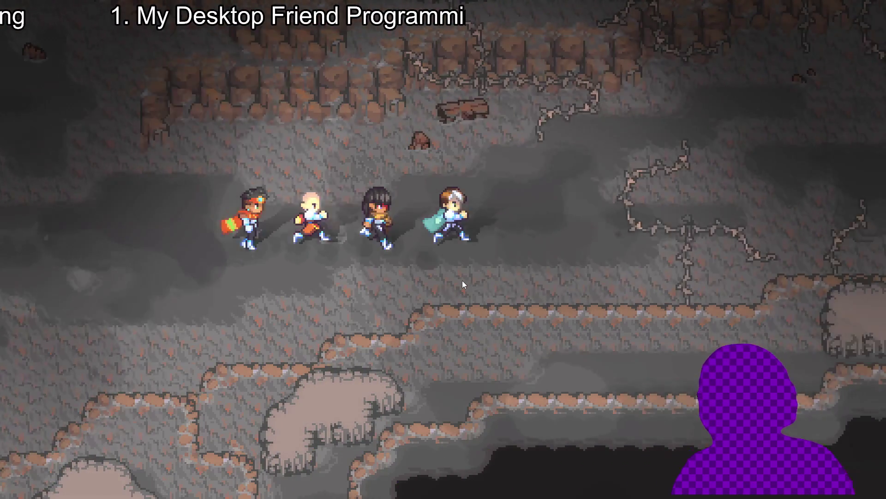
key("Up")
key("Up")
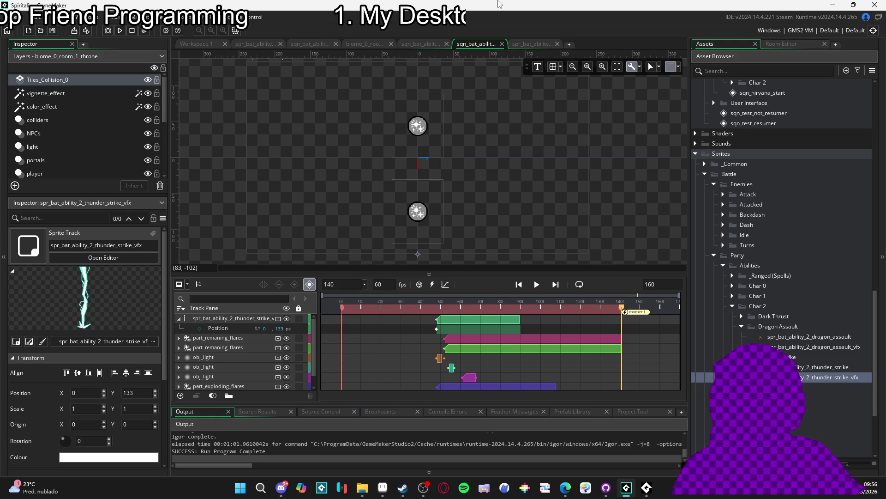
Step: Step through the open editor tabs back to Workspace 1 with the thunder strike sprite
left_click(428, 49)
left_click(469, 45)
left_click(521, 45)
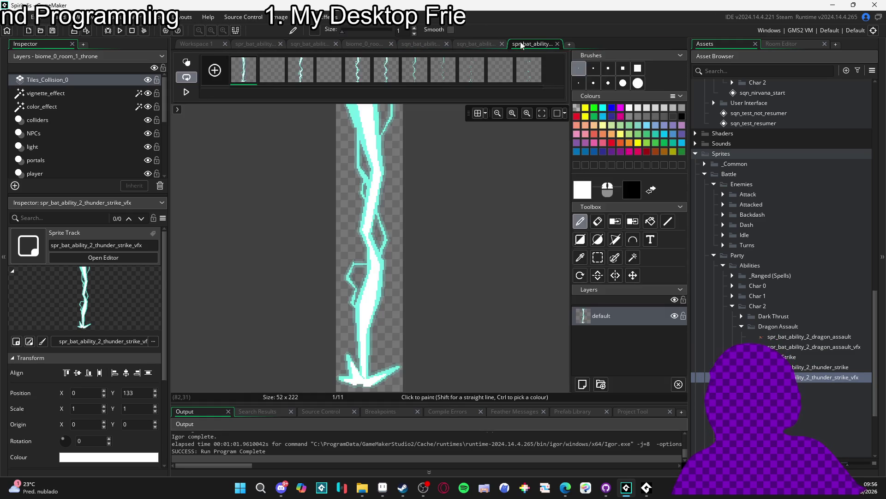
left_click(470, 44)
left_click(419, 44)
left_click(370, 43)
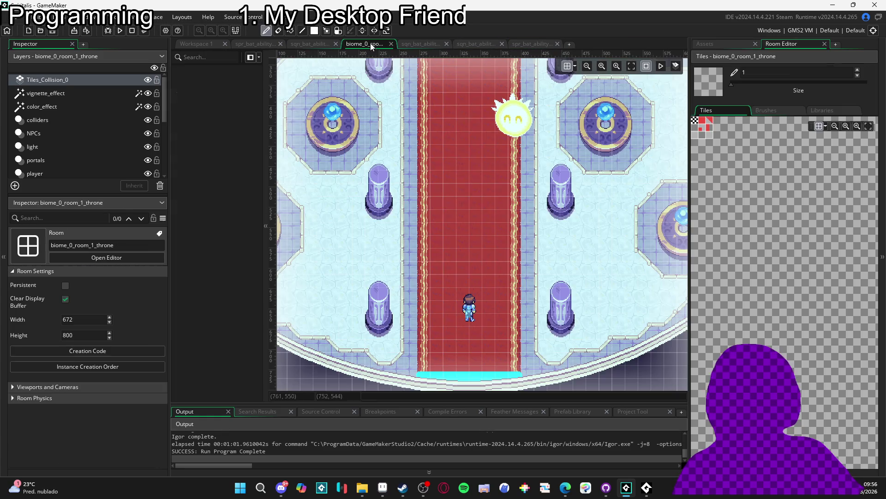
left_click(302, 44)
left_click(255, 43)
left_click(201, 44)
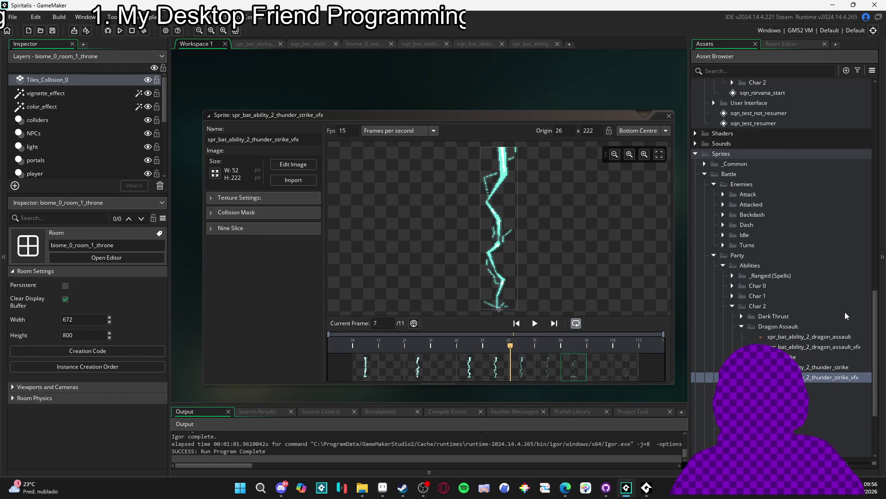
Step: Search the Asset Browser for 'aby', then clear the search
left_click(746, 70)
type("aby")
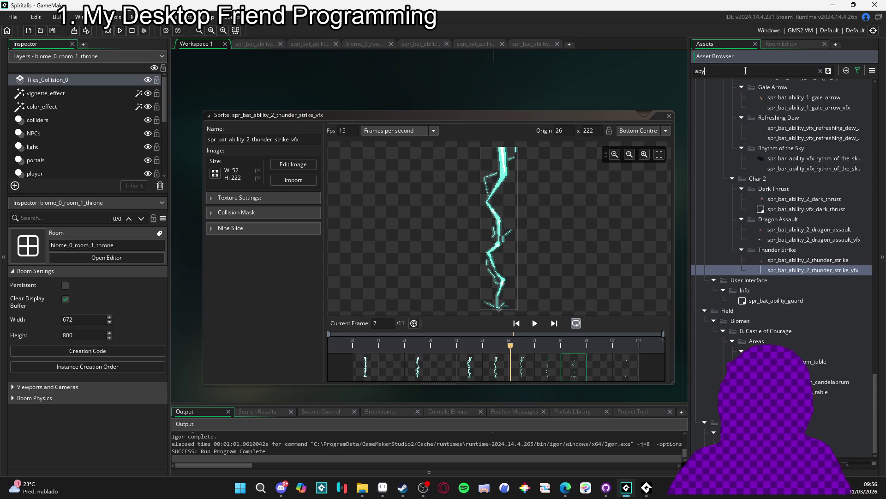
key("BackSpace")
key("BackSpace")
key("BackSpace")
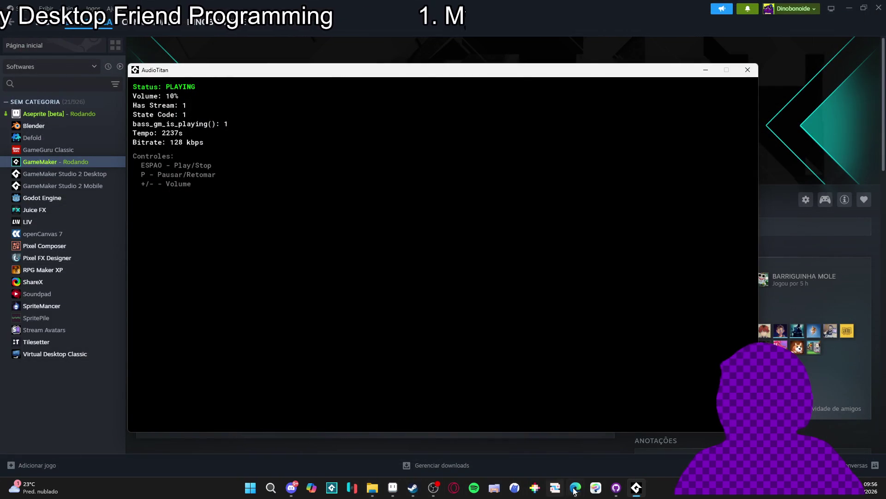
Step: Bring GitHub Desktop forward and review the list of 29 uncommitted changes
left_click(617, 487)
left_click(60, 47)
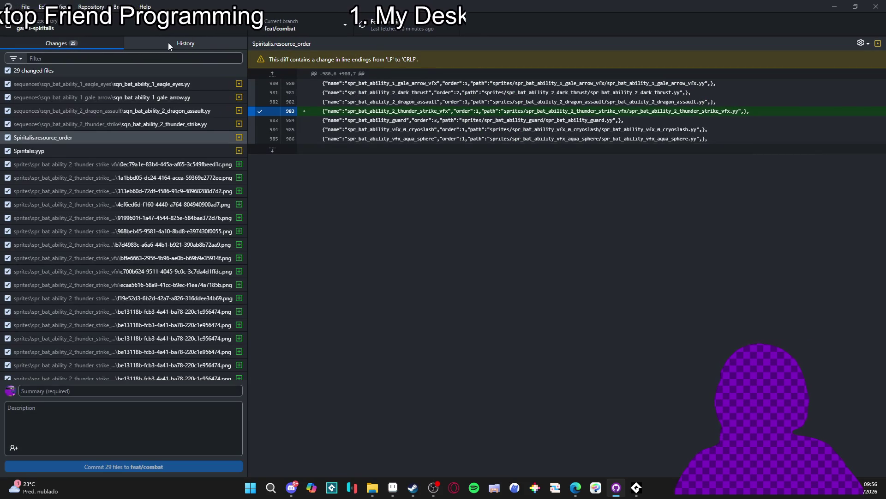
scroll(175, 138, "down", 3)
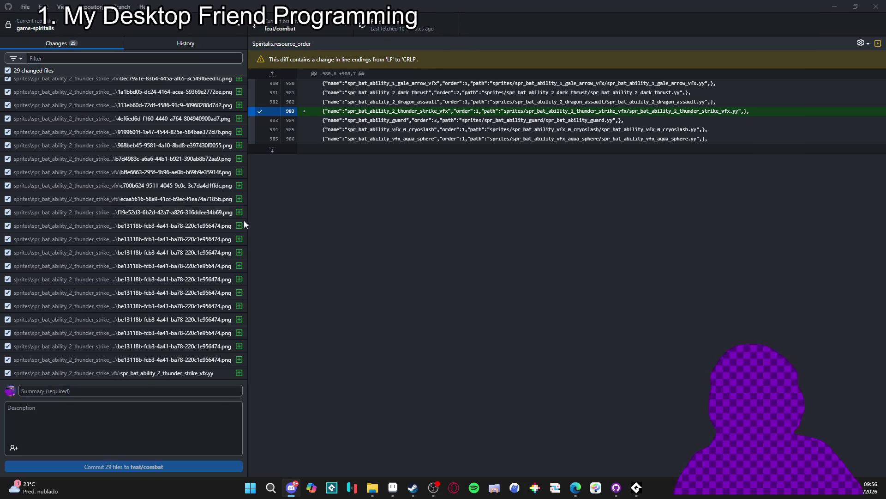
scroll(205, 192, "up", 2)
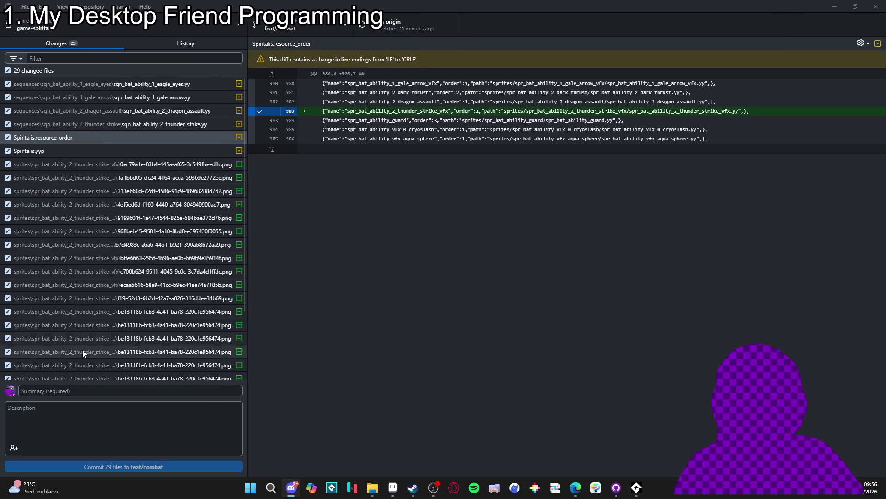
Step: Commit the 29 files to feat/combat with summary 'thunderstrike_fix' and push to origin
left_click(61, 391)
type("t")
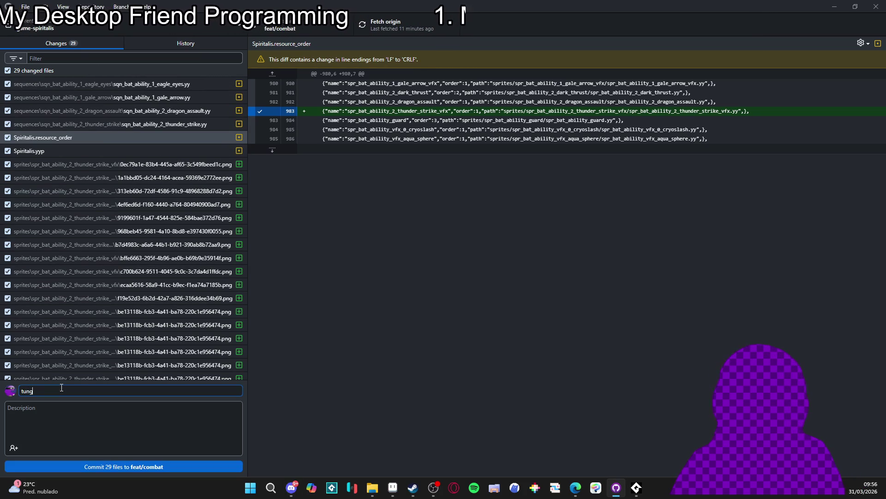
type("hunderstrike_fix")
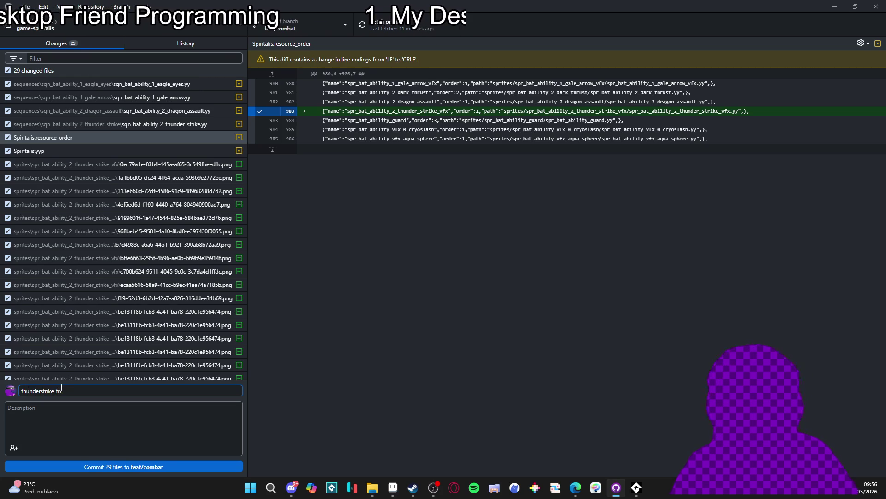
left_click(203, 467)
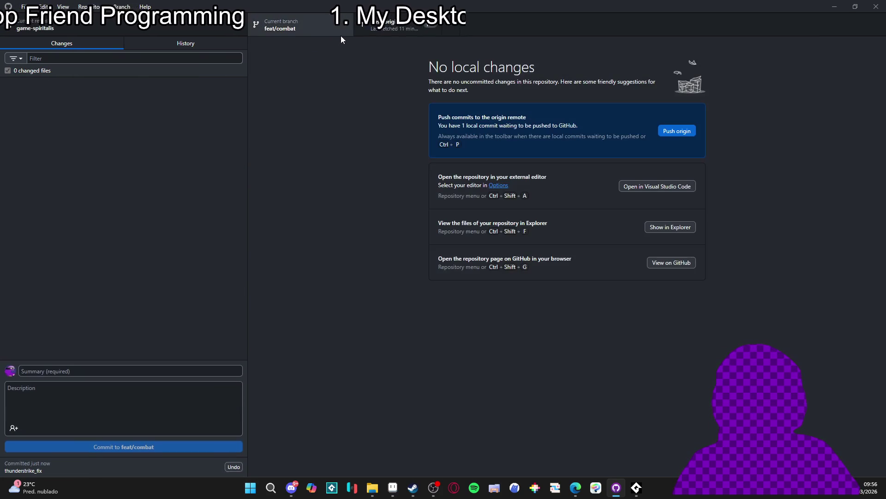
left_click(400, 29)
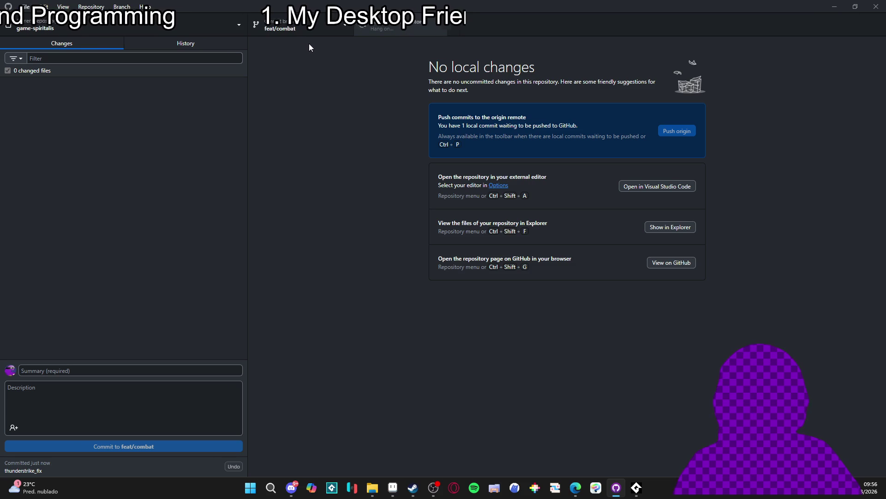
Step: Switch GitHub Desktop to the dino-devlopment branch and launch GameMaker from Steam
left_click(307, 27)
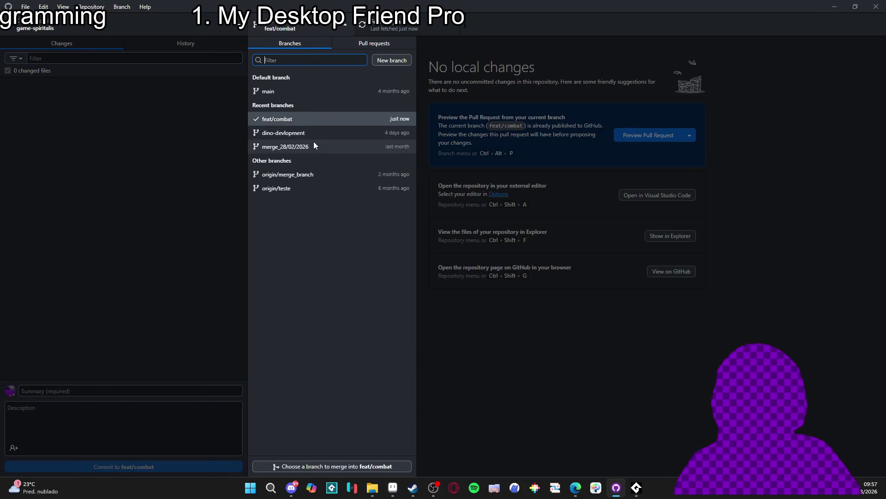
left_click(311, 134)
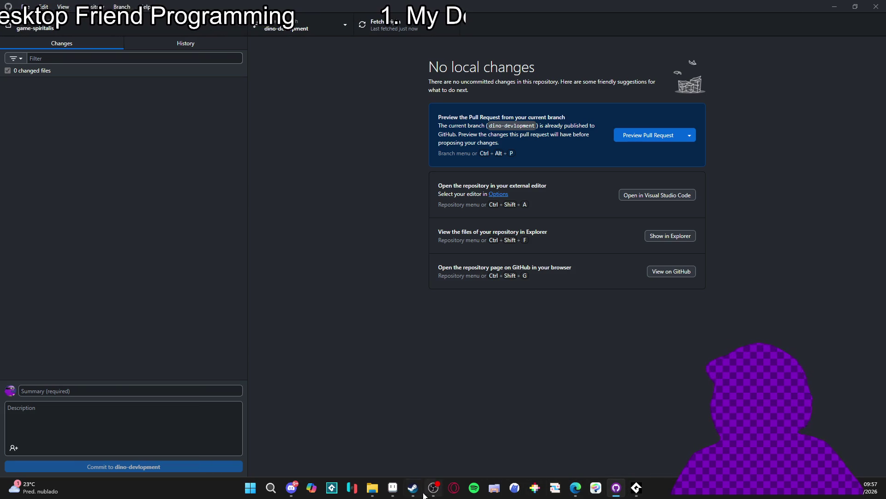
mouse_move(378, 490)
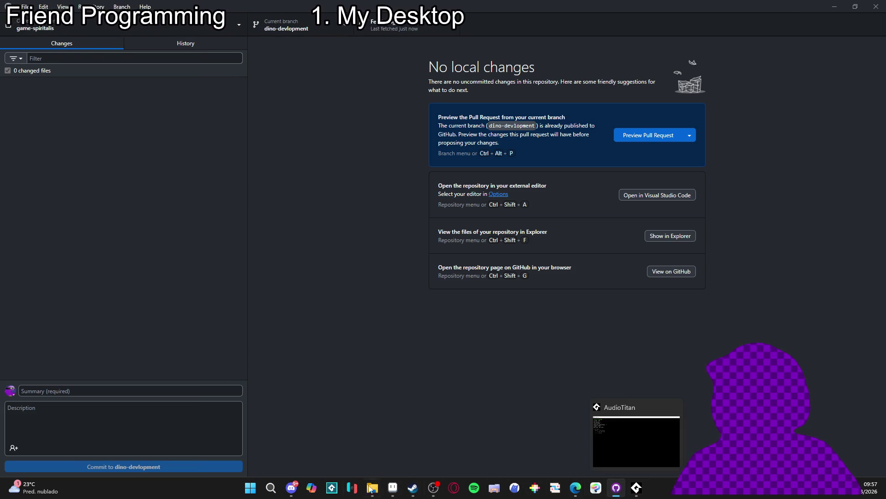
left_click(409, 492)
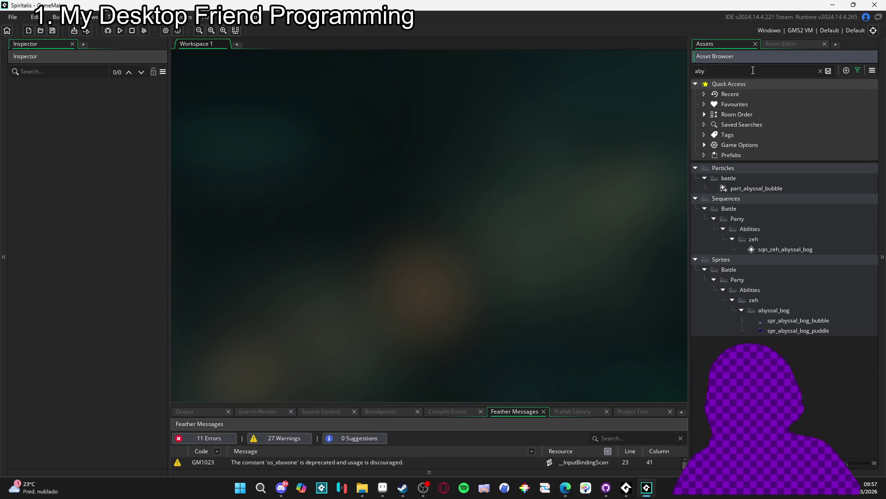
Step: Select sqn_zeh_abyssal_bog and drag the splitter down to enlarge its canvas
left_click(785, 247)
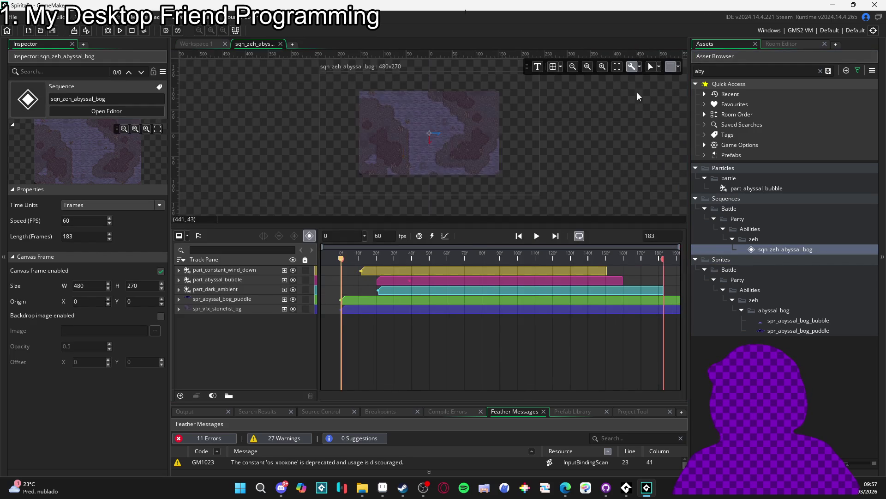
scroll(451, 140, "up", 2)
scroll(453, 204, "down", 2)
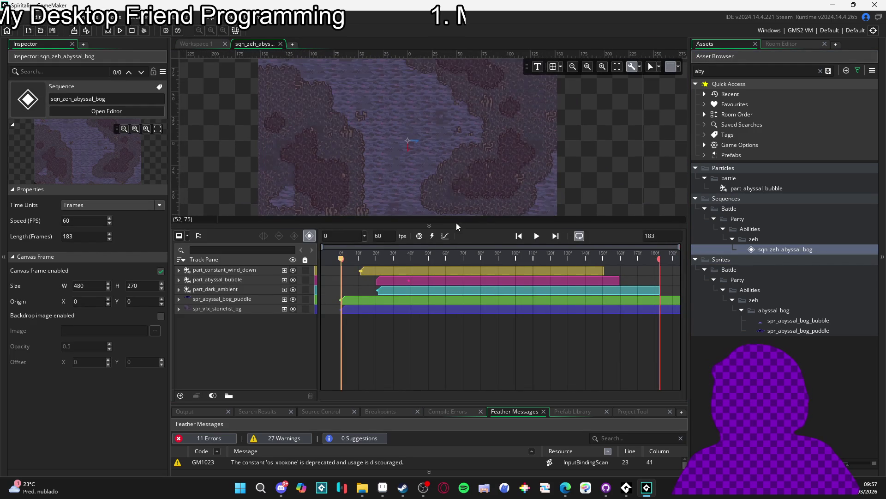
left_click_drag(456, 225, 455, 305)
scroll(430, 203, "up", 1)
scroll(430, 205, "up", 2)
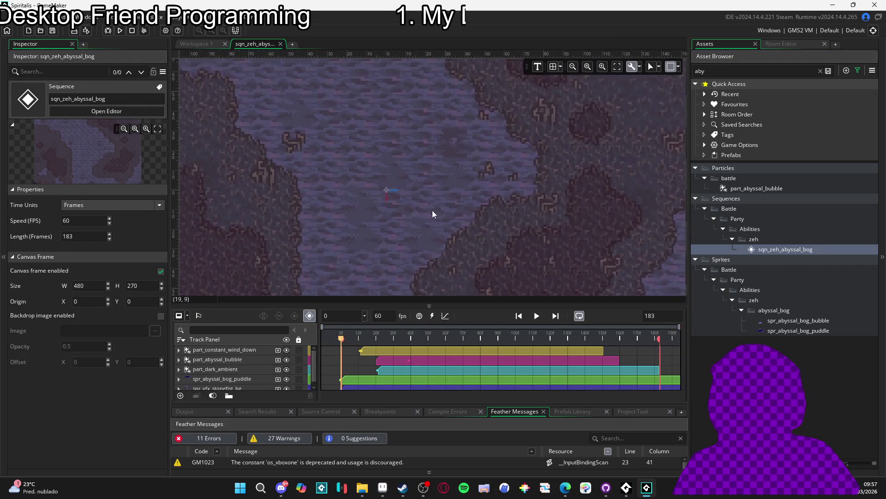
Step: Preview and pause the sequence, select spr_vfx_stonefist_bg, then replay from frame 0
left_click(538, 316)
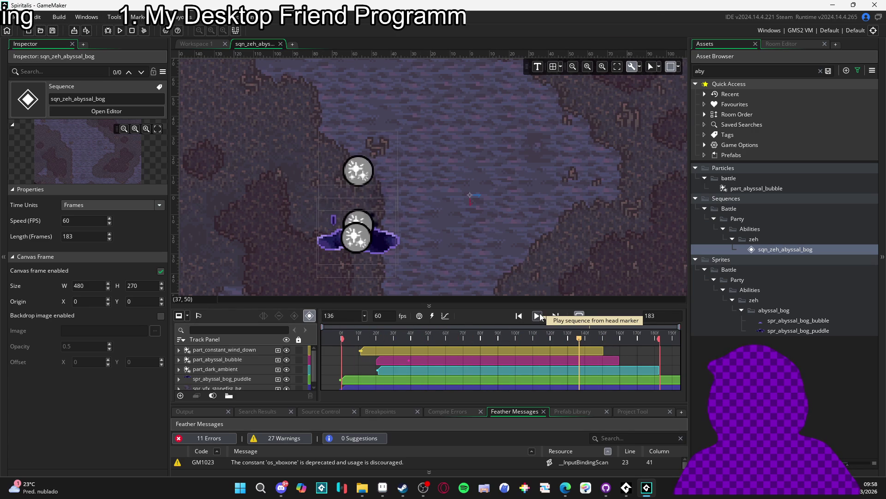
left_click(538, 316)
left_click(499, 246)
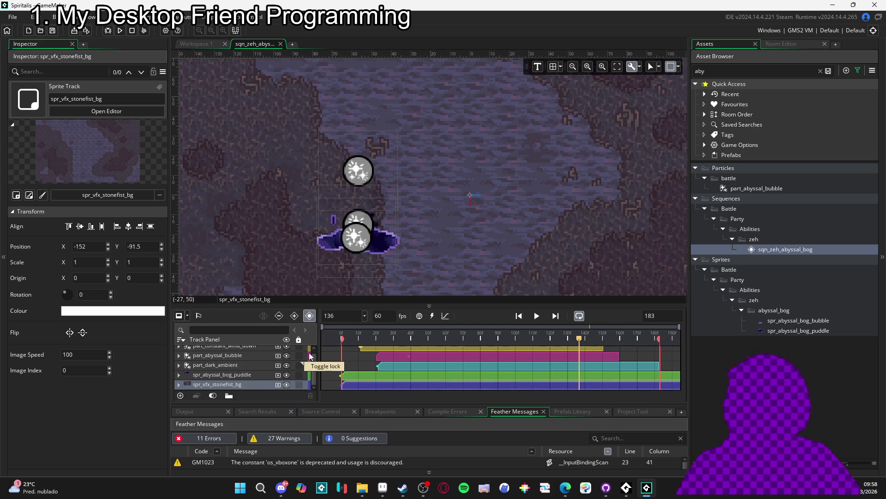
left_click(518, 315)
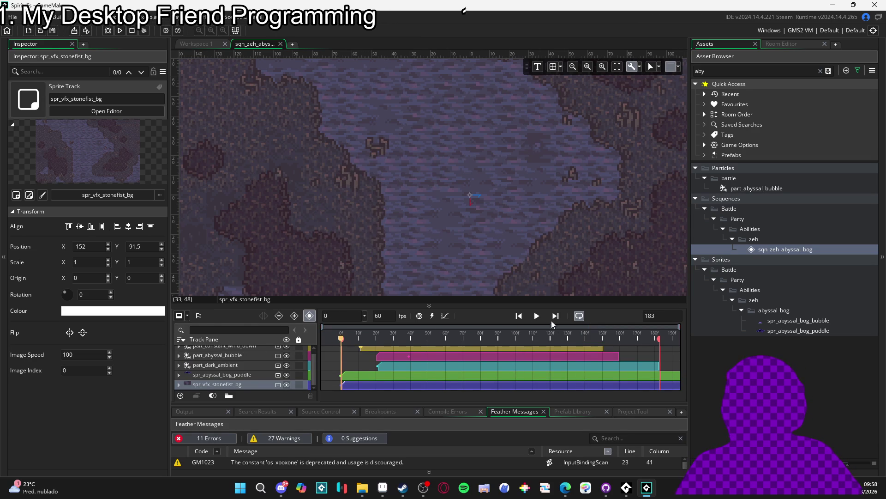
left_click(540, 316)
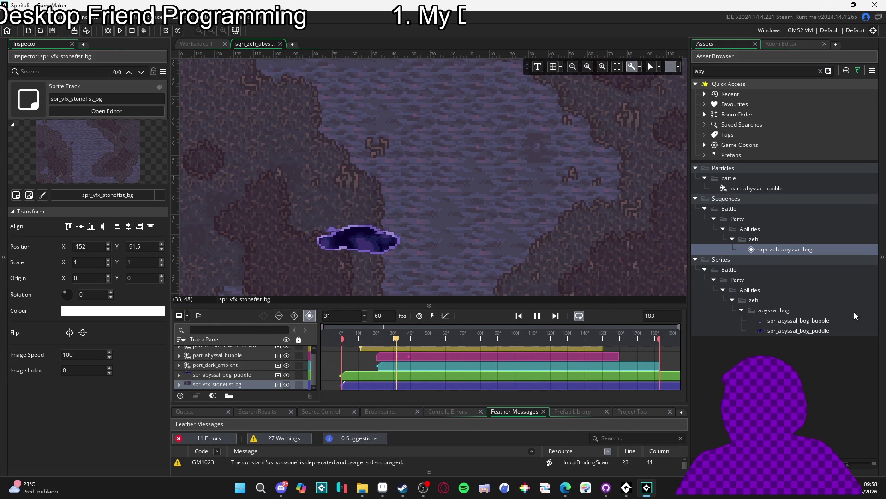
Step: Inspect spr_abyssal_bog_bubble's Texture Settings, then return to sqn_zeh_abyssal_bog zoomed out
double_click(786, 320)
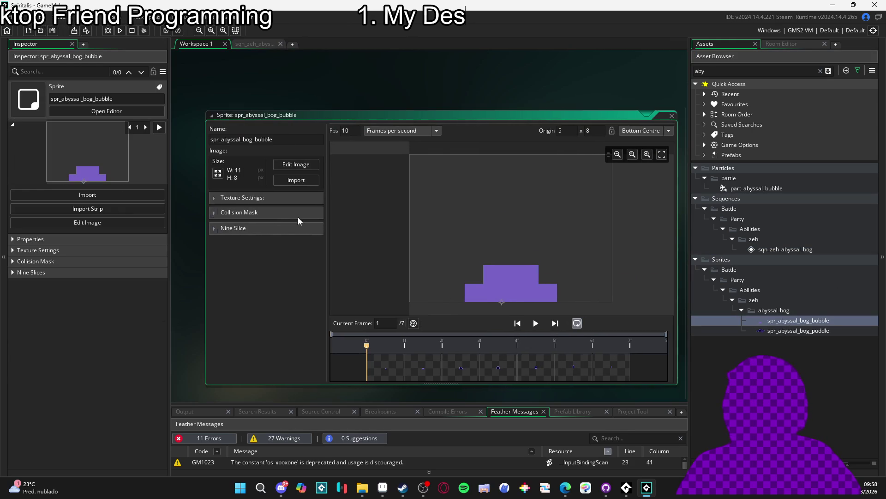
left_click(284, 197)
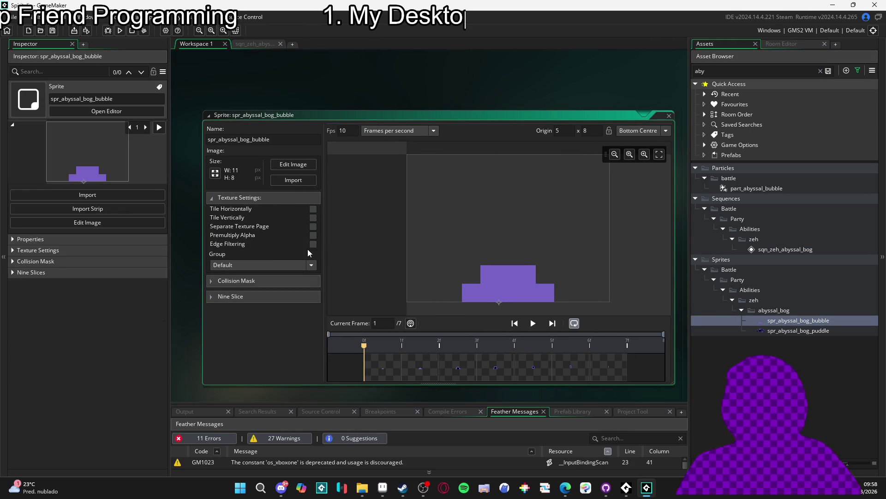
left_click(255, 43)
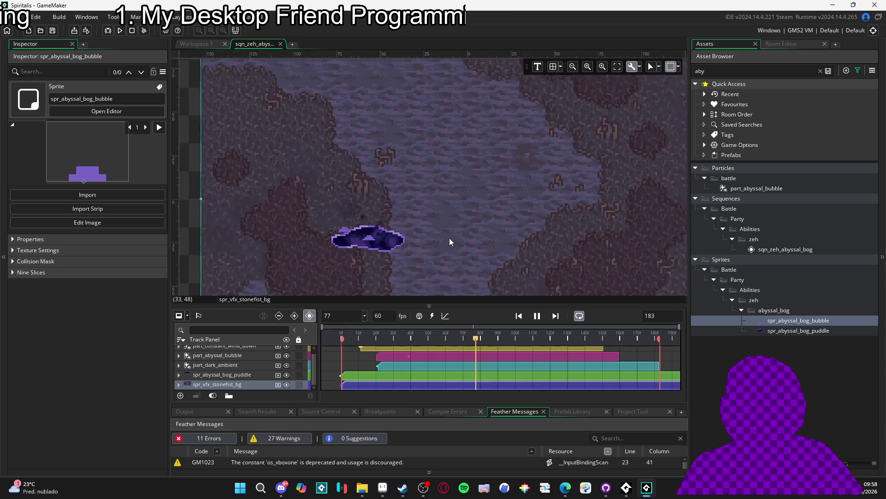
scroll(462, 233, "down", 3)
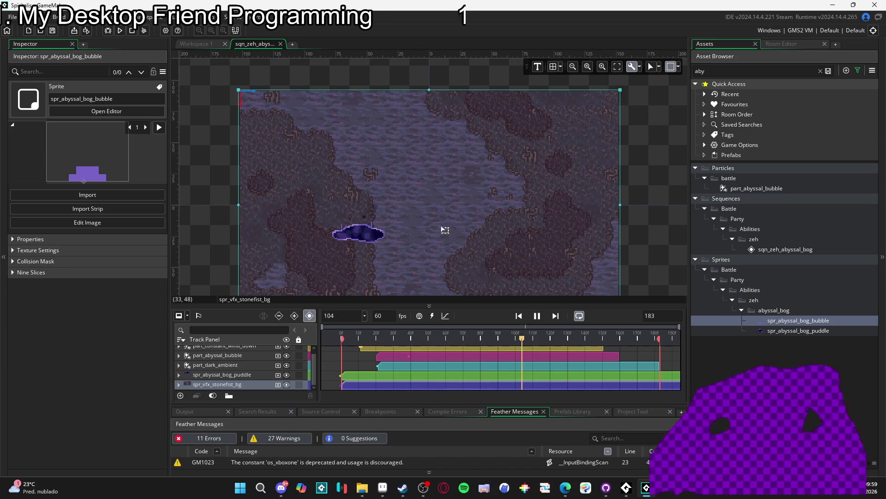
Step: Search assets for 'enem' and drop spr_battle_enemy_0_sloth_white onto the bog puddle
double_click(715, 71)
type("en")
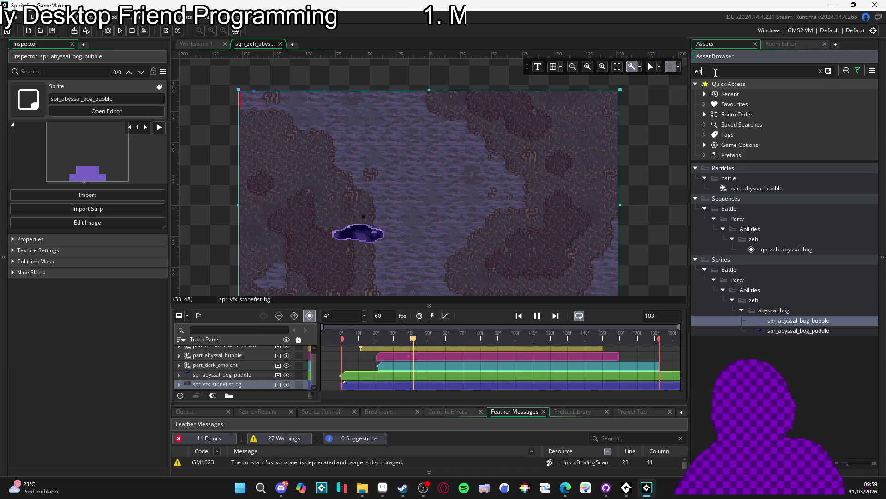
type("em")
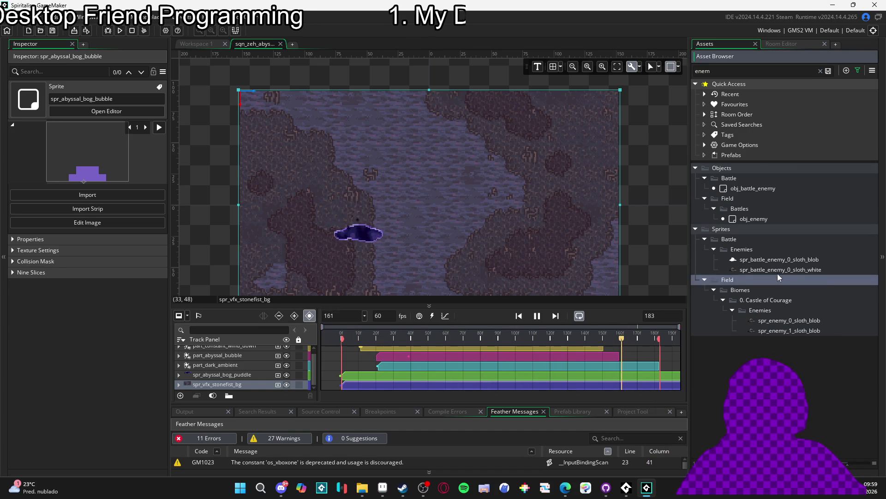
double_click(780, 270)
left_click(254, 44)
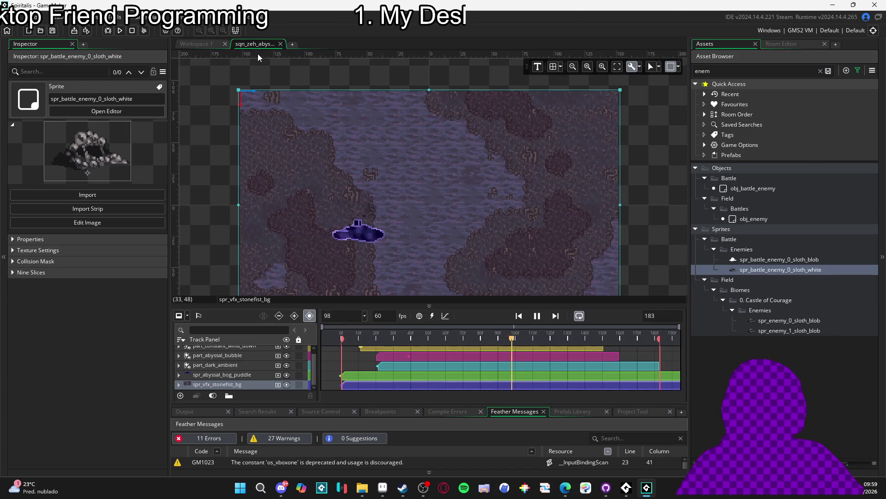
left_click_drag(733, 270, 358, 233)
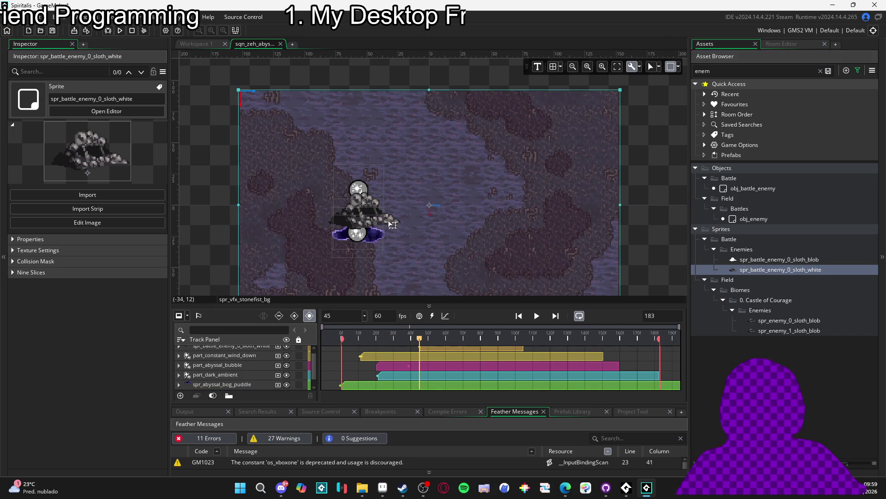
Step: Move the sloth_white track just above spr_abyssal_bog_puddle and briefly preview it
scroll(242, 381, "up", 1)
left_click(231, 350)
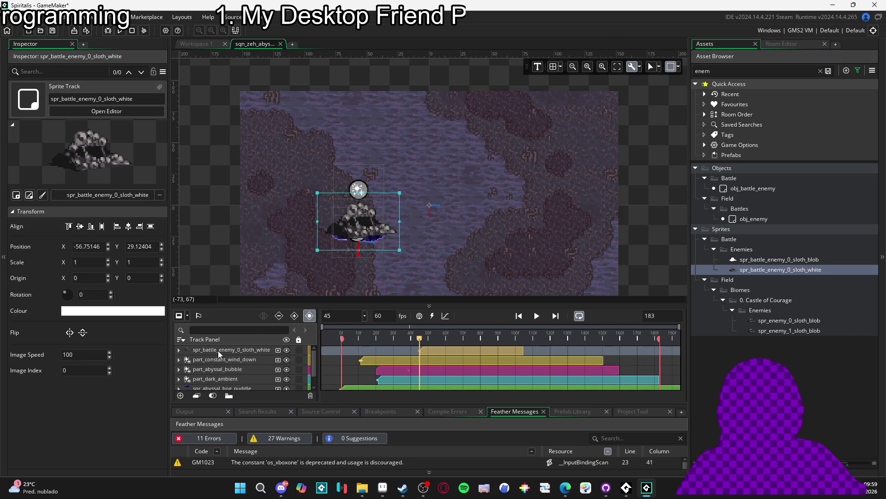
left_click_drag(218, 350, 226, 375)
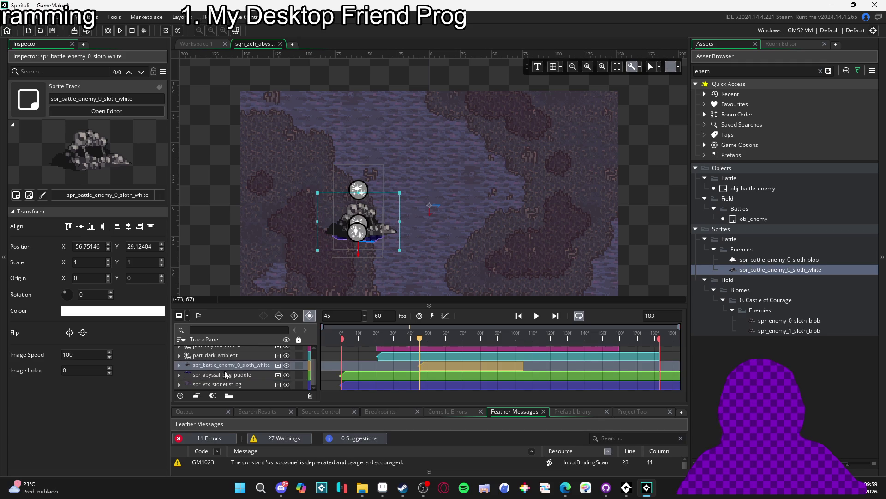
key("space")
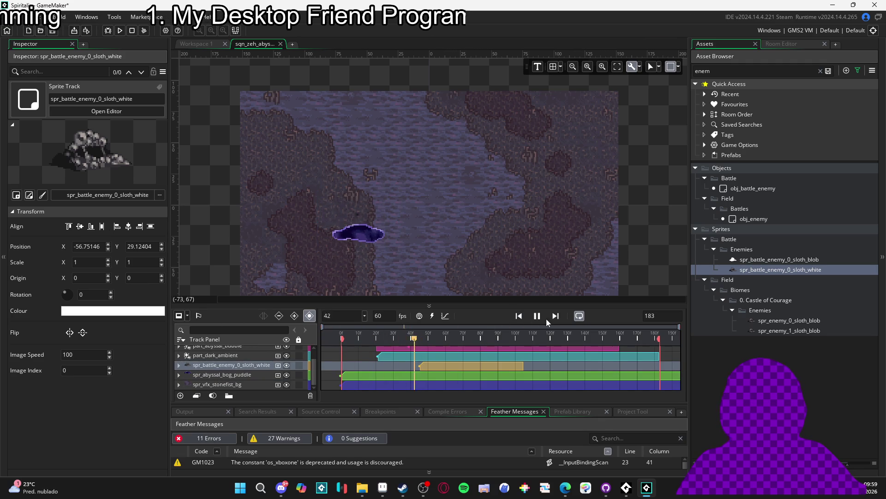
key("space")
Step: Stretch the sloth clip to span frames 7–183 and preview the result
left_click(431, 367)
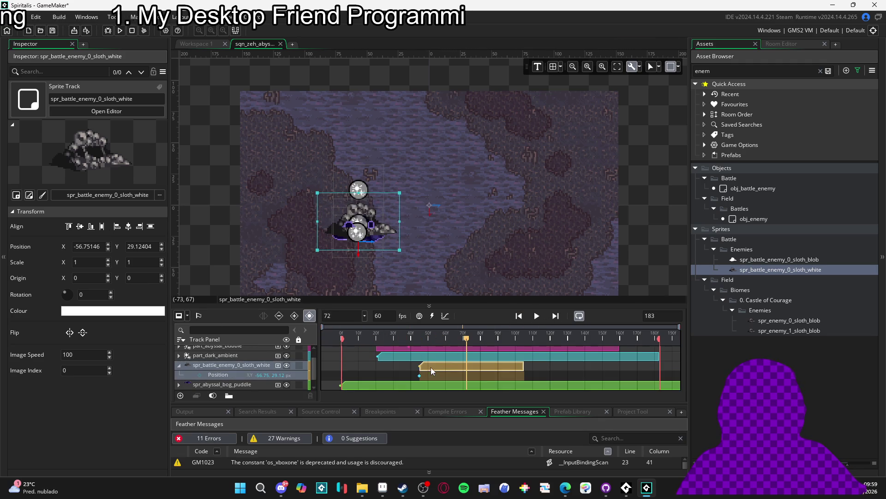
left_click_drag(420, 368, 351, 359)
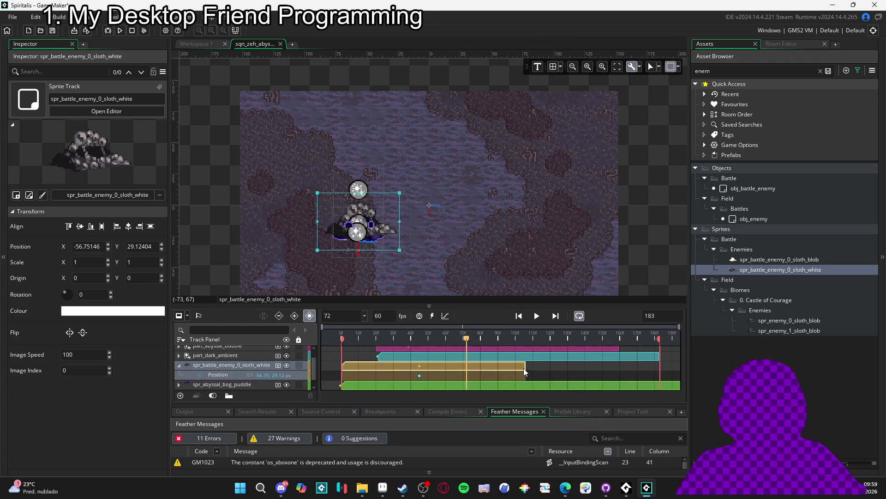
left_click_drag(525, 371, 662, 374)
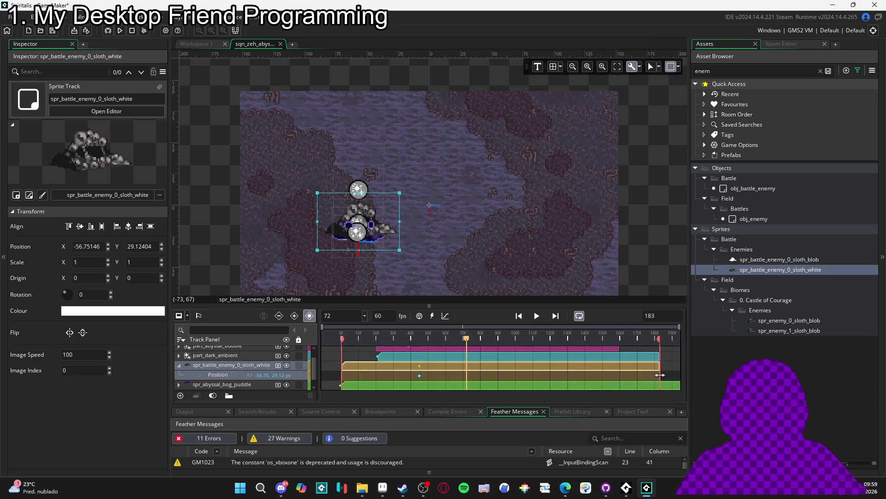
key("space")
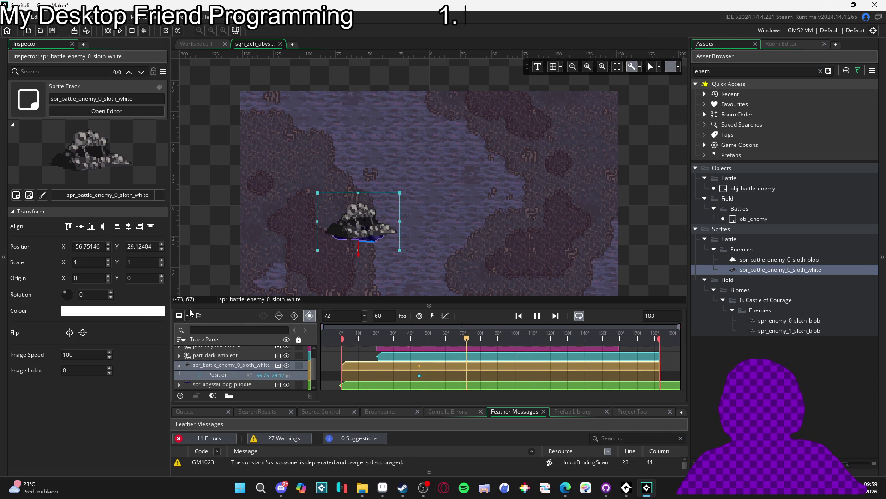
key("space")
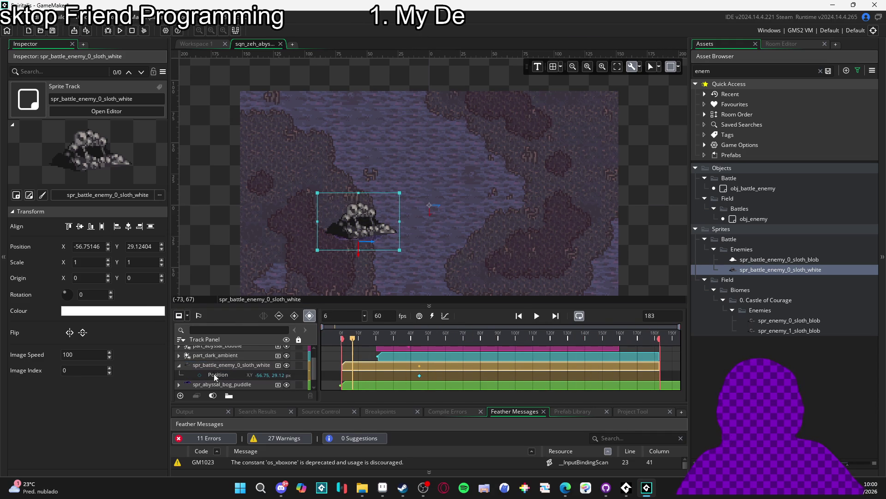
Step: Move the part_abyssal_bubble track below the sloth track and replay the sequence
scroll(214, 373, "up", 2)
left_click(230, 371)
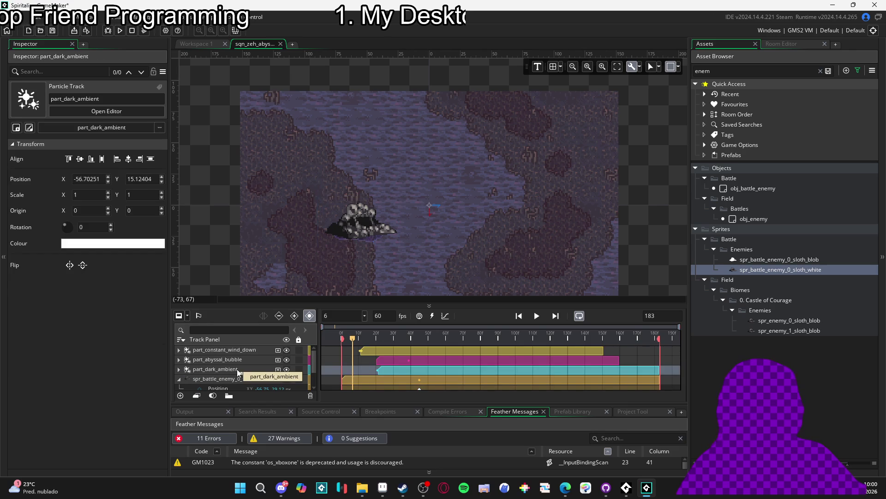
mouse_move(240, 361)
left_mouse_down()
mouse_move(248, 359)
mouse_move(236, 386)
mouse_move(236, 373)
left_mouse_up()
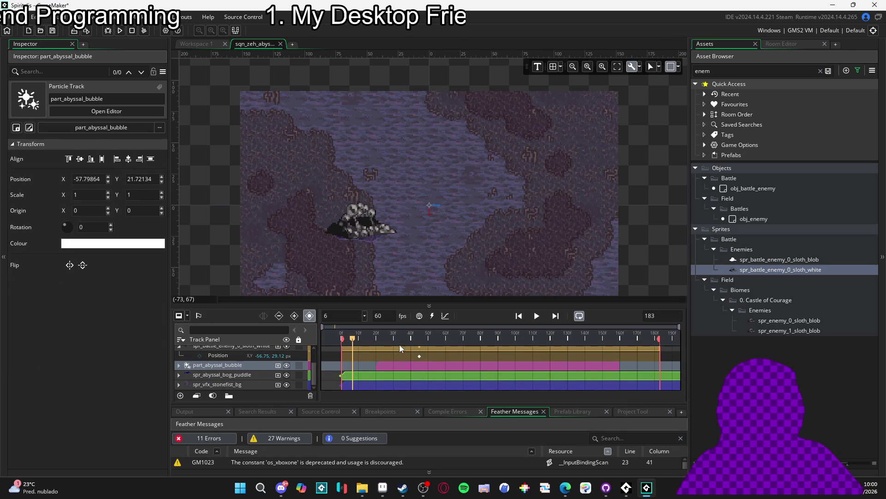
key("space")
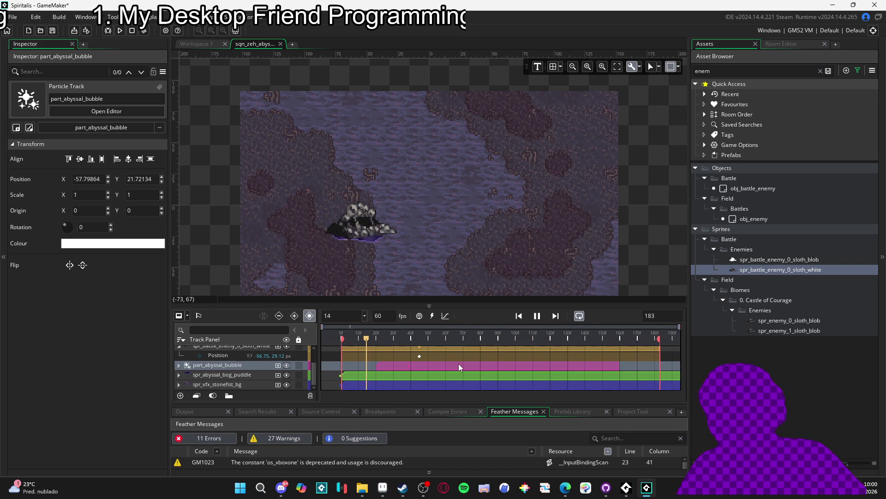
key("space")
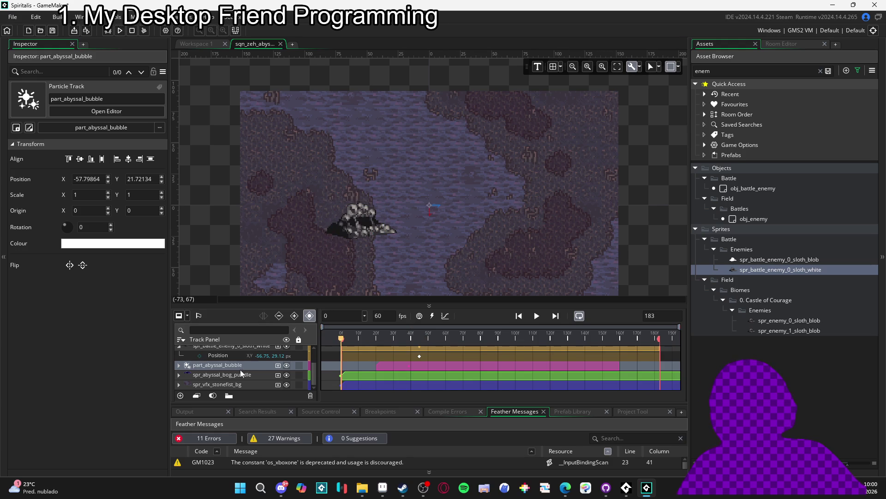
Step: Expand spr_abyssal_bog_puddle to show its Colour Multiply, Position and Scale sub-tracks
left_click(241, 374)
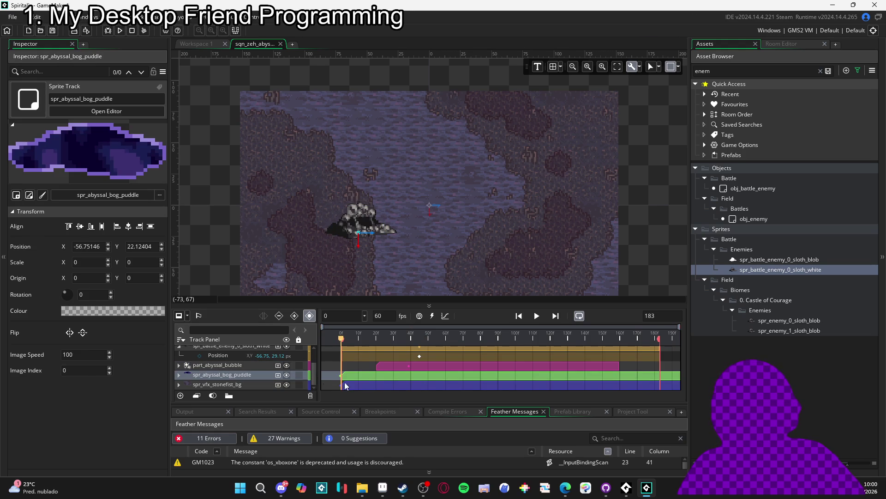
left_click(179, 375)
scroll(376, 368, "down", 2)
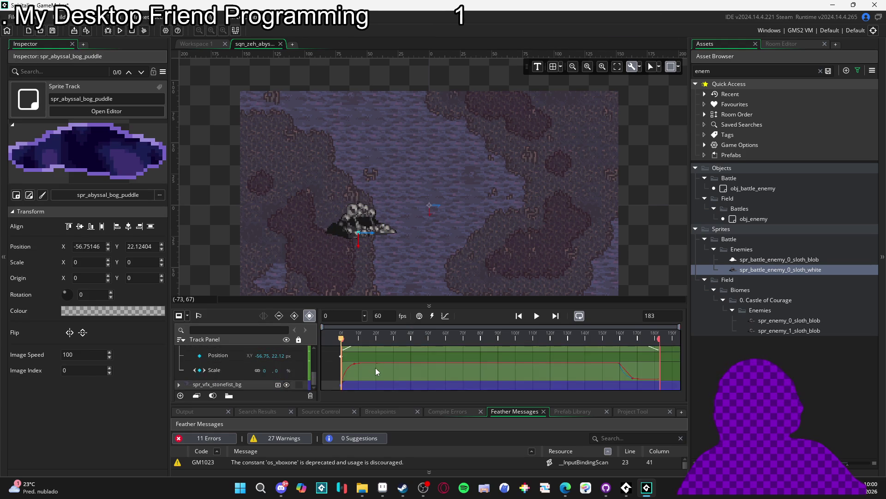
scroll(356, 375, "up", 2)
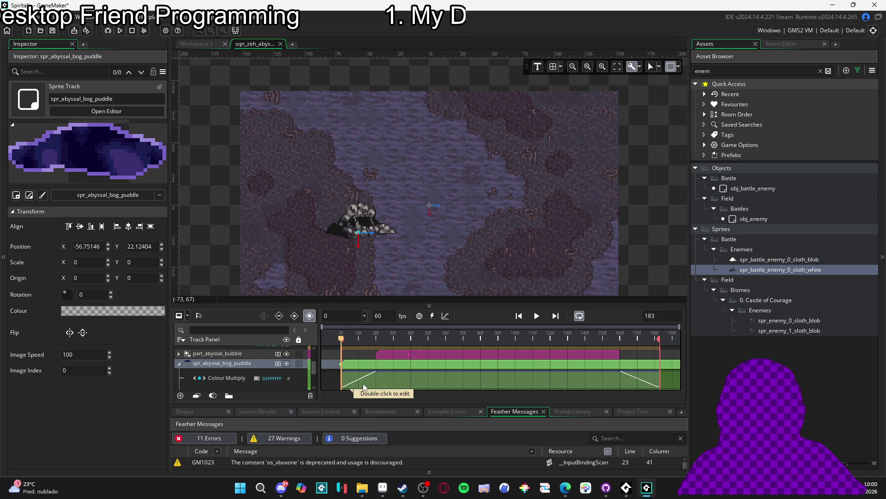
Step: Nudge the white sloth up to X -56.75, Y 29.12 and replay the sequence
left_click(359, 215)
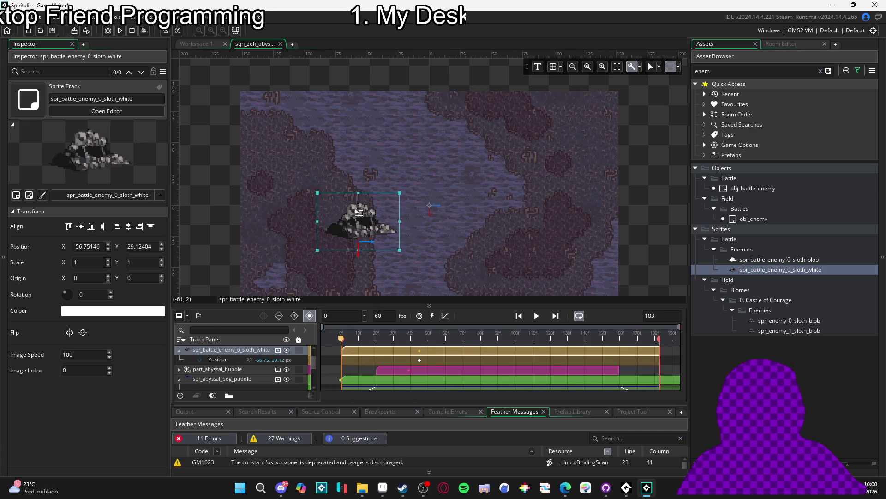
key("Up")
key("Up")
key("Up")
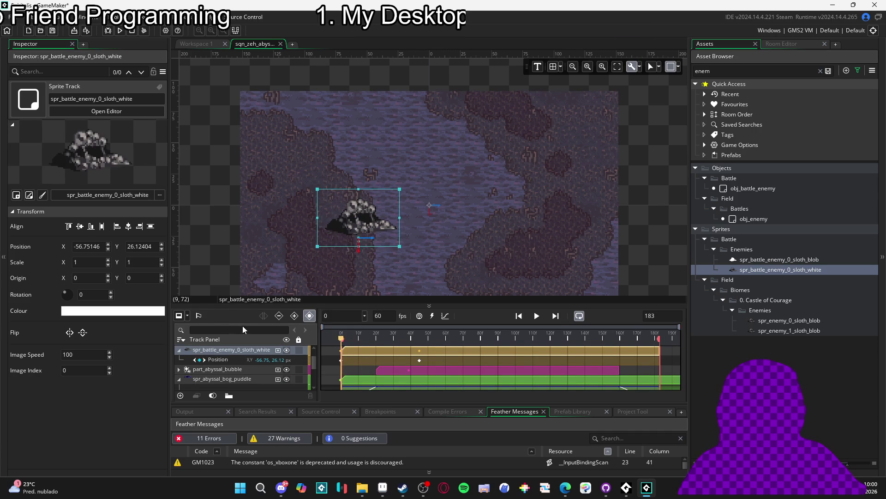
key("space")
key("space")
scroll(406, 362, "up", 2)
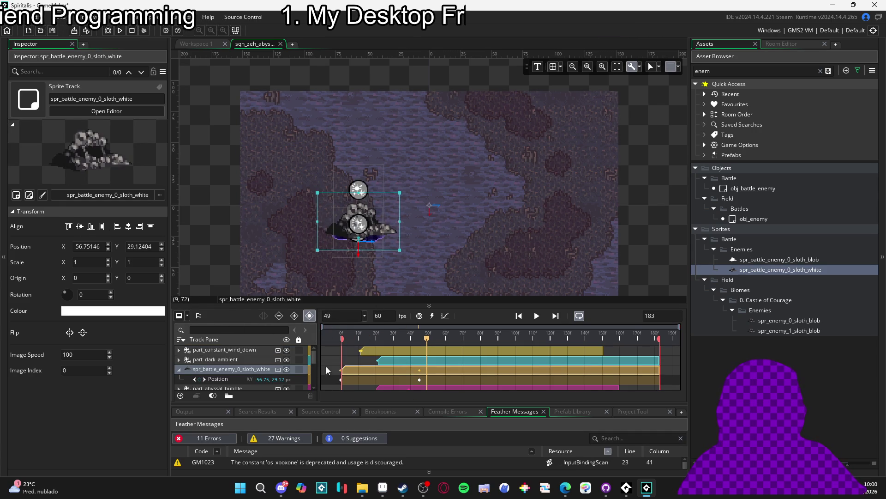
left_click(339, 383)
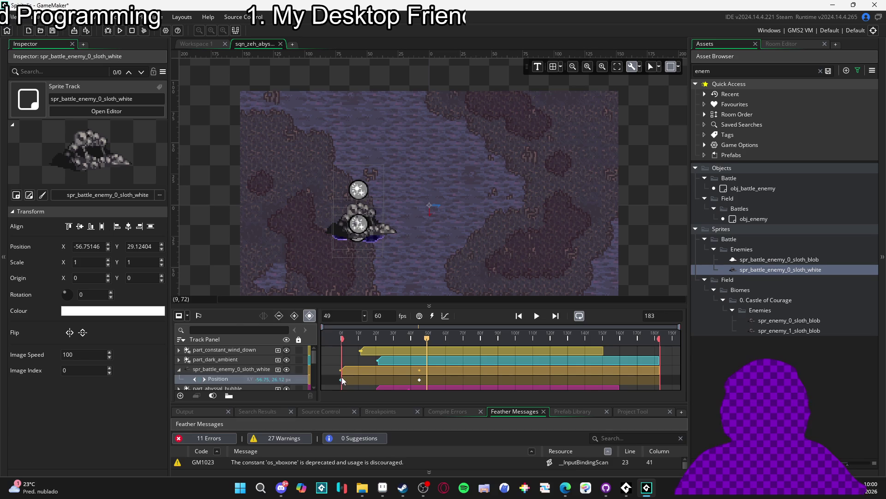
left_click(419, 380)
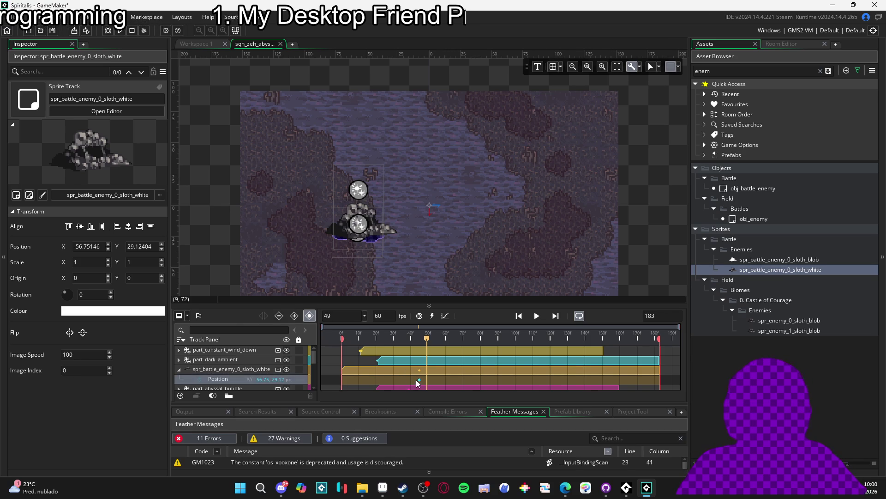
left_click(396, 346)
key("space")
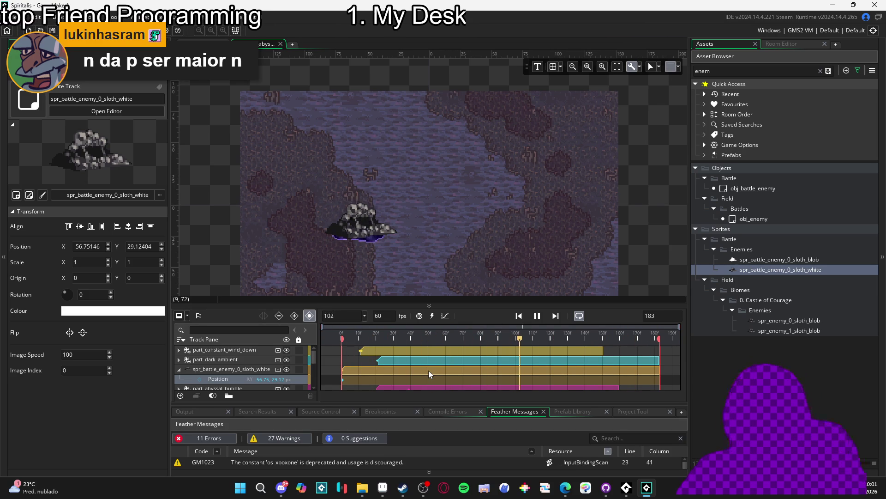
Step: Change the asset search filter from 'enem' to 'ene'
left_click(715, 70)
key("BackSpace")
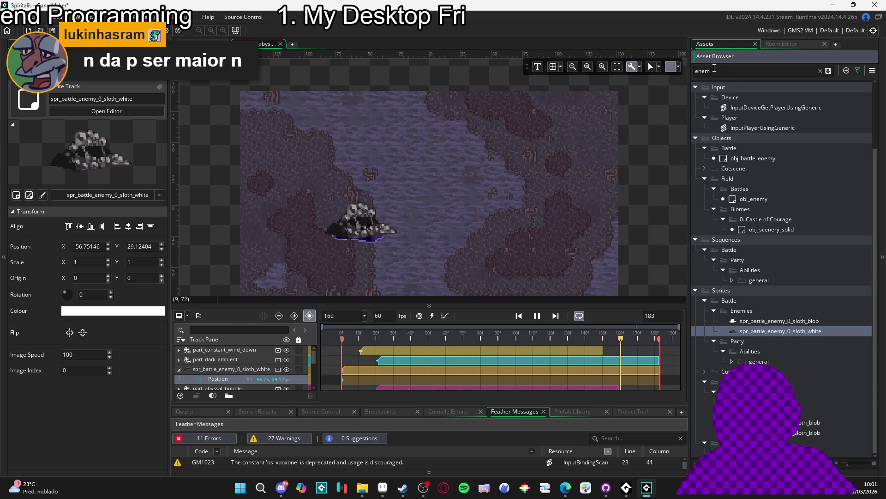
key("BackSpace")
key("BackSpace")
key("BackSpace")
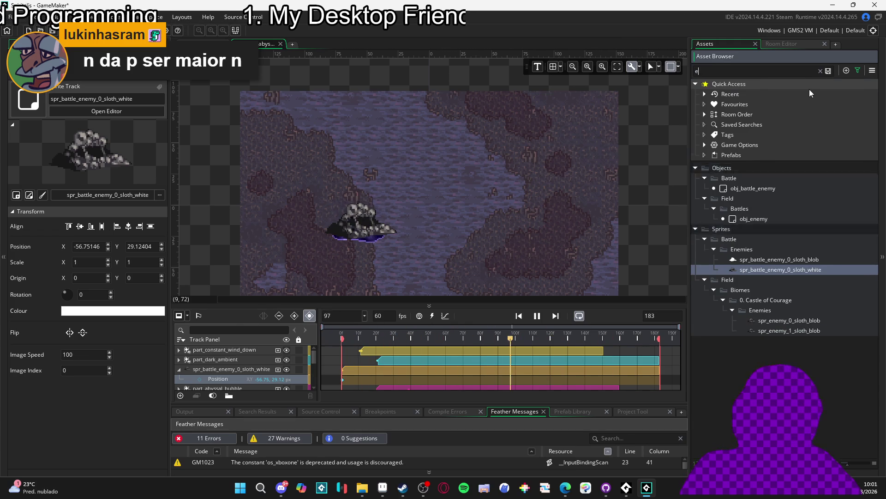
key("BackSpace")
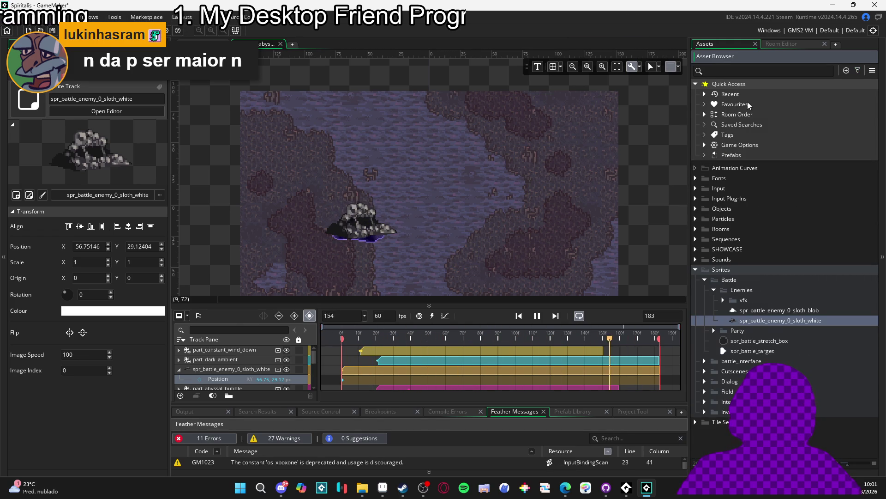
type("e")
scroll(779, 232, "down", 5)
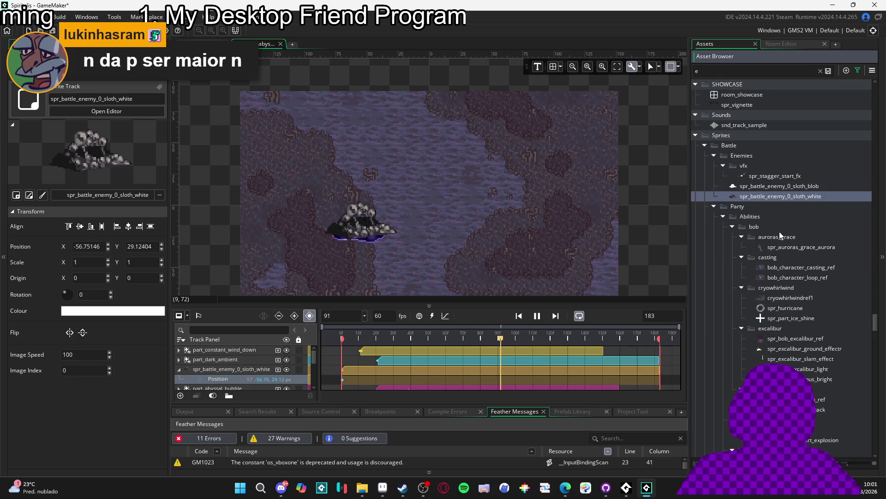
type("n")
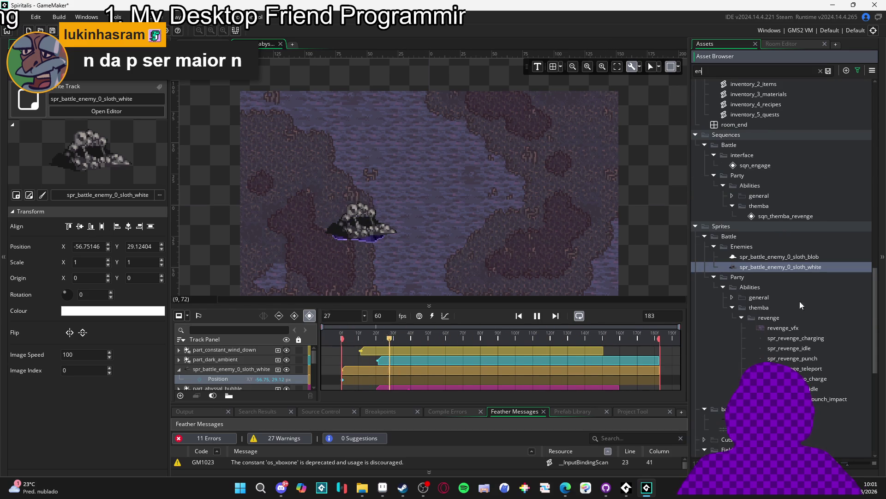
type("e")
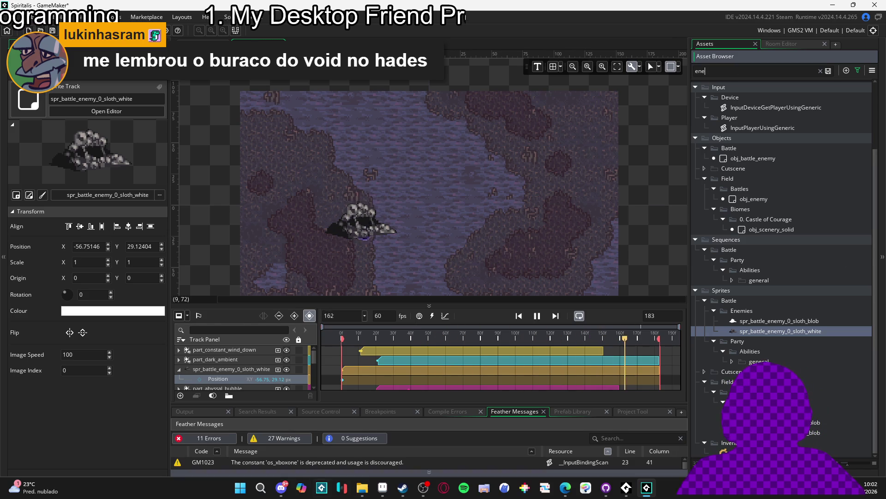
mouse_move(362, 488)
left_click(309, 287)
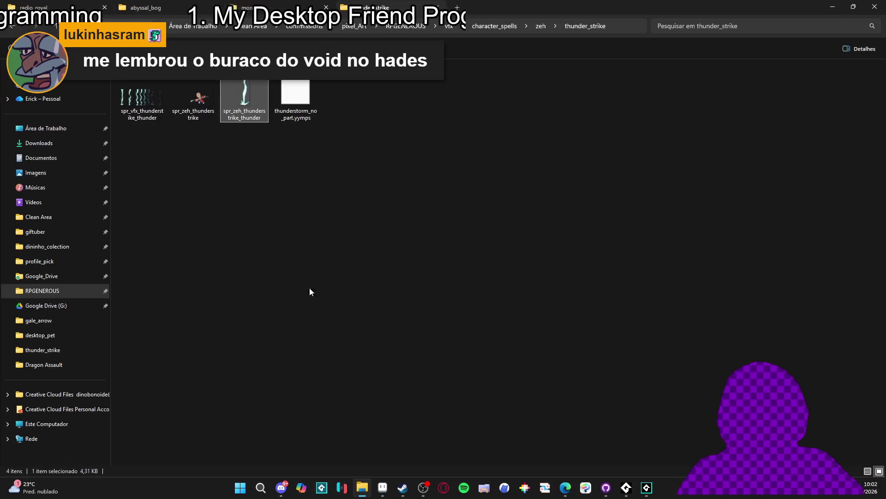
left_click(288, 6)
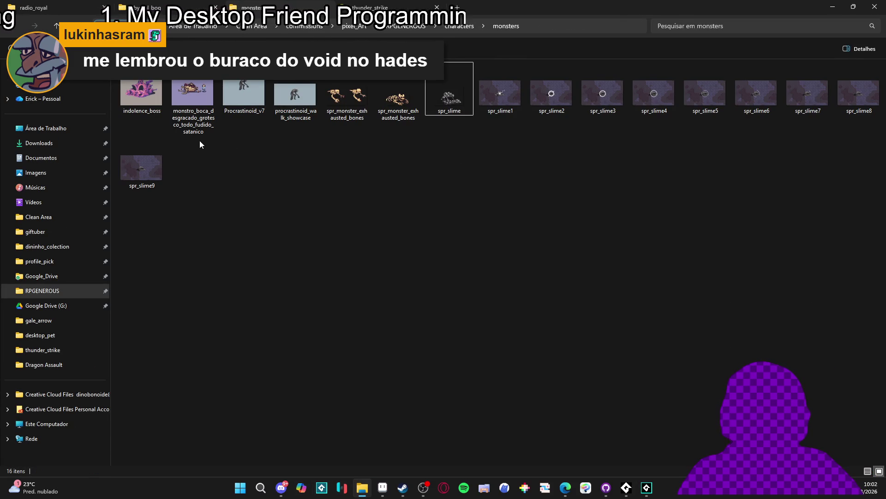
key("alt+Tab")
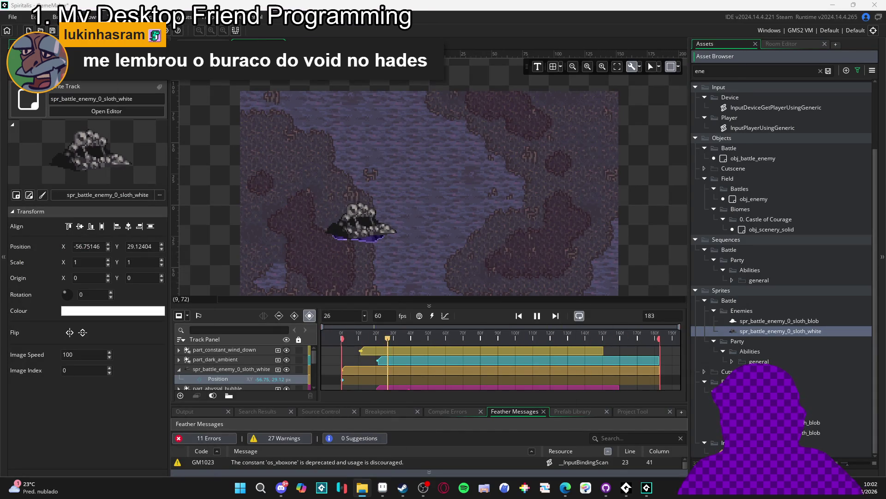
Step: Add spr_monster_exhausted_bones to the sequence and delete the white sloth track
double_click(769, 336)
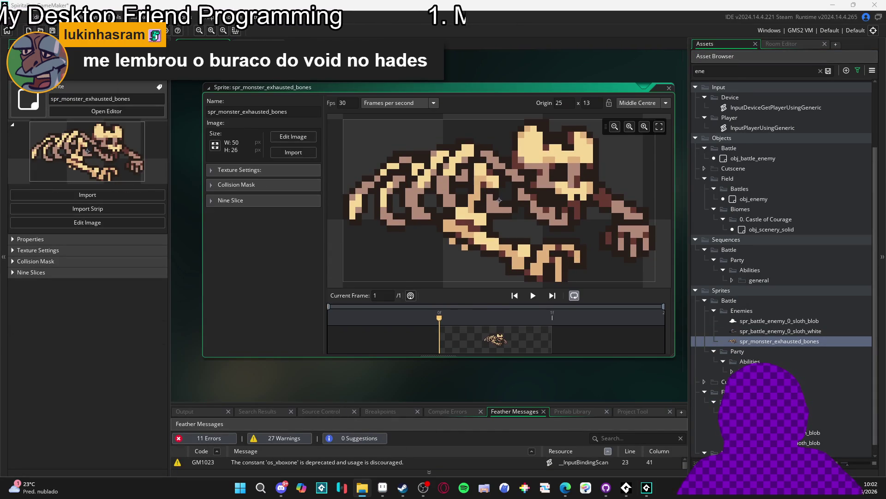
key("ctrl+w")
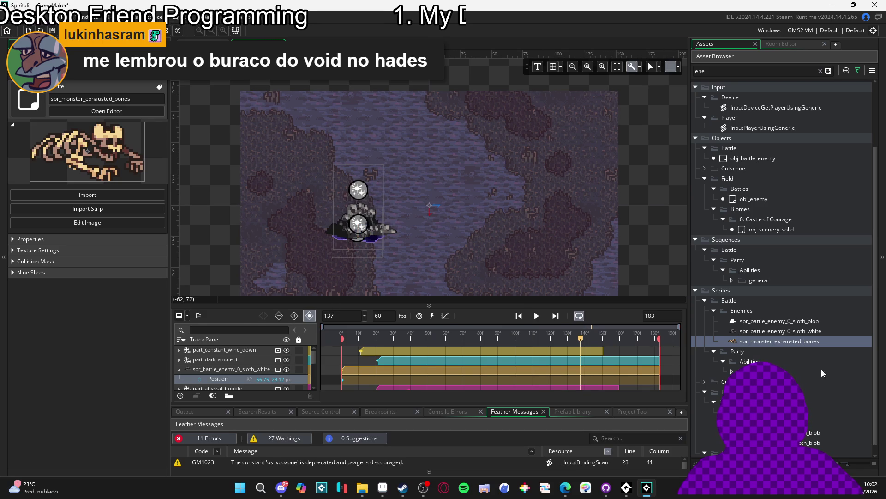
mouse_move(781, 341)
left_mouse_down()
mouse_move(670, 318)
mouse_move(364, 229)
left_mouse_up()
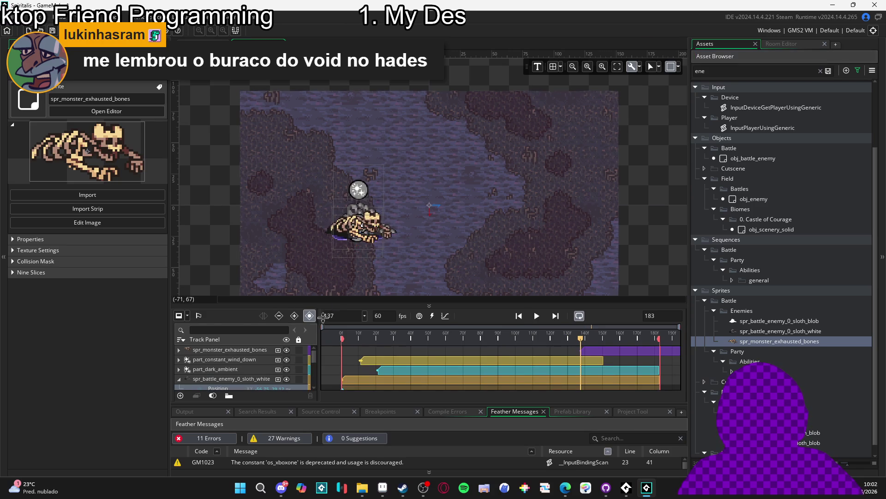
left_click(230, 378)
key("Delete")
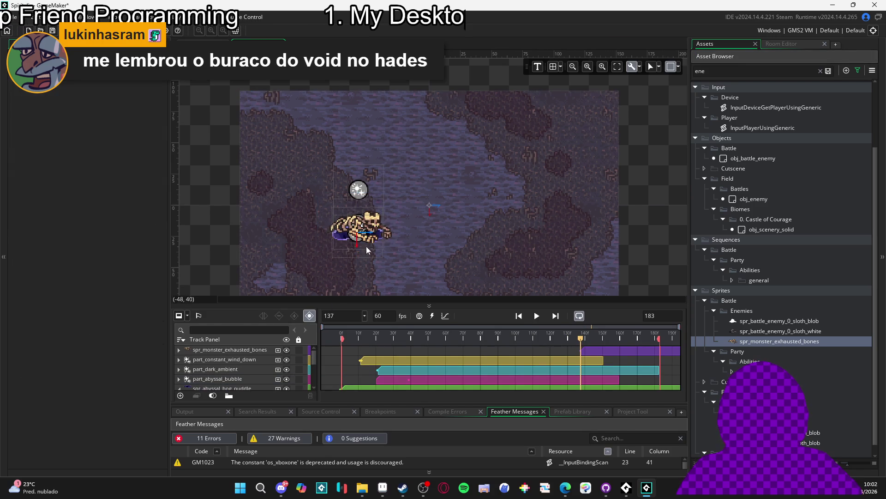
Step: Select the bones sprite and the stonefist background track, then briefly preview
left_click(366, 228)
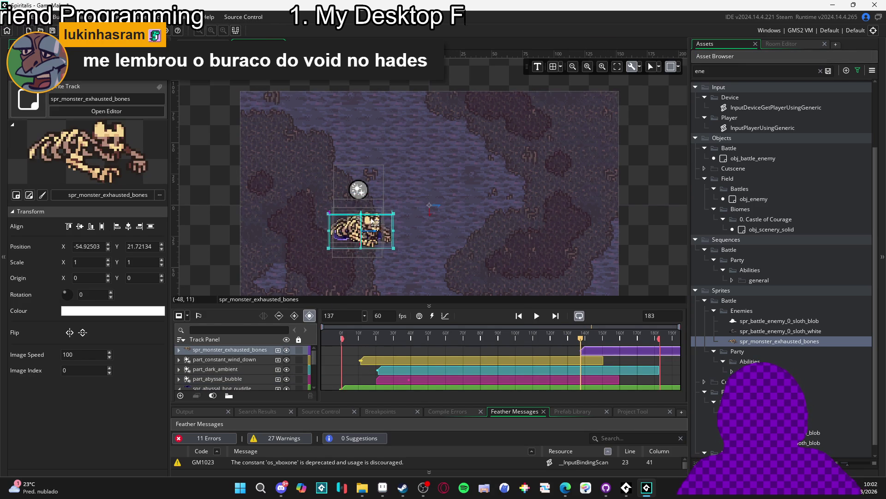
left_click(455, 237)
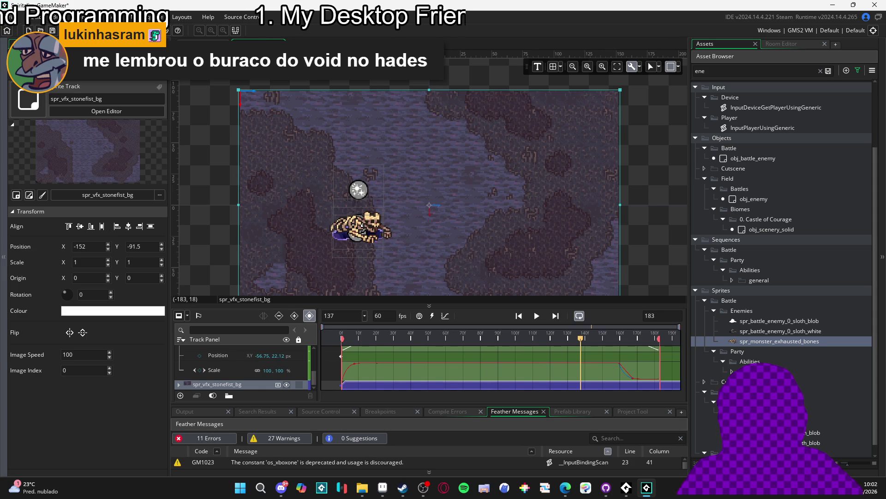
left_click(537, 316)
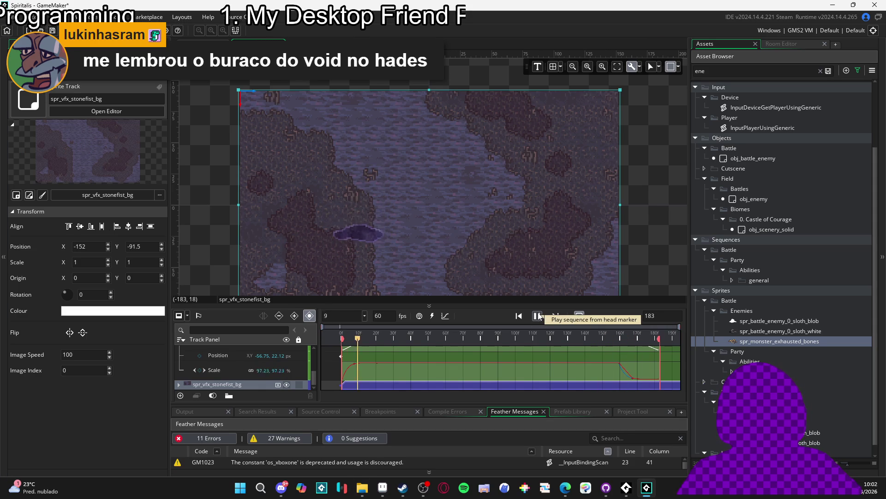
left_click(537, 316)
scroll(530, 369, "up", 5)
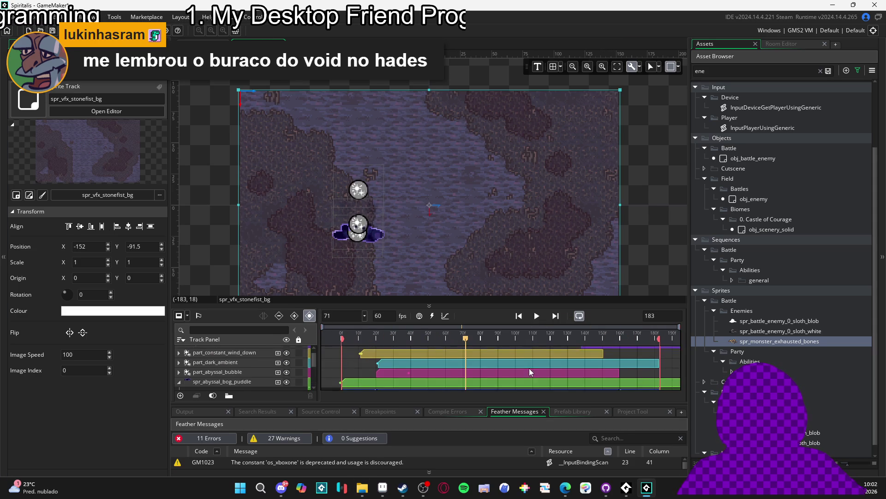
Step: Stretch the exhausted bones clip across the whole timeline, previewing until frame 32
left_click_drag(642, 353, 390, 350)
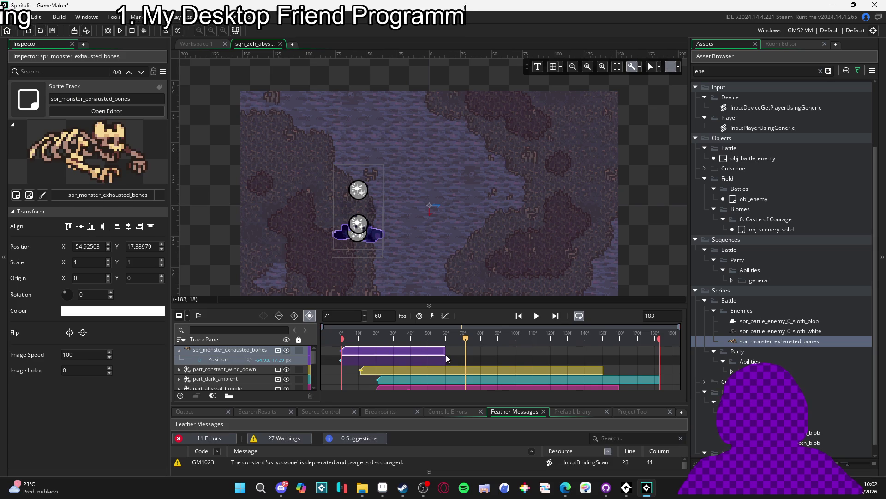
left_click_drag(446, 354, 661, 352)
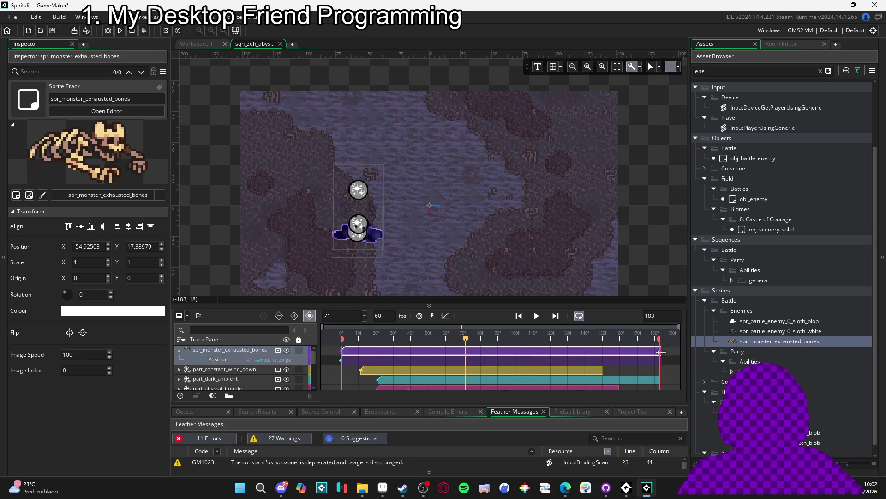
key("space")
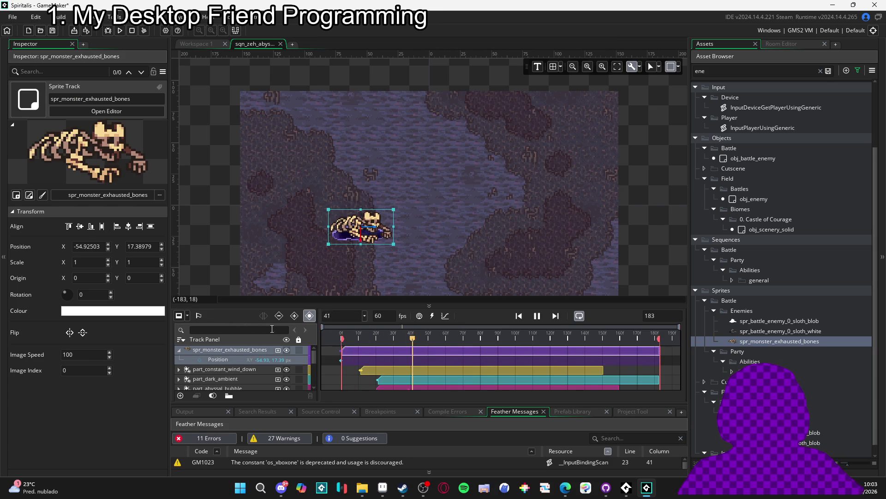
key("space")
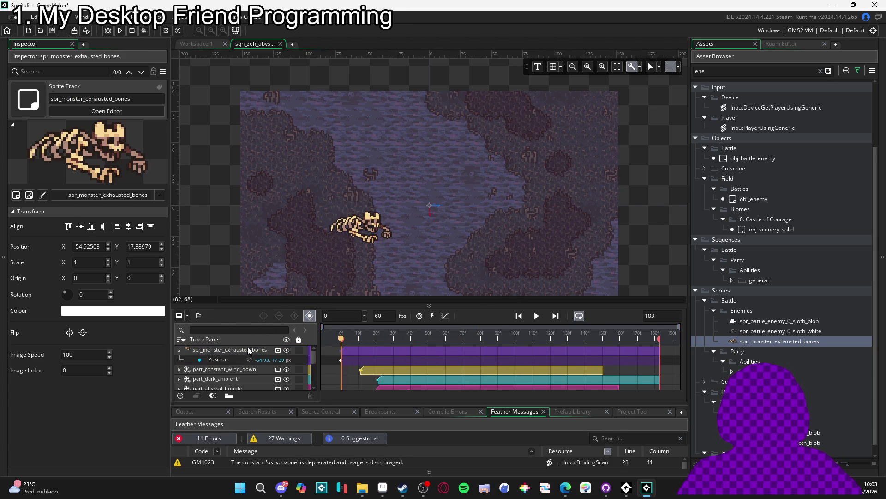
key("space")
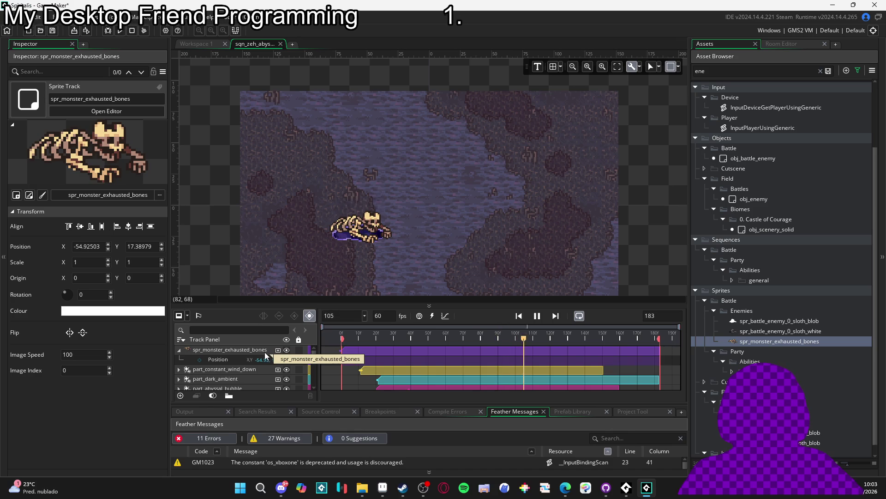
key("space")
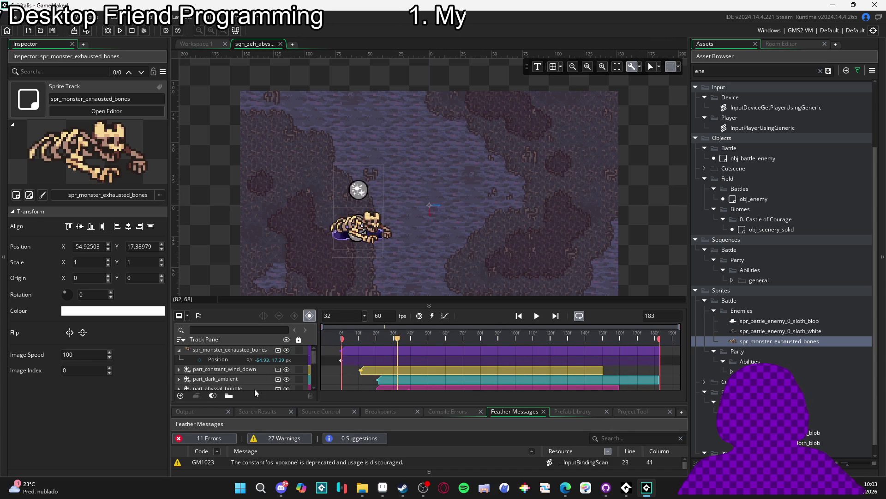
Step: Collapse the spr_monster_exhausted_bones track and open the bog puddle track
left_click(178, 352)
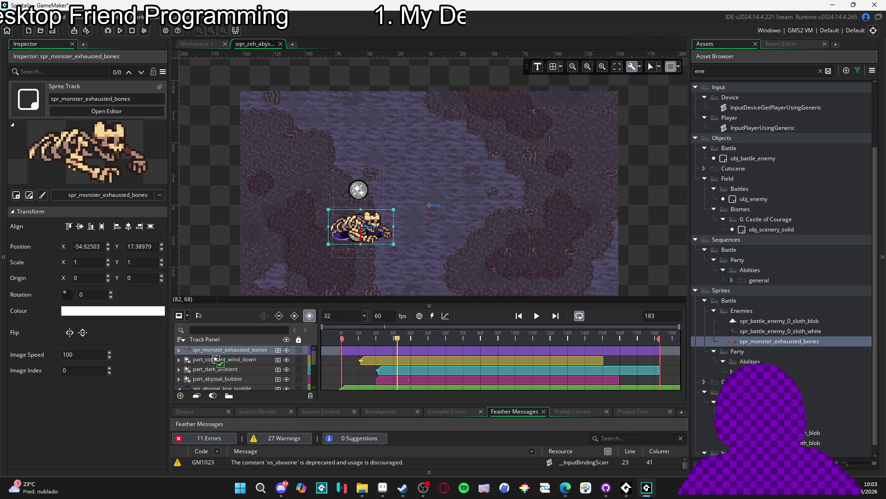
scroll(215, 363, "down", 1)
left_click(235, 367)
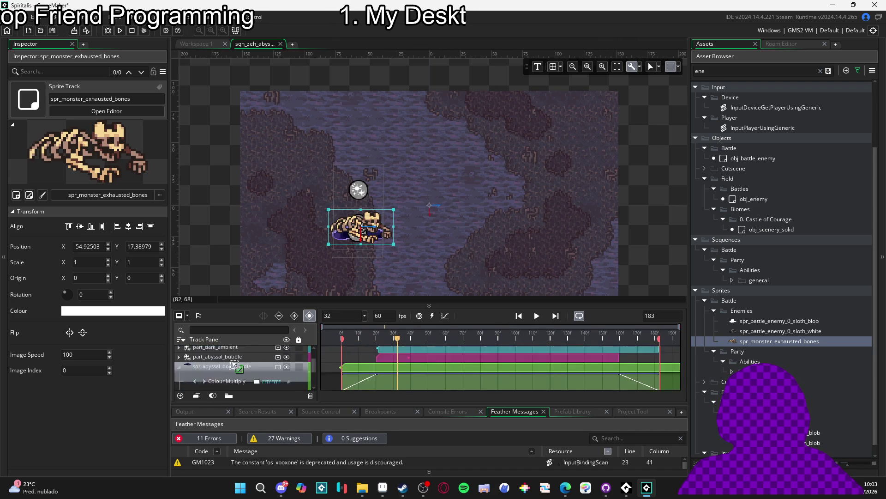
scroll(234, 364, "down", 1)
scroll(238, 365, "up", 1)
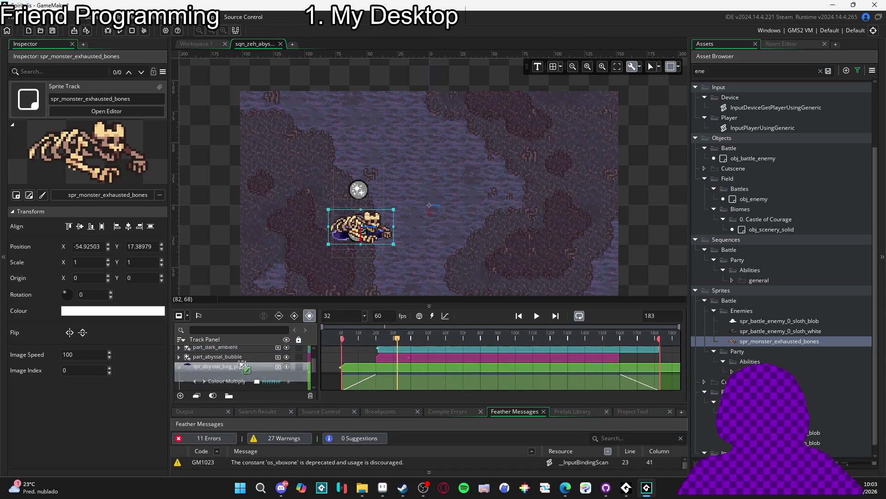
scroll(241, 365, "up", 2)
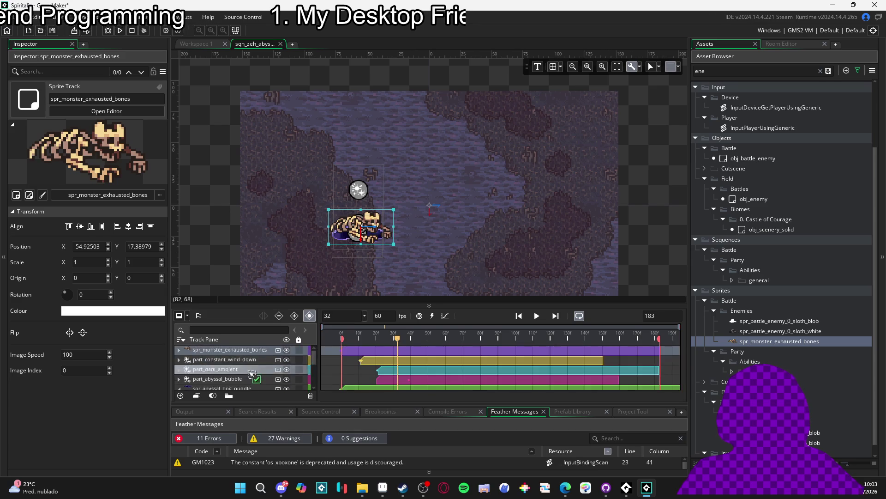
Step: Drag the bones track down toward the bog puddle and enlarge the timeline panel
left_click_drag(251, 373, 240, 370)
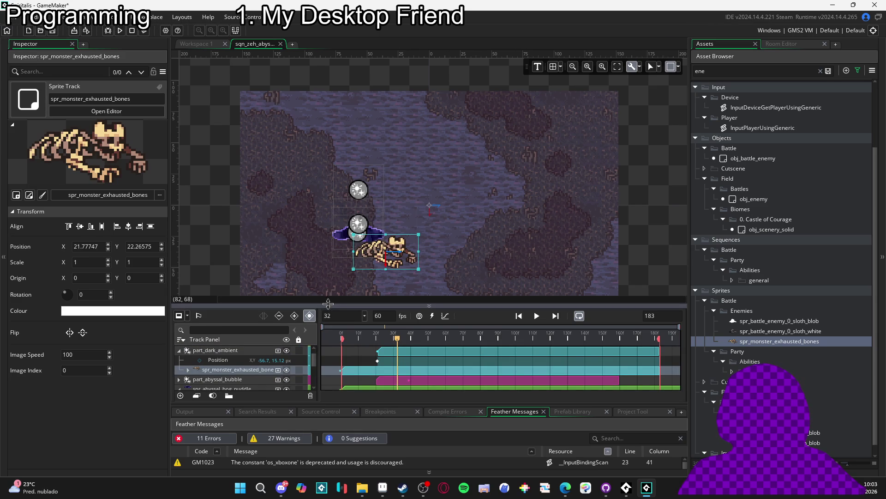
mouse_move(328, 303)
left_mouse_down()
mouse_move(328, 233)
mouse_move(328, 288)
left_mouse_up()
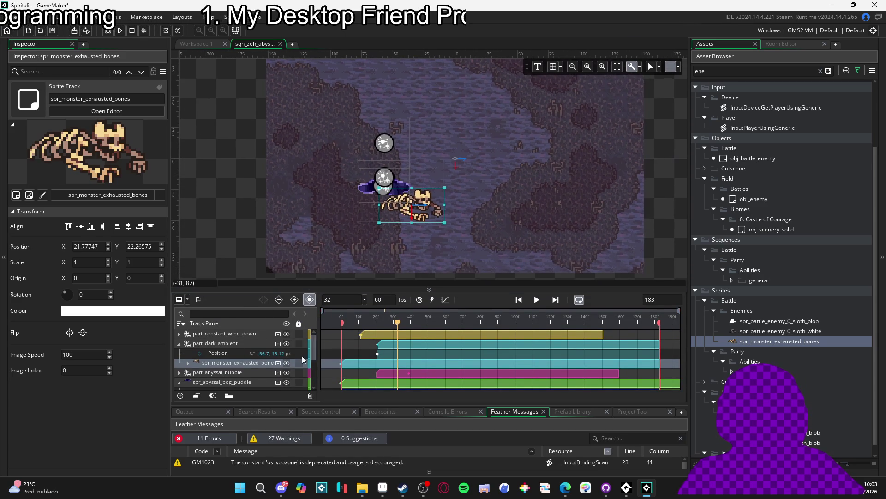
scroll(233, 363, "down", 2)
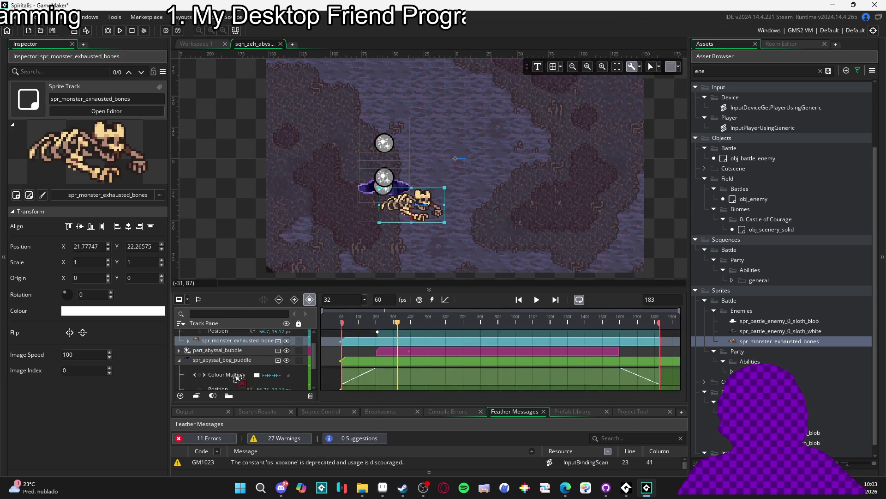
scroll(236, 363, "up", 1)
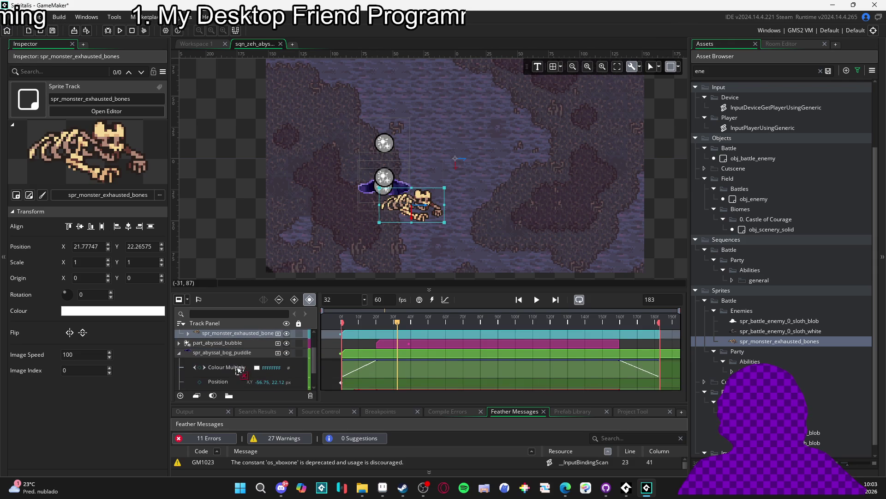
left_click_drag(239, 360, 257, 356)
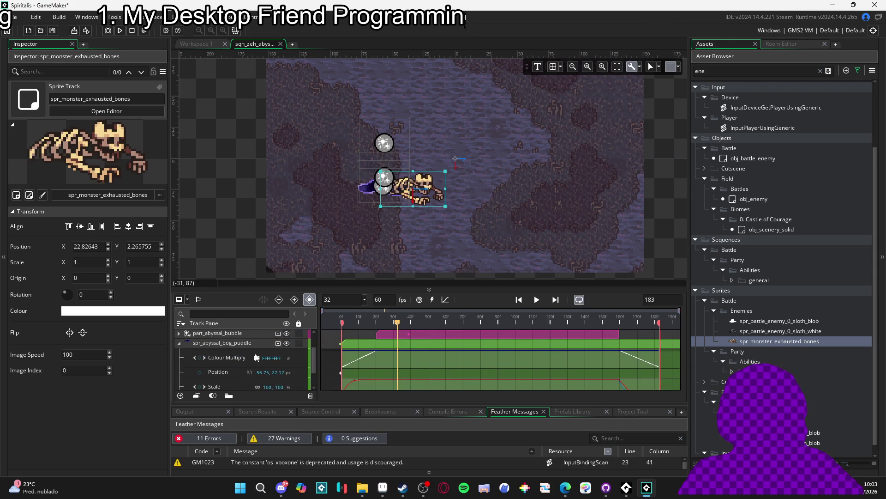
scroll(226, 367, "down", 1)
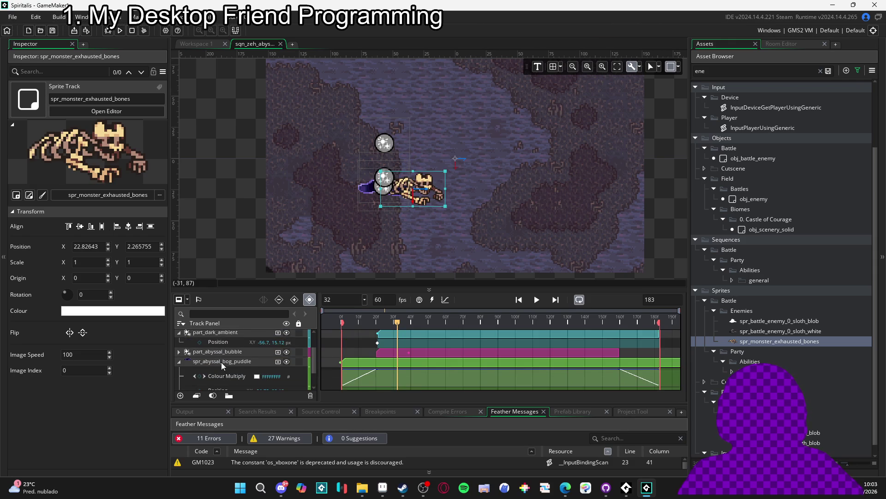
scroll(222, 380, "up", 3)
Step: Place spr_monster_exhausted_bones directly above spr_abyssal_bog_puddle, then restore the canvas size
left_click(192, 373)
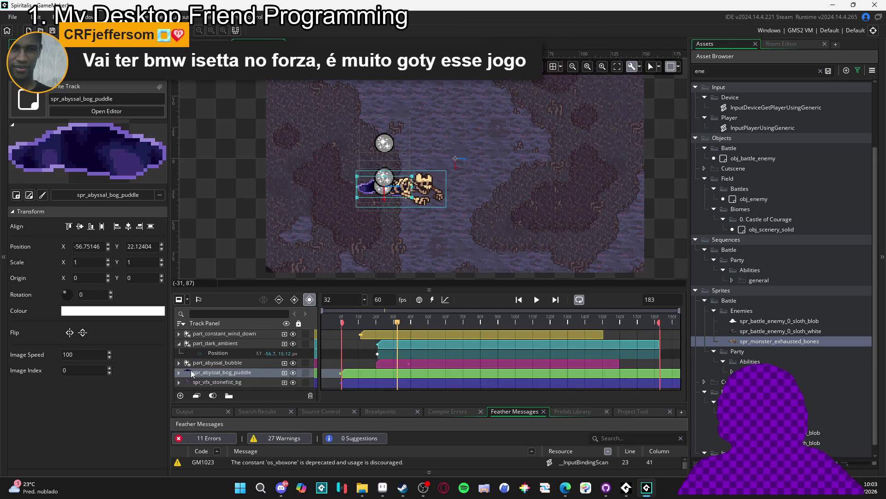
left_click(179, 372)
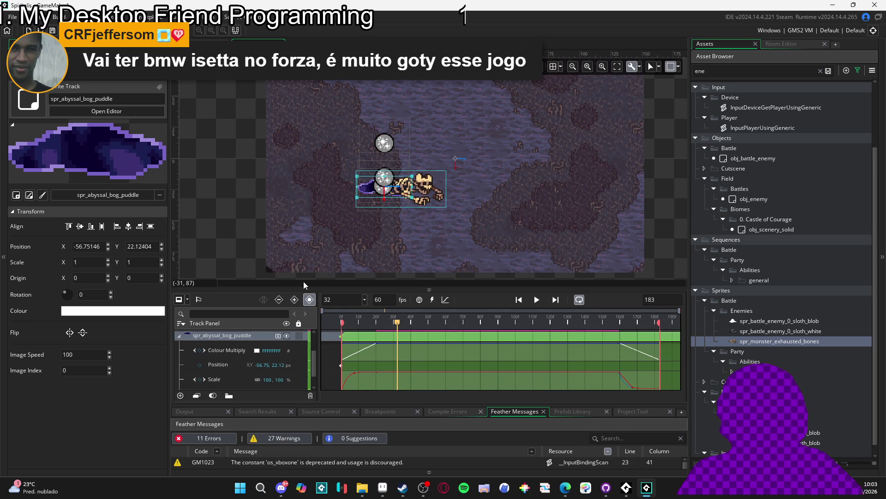
left_click_drag(306, 287, 306, 159)
mouse_move(226, 306)
left_mouse_down()
mouse_move(238, 274)
mouse_move(228, 249)
left_mouse_up()
left_click(180, 261)
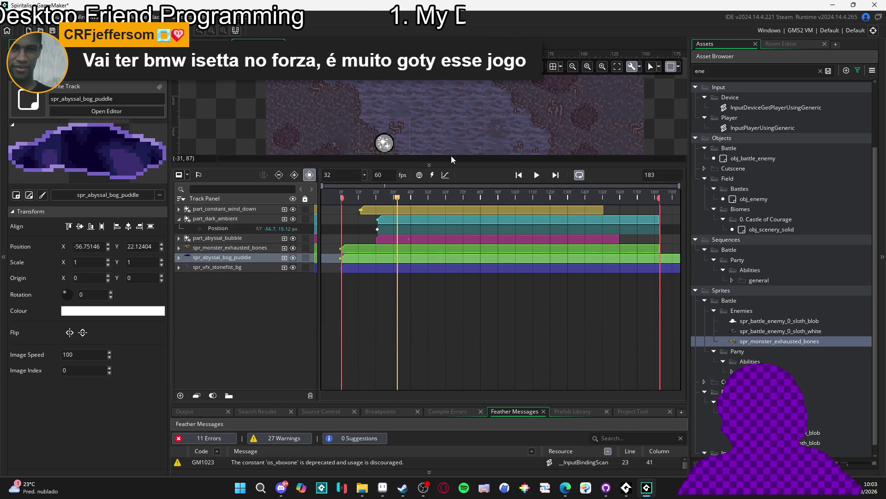
left_click_drag(429, 165, 422, 290)
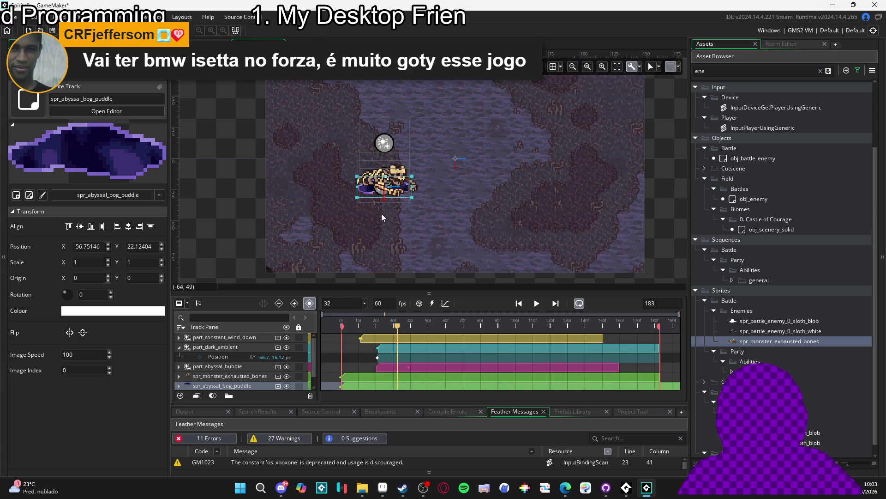
Step: Select spr_vfx_stonefist_bg, start the looping preview, and pan the canvas slightly
scroll(382, 213, "up", 2)
left_click(518, 226)
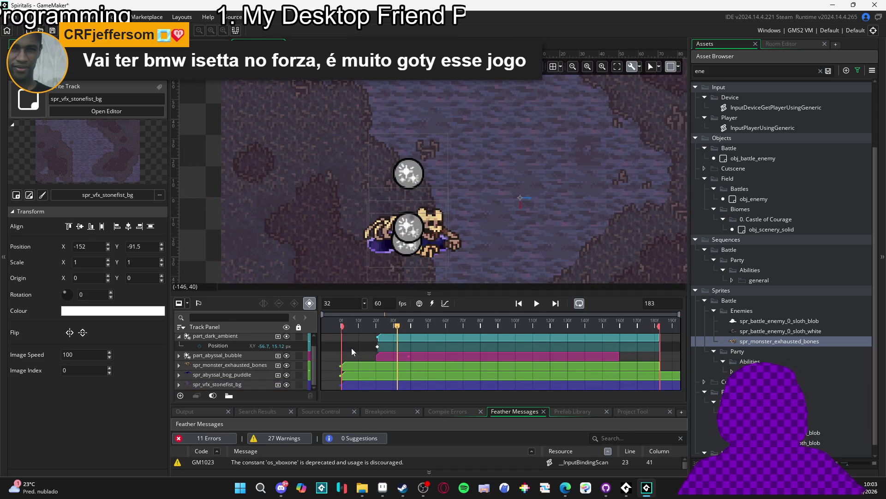
key("space")
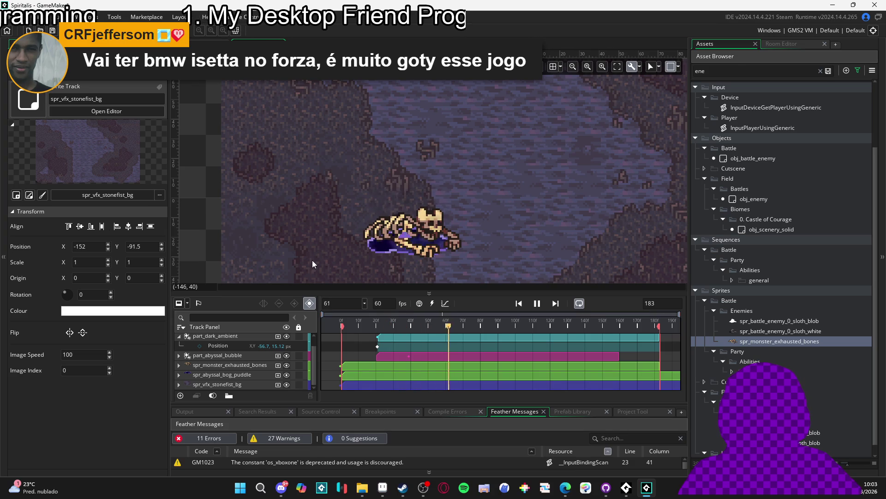
scroll(312, 261, "down", 3)
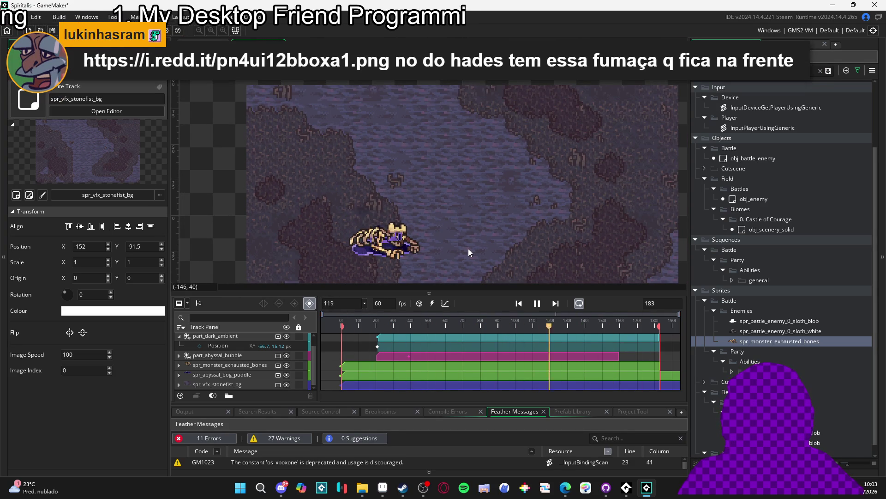
left_click_drag(468, 248, 453, 238)
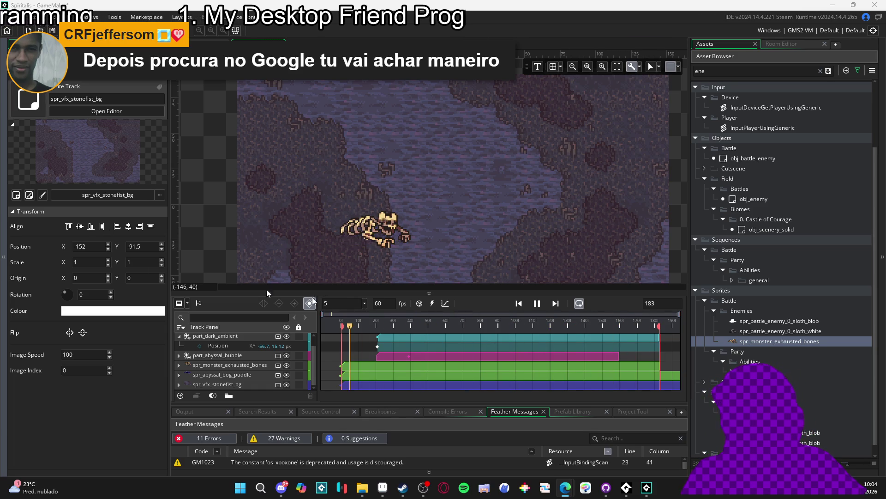
key("alt+Tab")
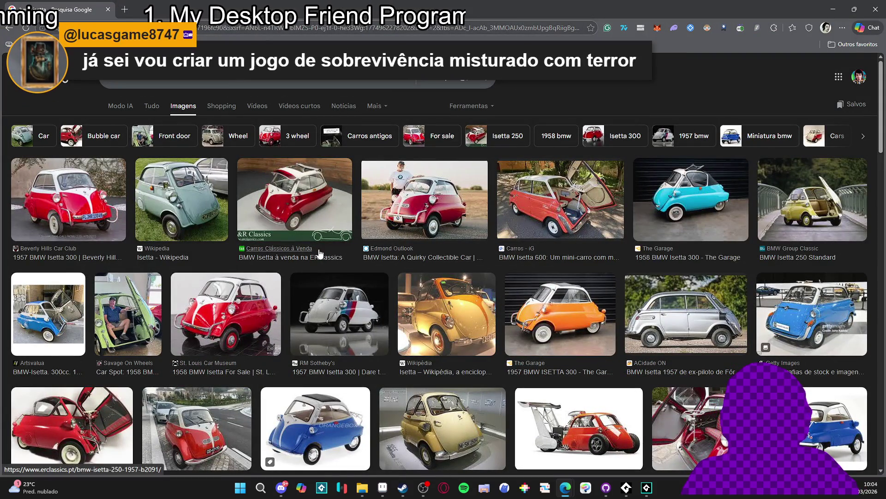
scroll(344, 254, "down", 1)
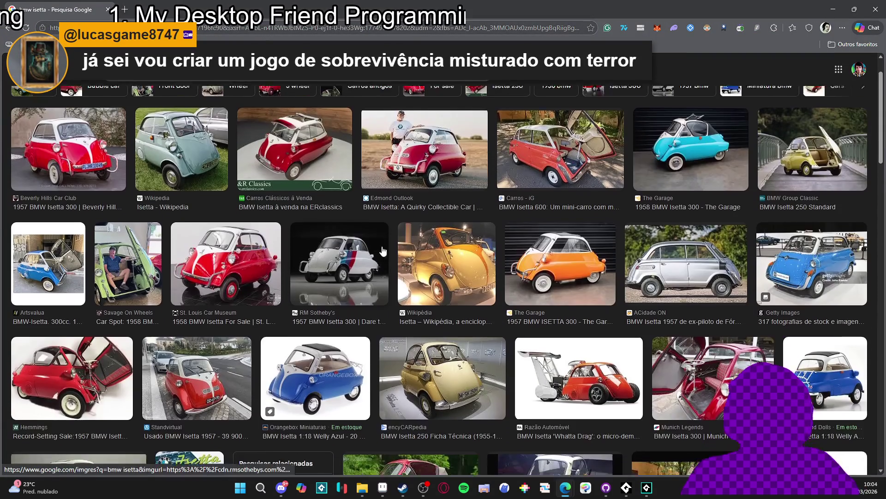
scroll(344, 254, "up", 1)
key("alt+Tab")
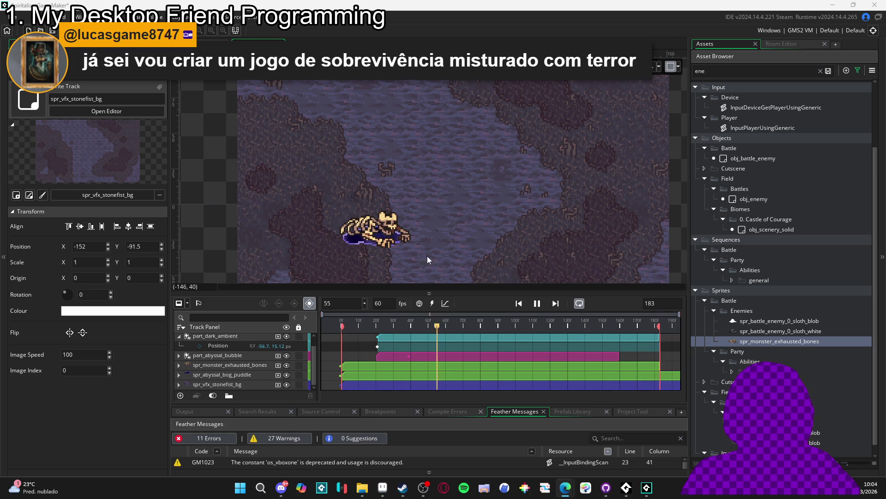
Step: Rewind the bog sequence to frame 0, replay it, and stop the preview at frame 128
left_click(561, 319)
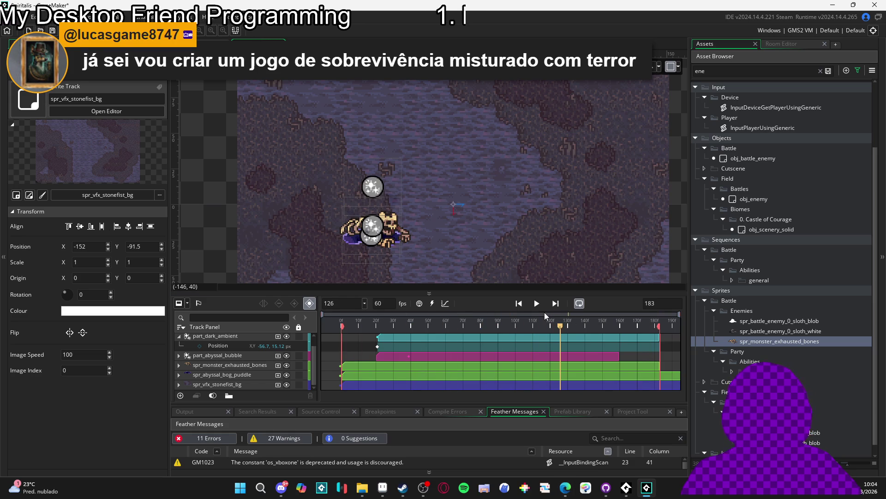
left_click_drag(415, 325, 270, 329)
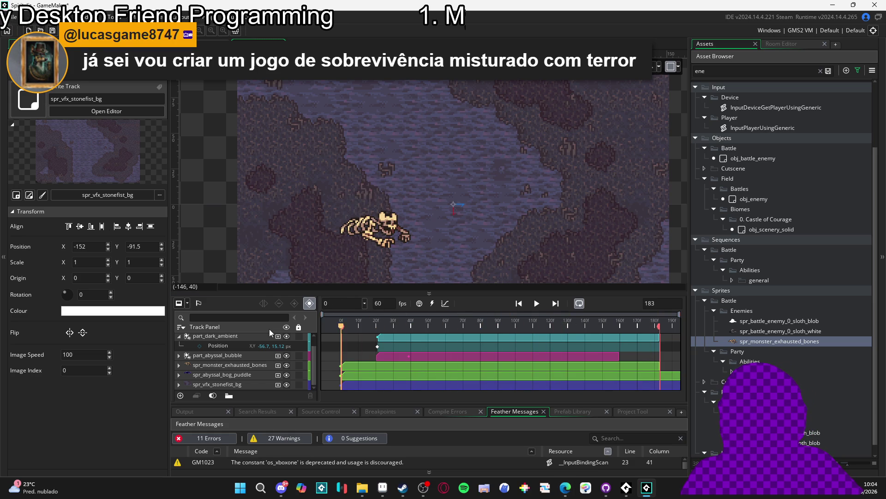
left_click(539, 305)
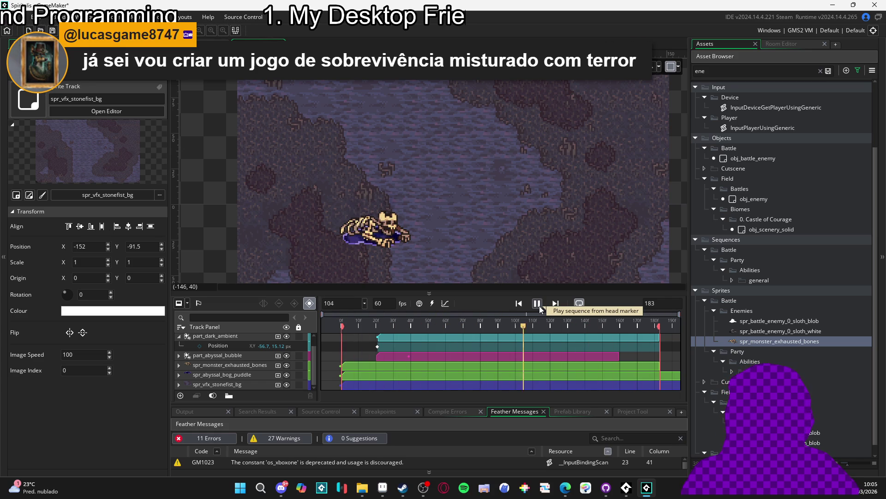
left_click(537, 303)
left_click(540, 305)
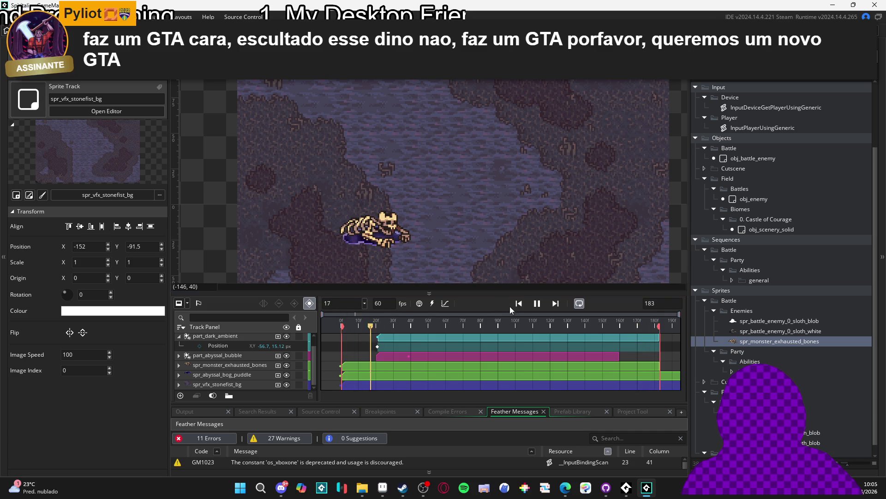
left_click(537, 305)
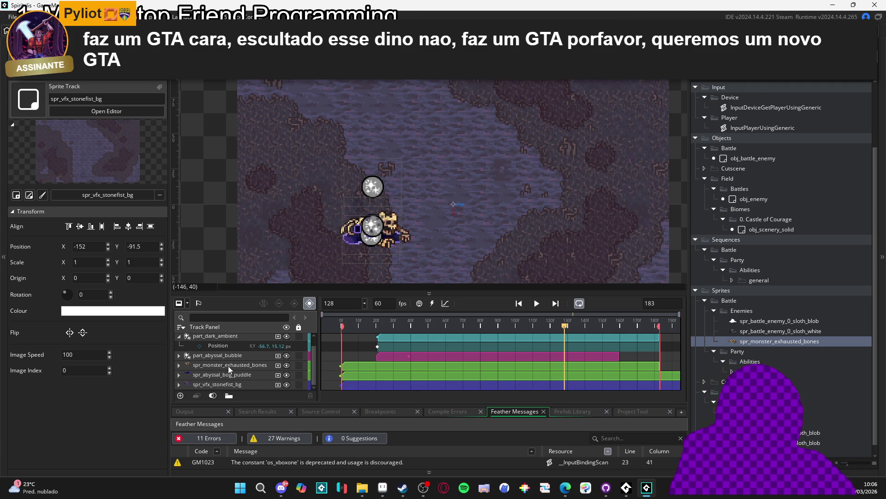
Step: Filter the Asset Browser by 'aby' to list only the abyssal bubble, bog sequence and bog sprites
left_click(234, 356)
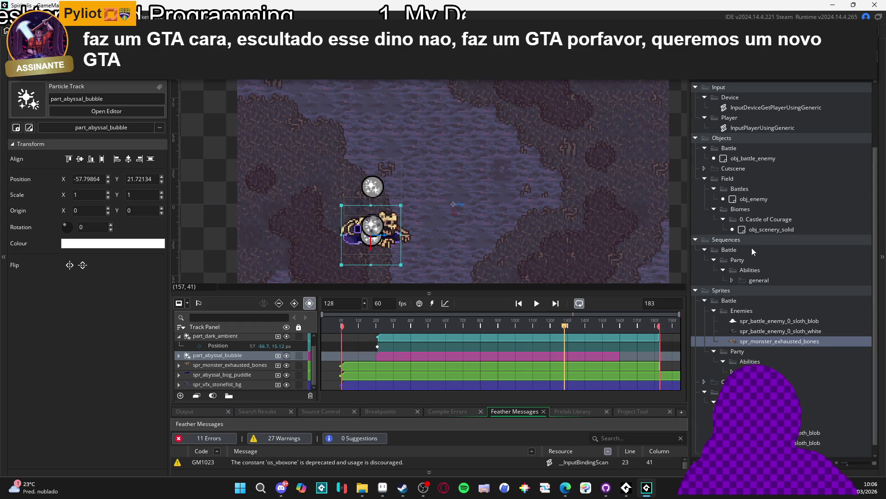
scroll(755, 245, "up", 3)
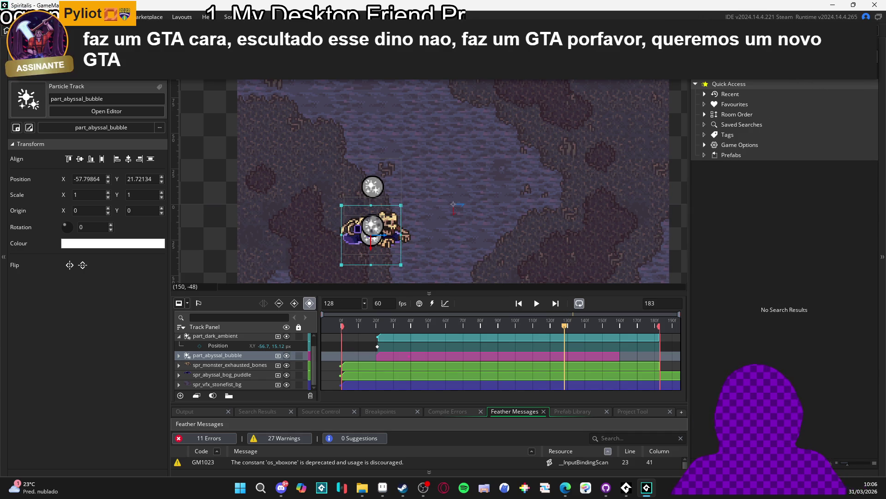
type("absyssal bubble")
key("ctrl+a")
type("aby")
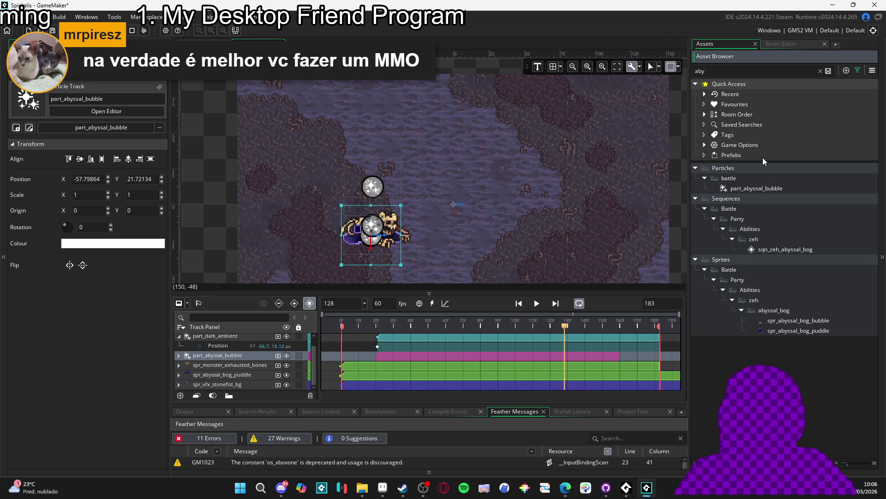
Step: Set part_abyssal_bubble's Particle Count to -10, then play the sqn_zeh_abyssal_bog sequence again
double_click(765, 190)
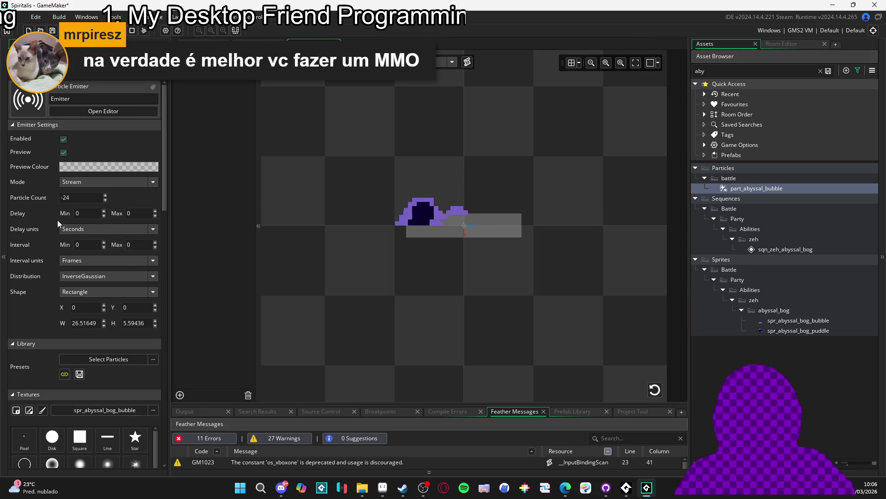
key("BackSpace")
key("BackSpace")
type("10")
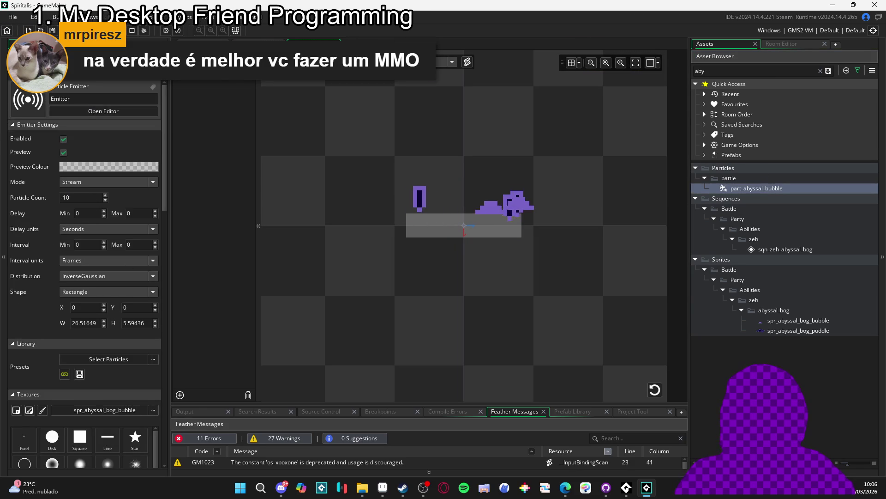
left_click(255, 44)
left_click(538, 304)
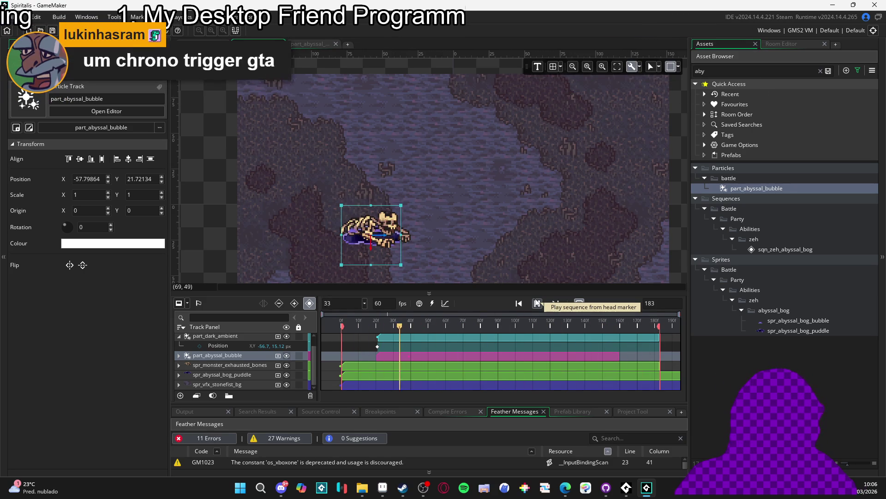
Step: Preview the sequence, select the spr_abyssal_bog_puddle track and enlarge the timeline
left_click(537, 303)
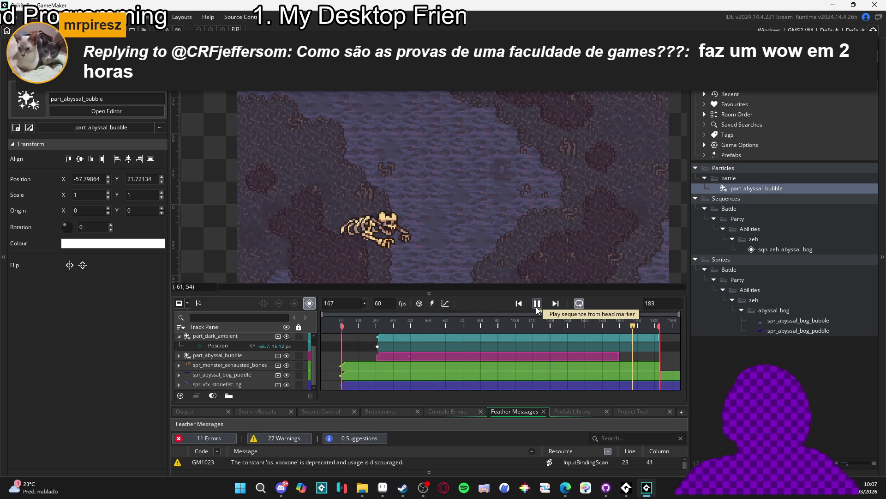
left_click(536, 307)
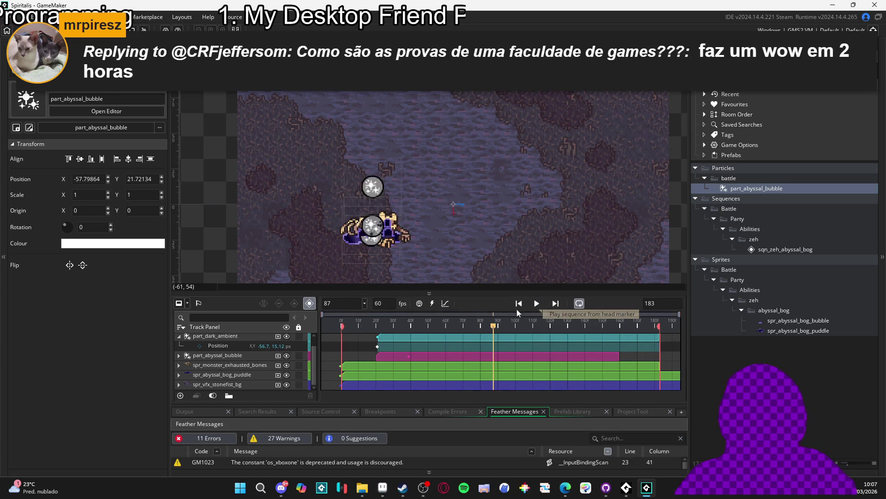
left_click(232, 375)
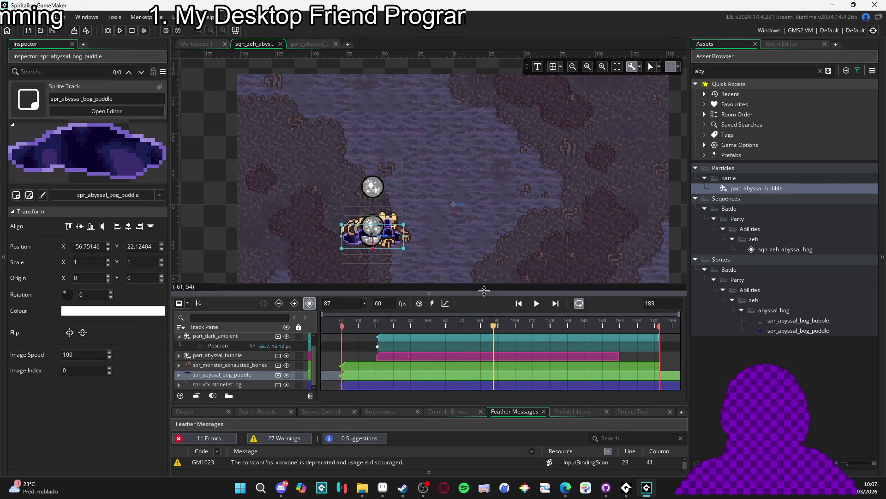
left_click_drag(483, 293, 481, 251)
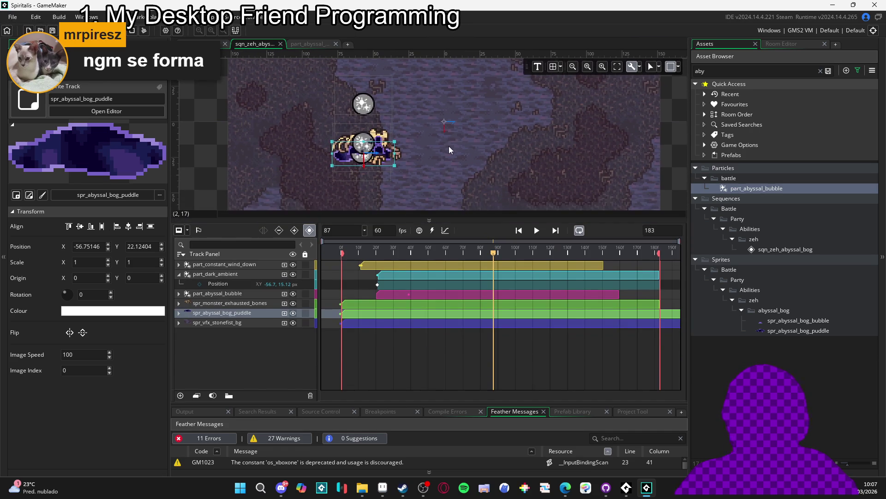
Step: Replay from frame 0, stop at frame 64, and expand the puddle track's animated properties
key("Home")
key("space")
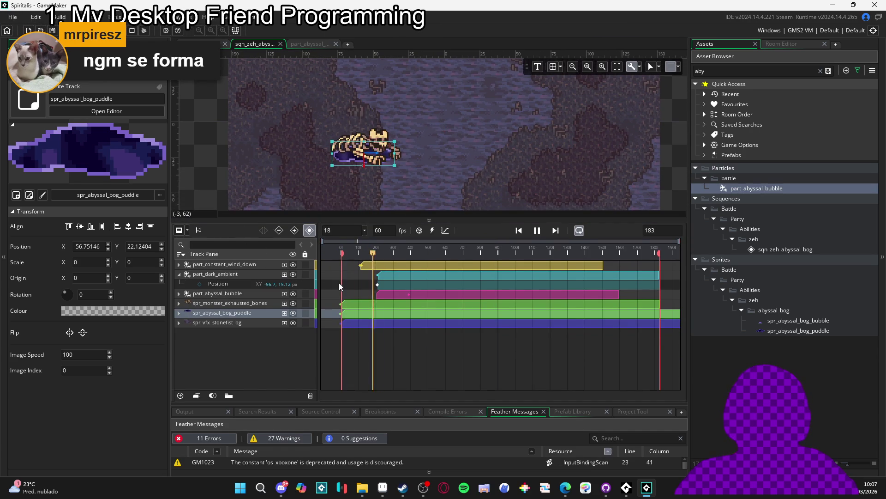
key("space")
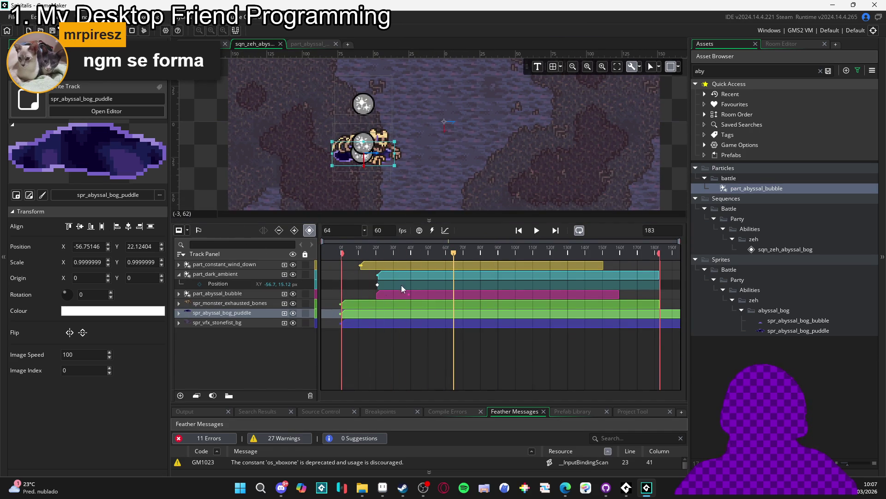
left_click(179, 313)
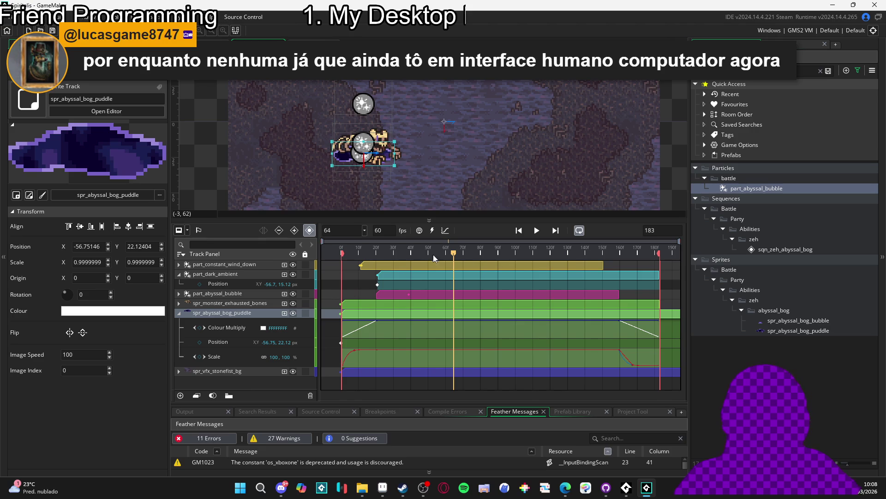
Step: Inspect the puddle's Colour Multiply alpha keys (0 at frame 0, 255 opaque), then show its Scale curves
left_click(222, 329)
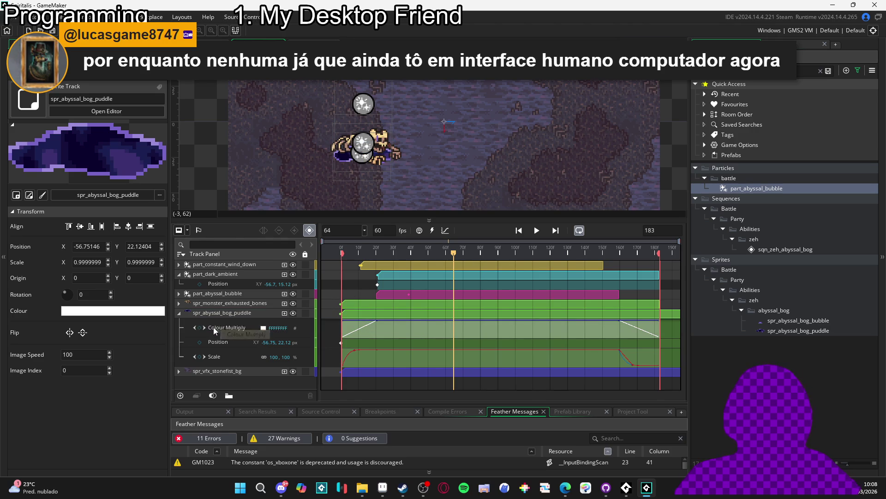
left_click_drag(233, 334, 342, 333)
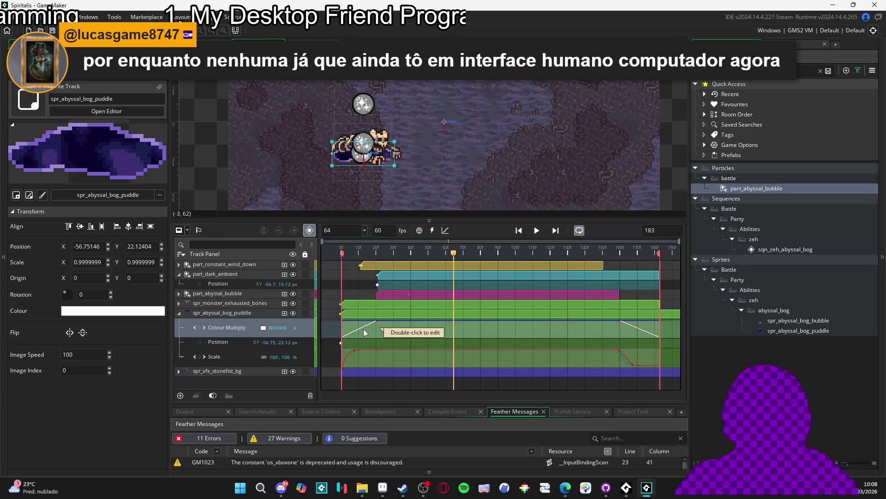
double_click(364, 328)
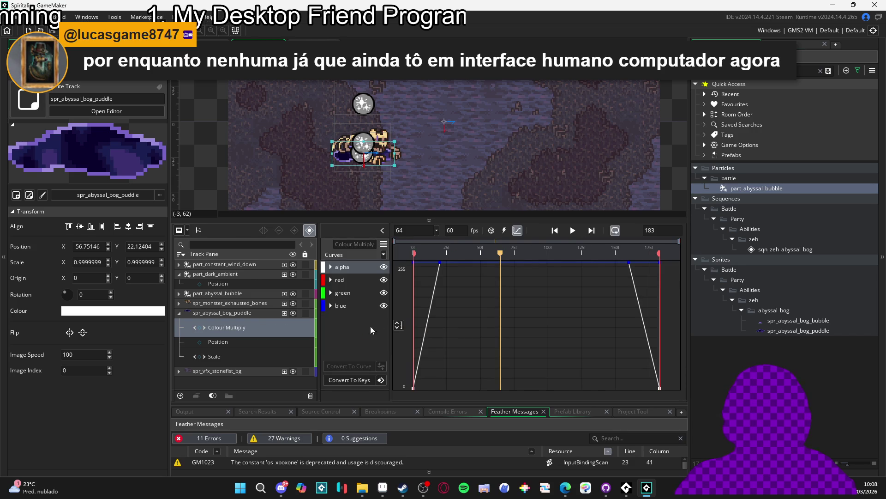
left_click(440, 263)
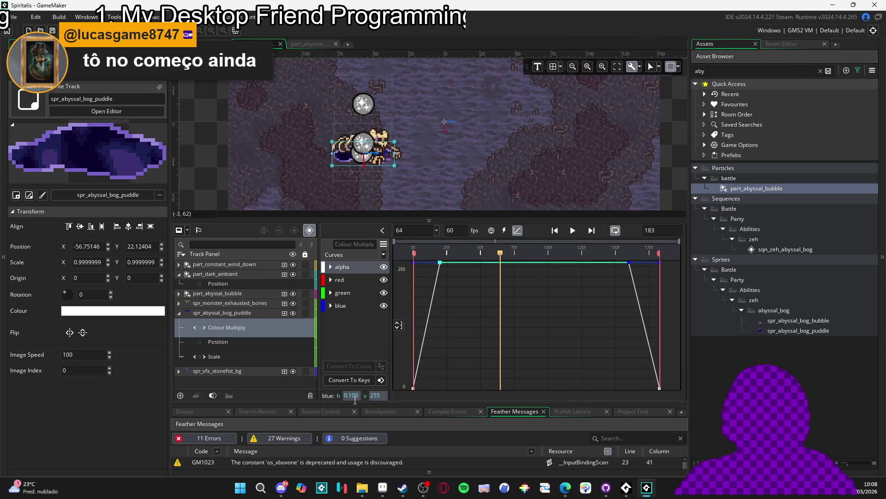
left_click(414, 390)
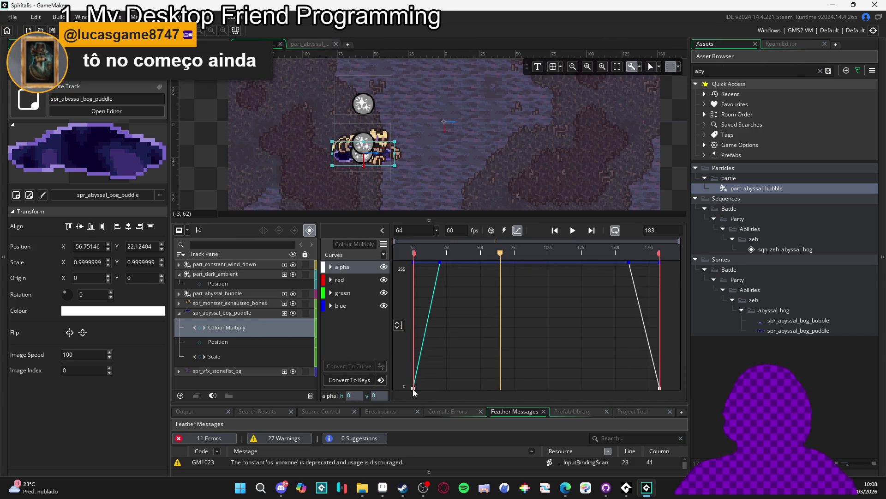
left_click(440, 262)
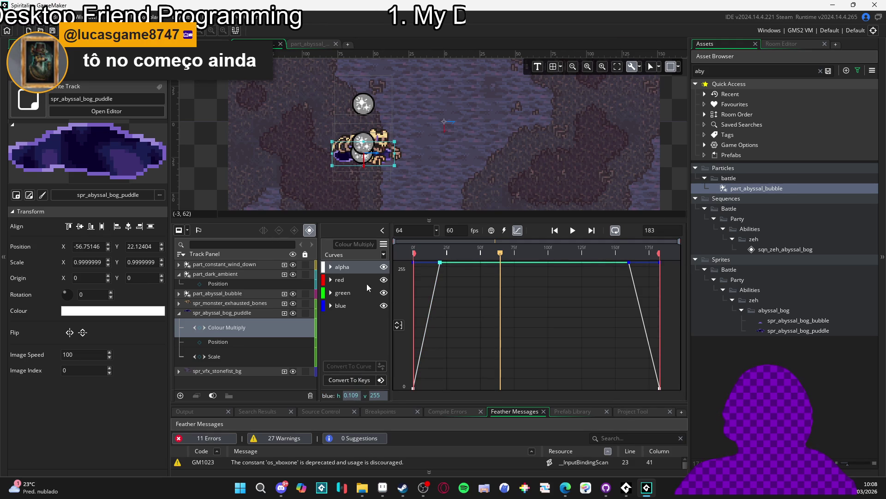
left_click(237, 357)
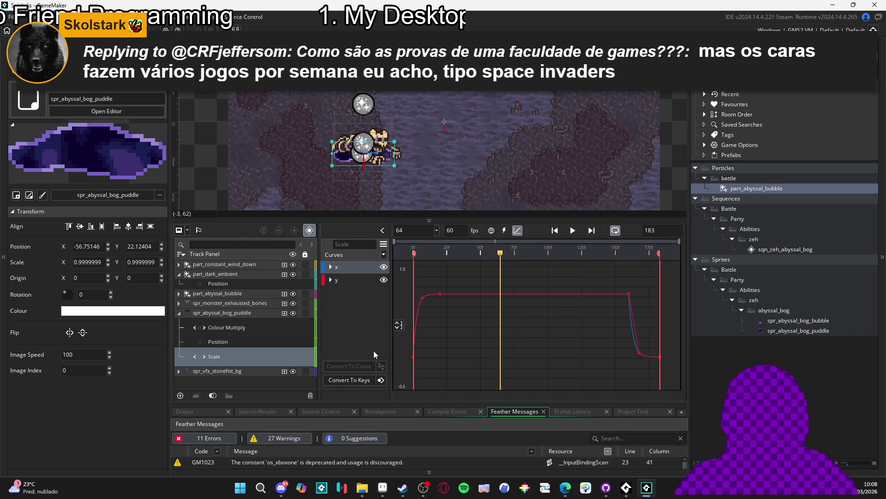
Step: Select the scale curve's rising and plateau keys, widening the curve channel list
left_click(422, 299)
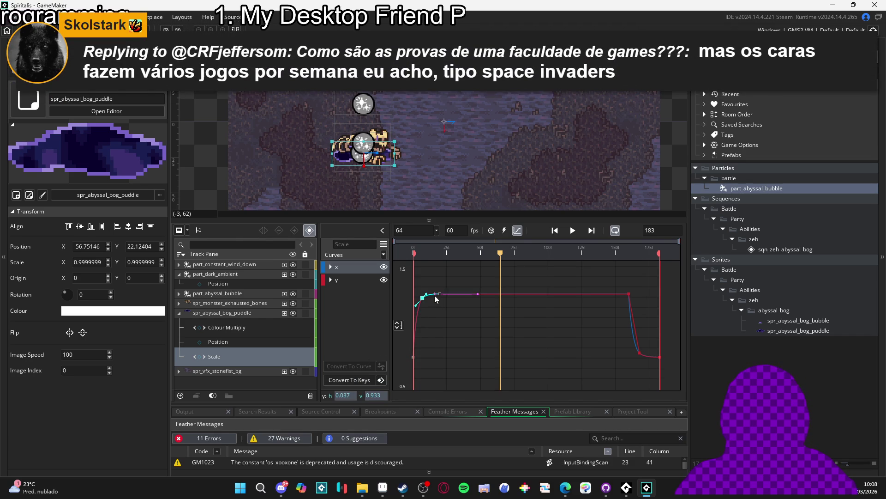
left_click(440, 294)
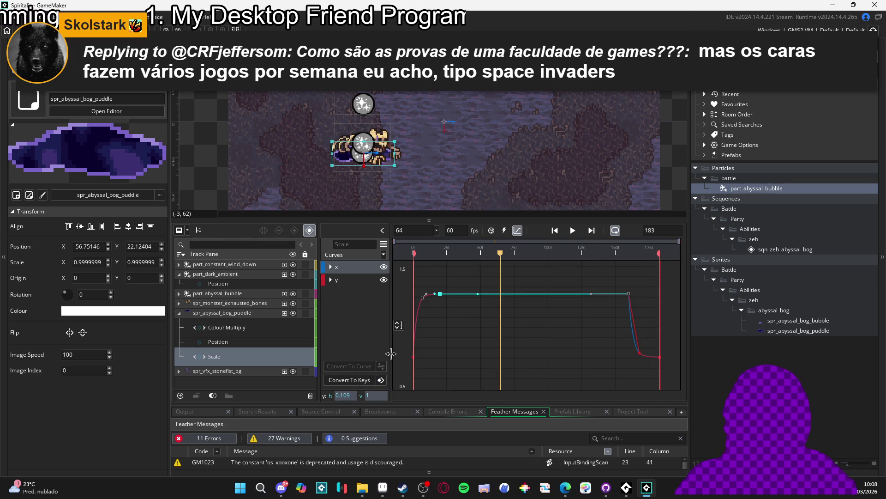
mouse_move(389, 353)
left_mouse_down()
mouse_move(397, 353)
mouse_move(387, 353)
left_mouse_up()
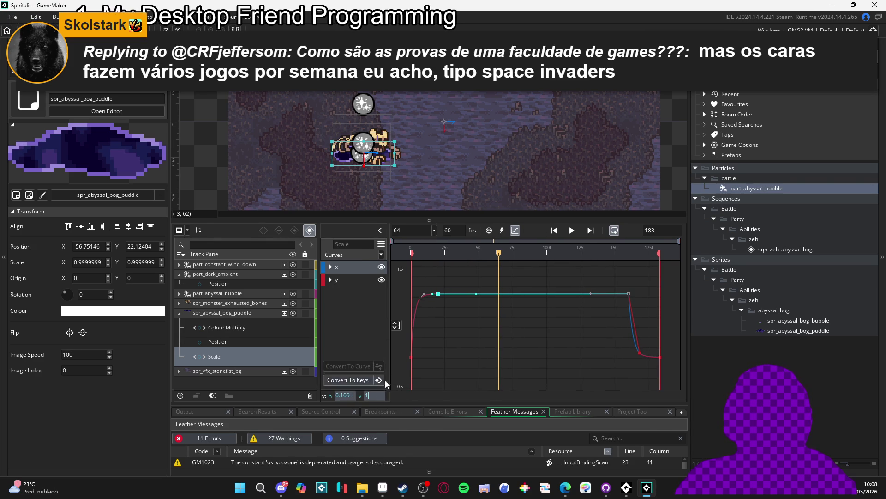
left_click(418, 300)
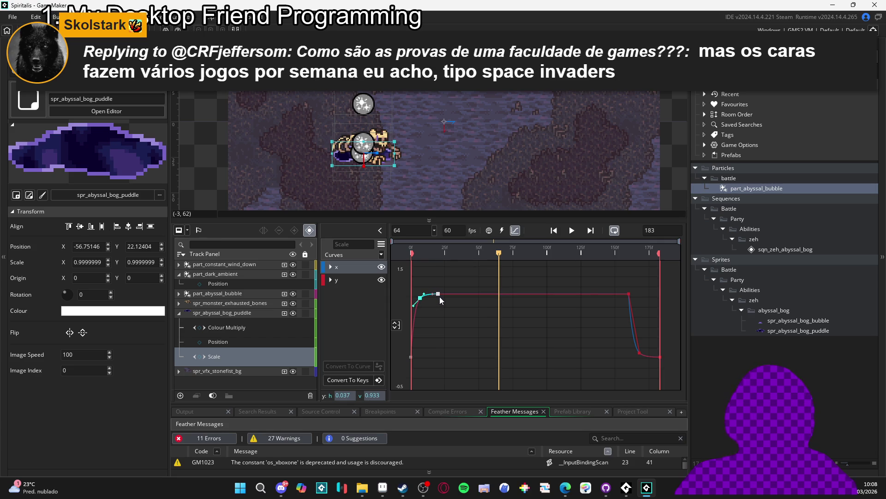
left_click(438, 295)
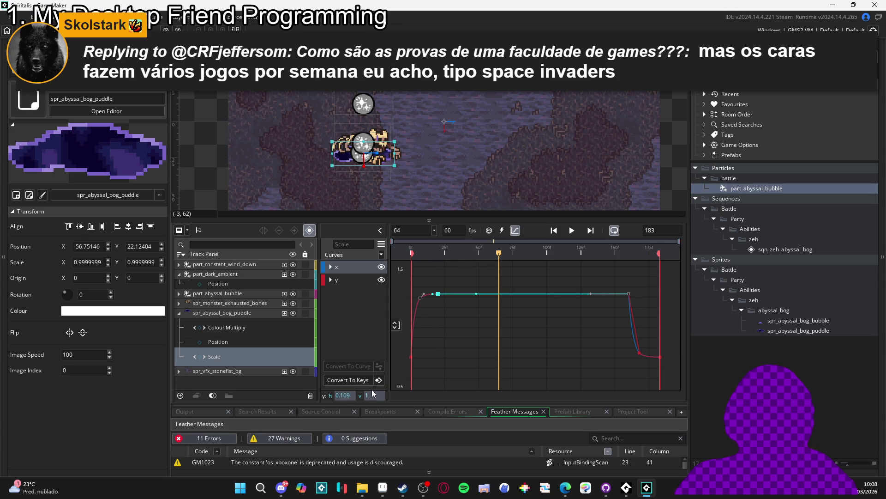
left_click(630, 295)
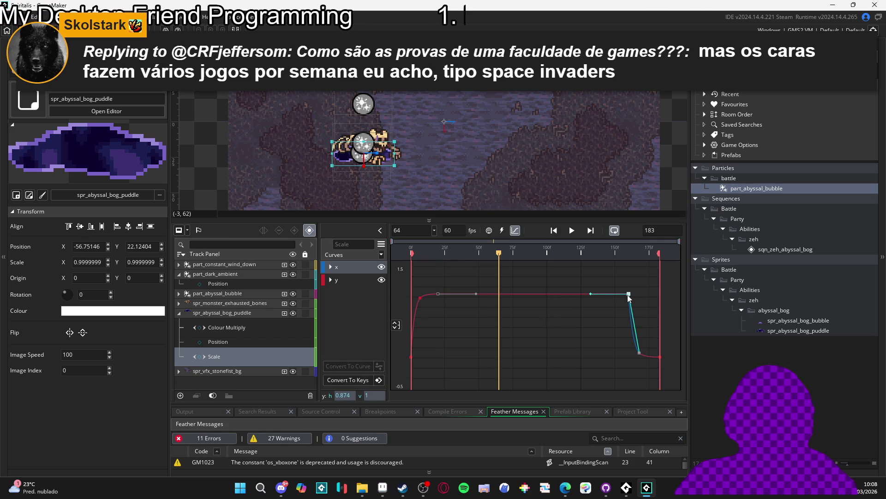
left_click(440, 295)
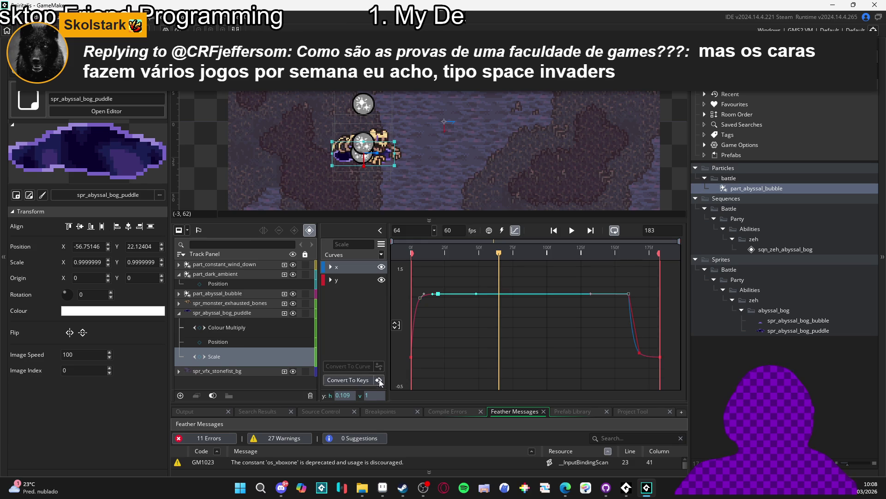
left_click(420, 298)
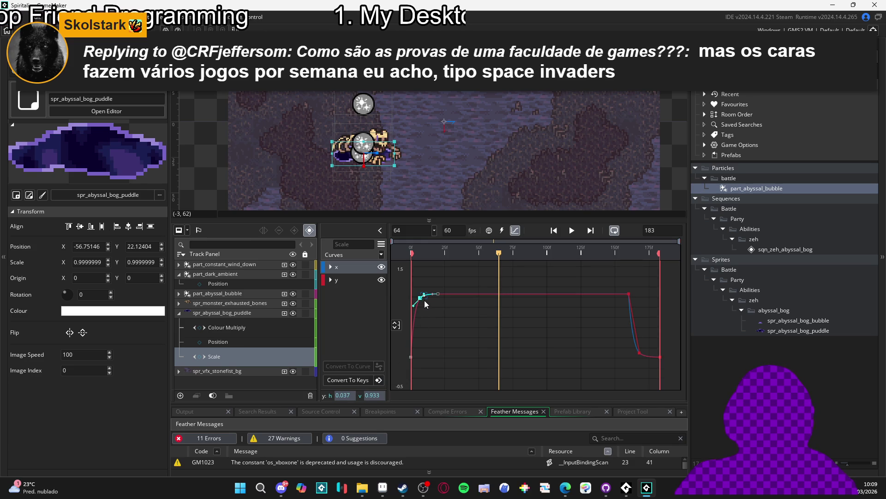
left_click(438, 294)
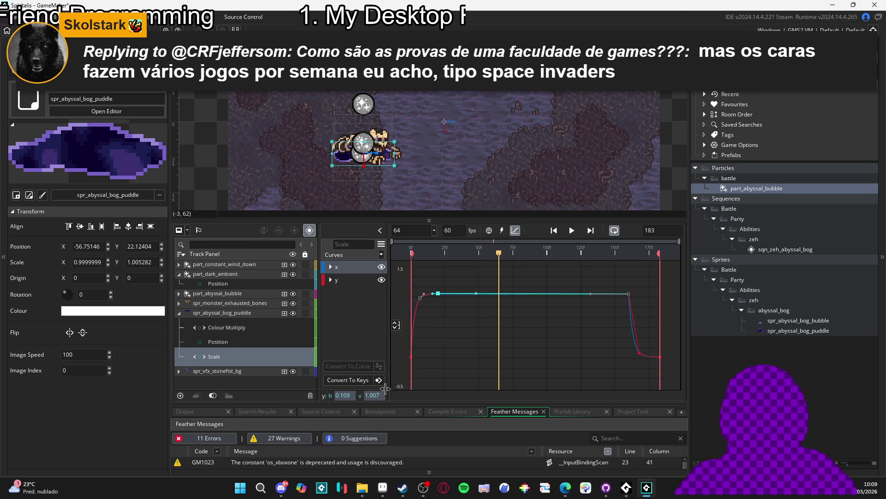
Step: Set the Y scale plateau keys' values to 2.007 and 2
left_click(371, 395)
key("BackSpace")
type("2")
key("Return")
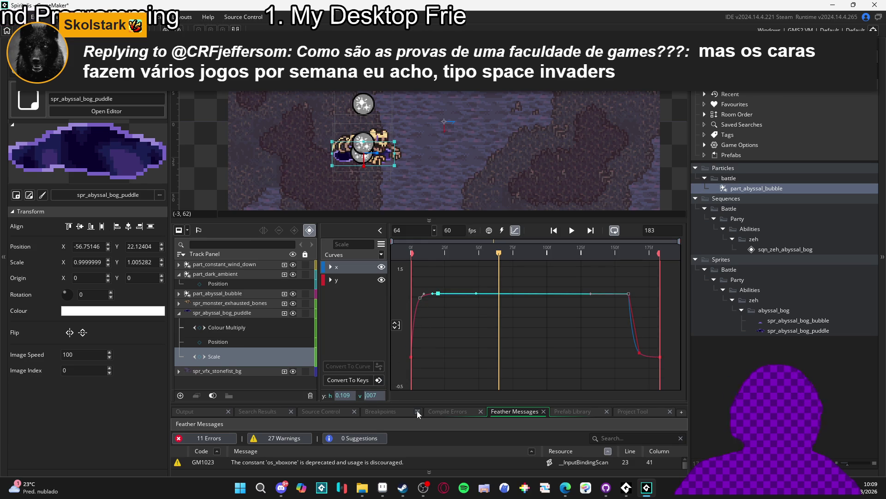
left_click(629, 294)
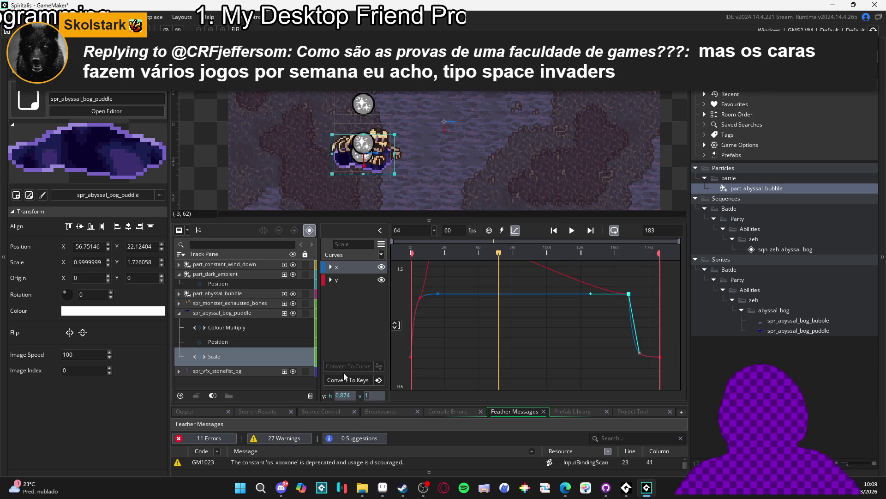
type("2")
key("Return")
Step: Expand the y scale channel and inspect the times and values of its keys 2-4
left_click(331, 282)
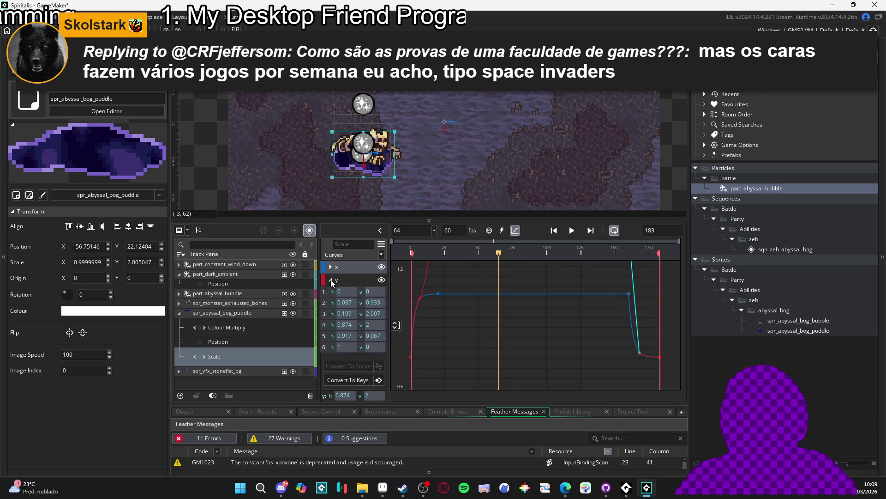
left_click(326, 303)
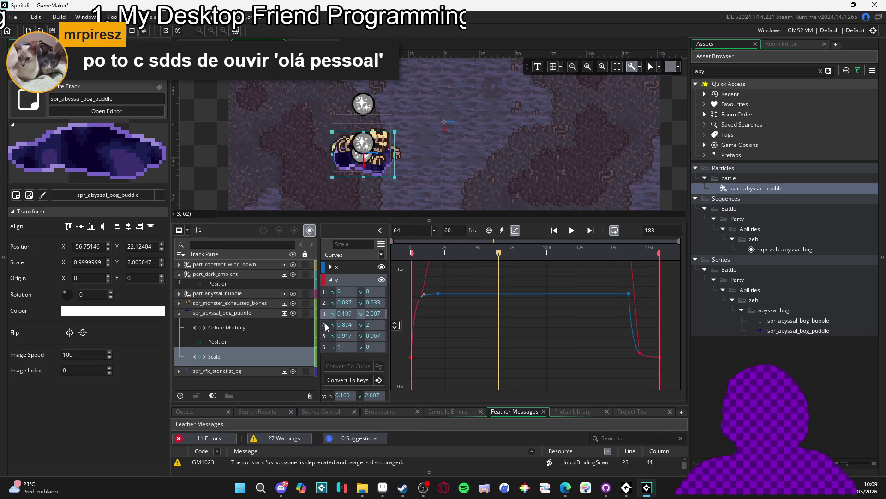
left_click(325, 325)
left_click(326, 337)
left_click(329, 314)
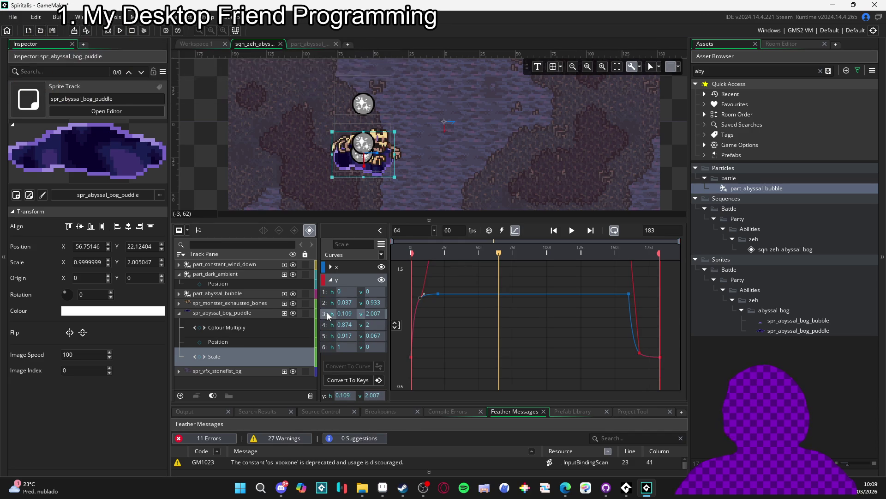
left_click(325, 303)
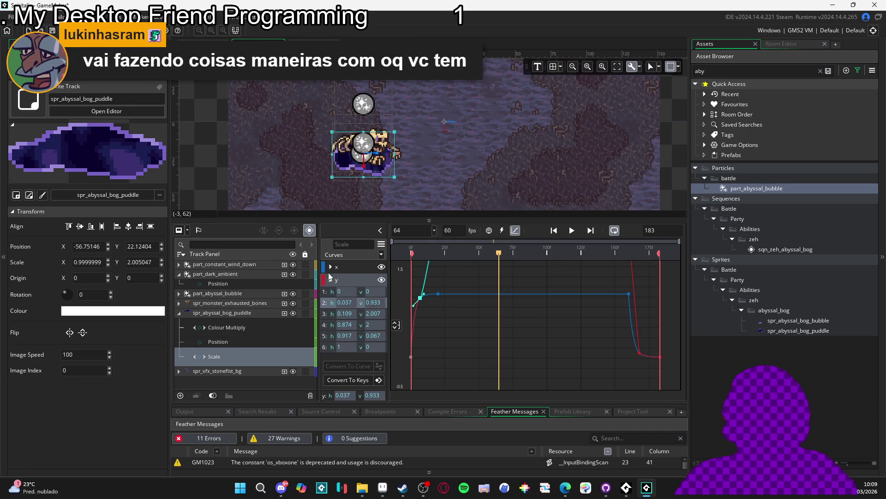
Step: Set x scale keys 3 and 4, the plateau's start and end, to 1.5
left_click(331, 266)
left_click(326, 290)
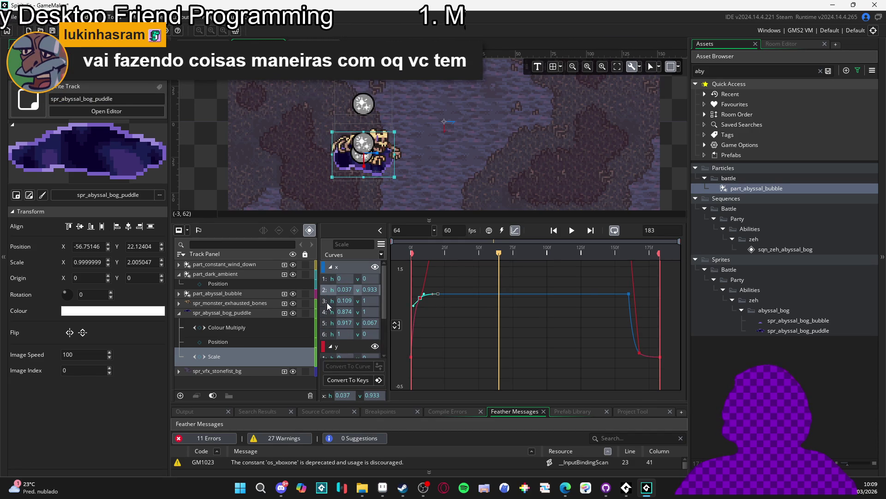
left_click(327, 302)
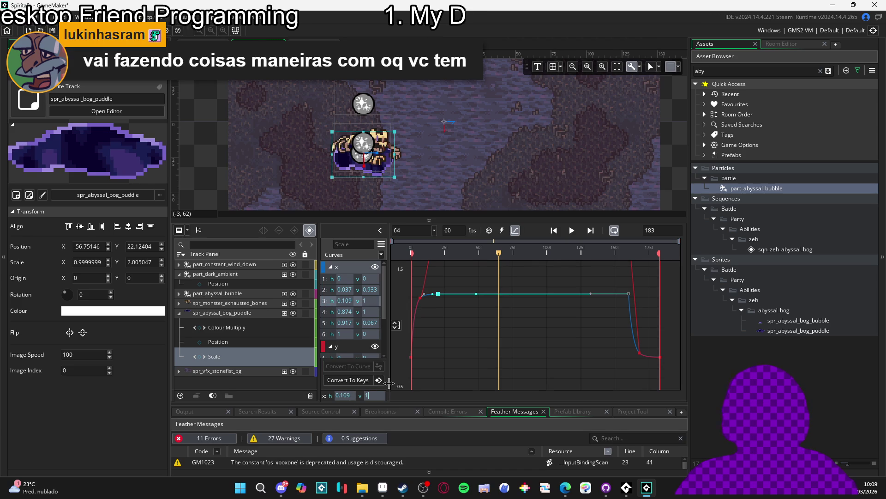
key("BackSpace")
type("2")
key("Return")
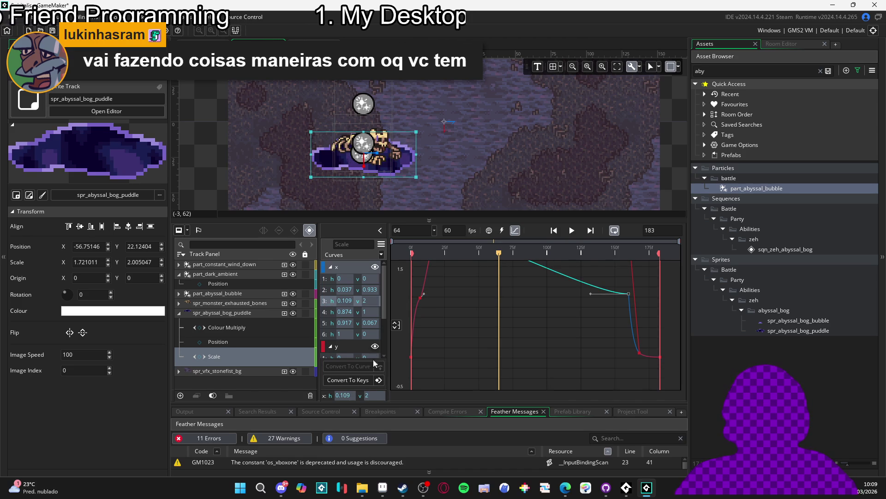
double_click(368, 395)
type("1.5")
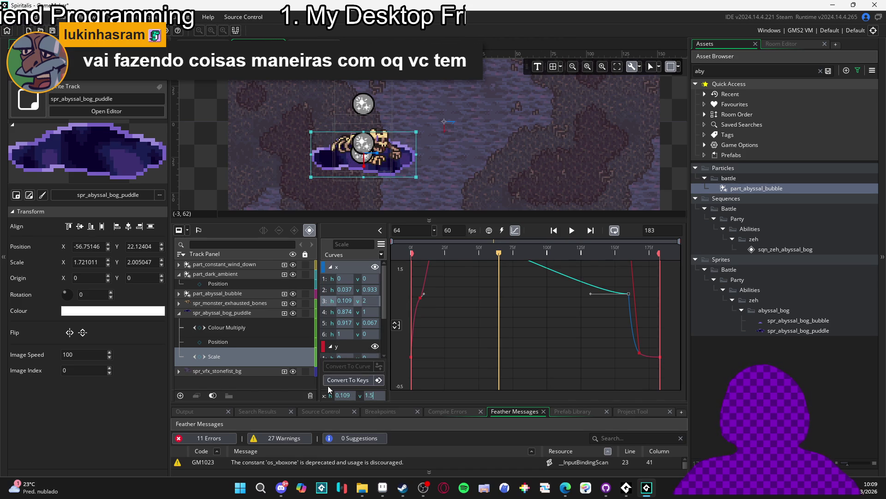
key("Return")
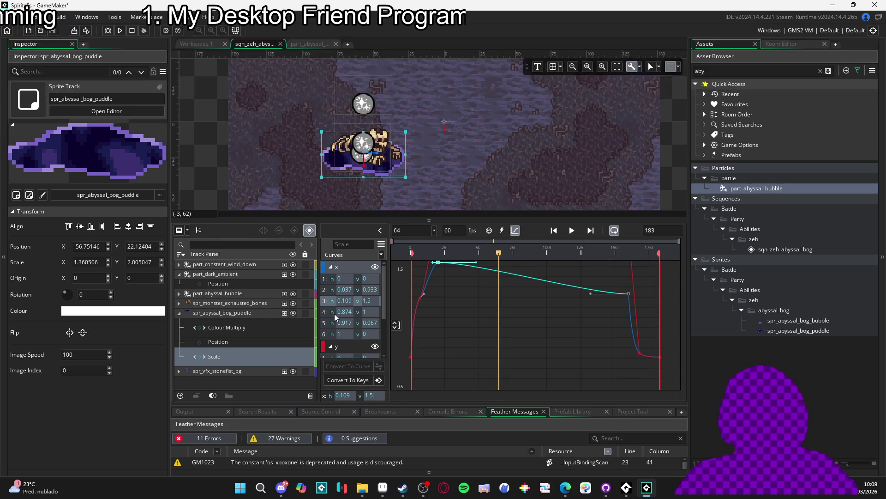
scroll(439, 307, "up", 1)
scroll(439, 307, "up", 1)
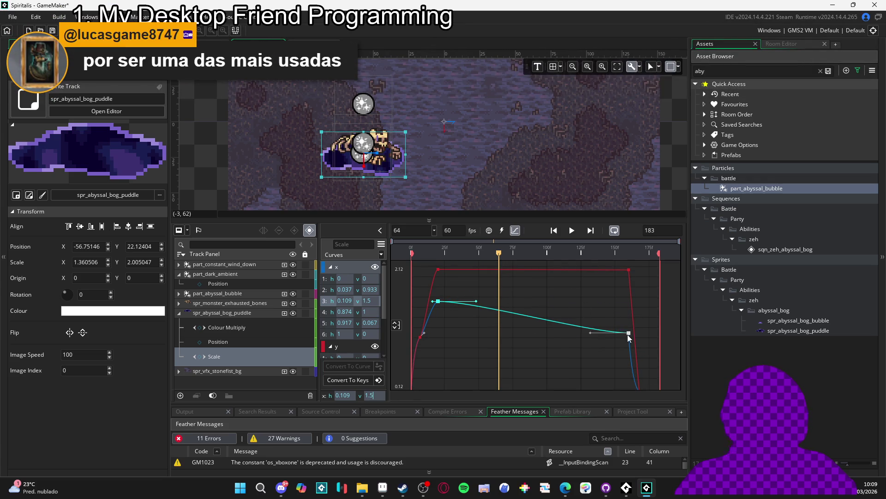
left_click(628, 334)
double_click(374, 308)
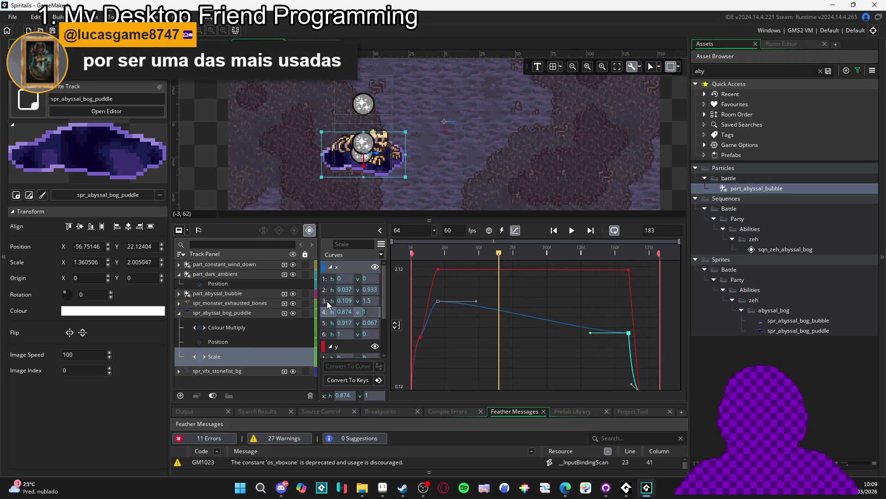
type("1.5")
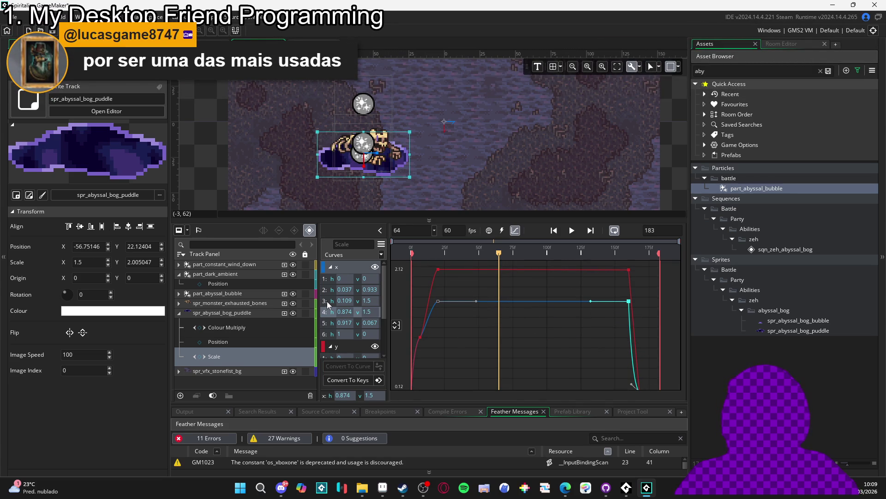
Step: Set y scale keys 3 and 4 to 1.5 and play the sequence preview
scroll(353, 306, "down", 3)
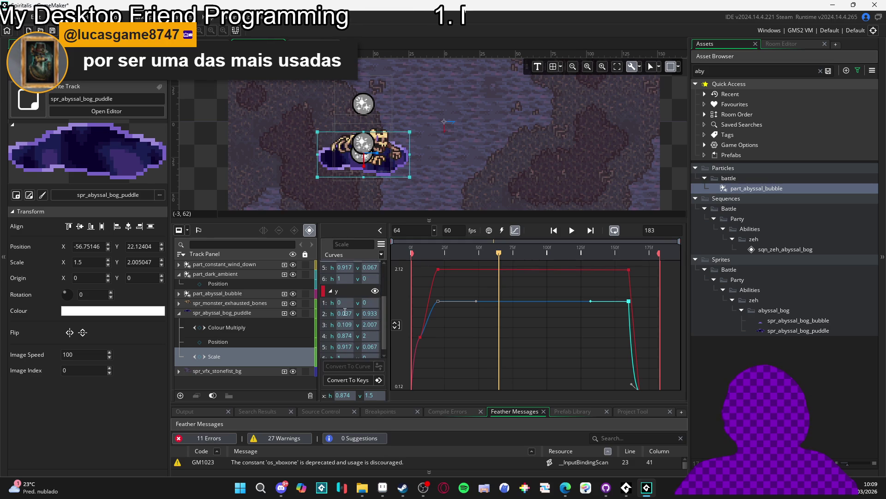
left_click(345, 336)
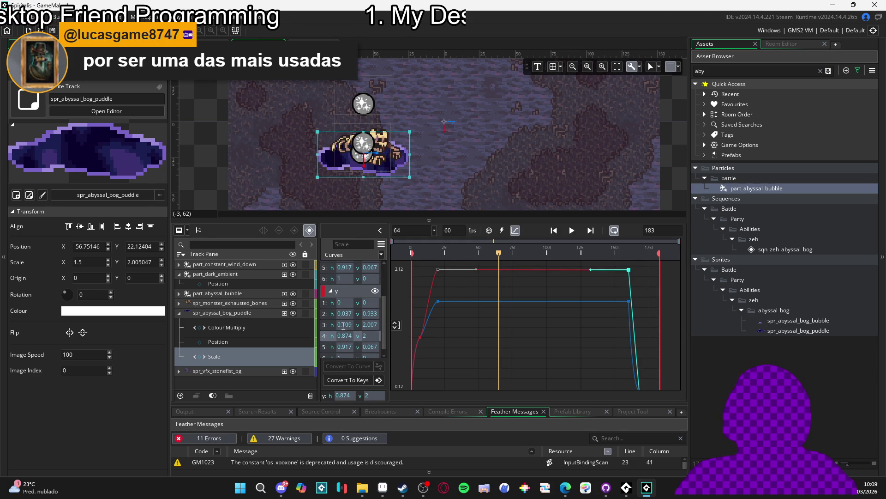
left_click(343, 325)
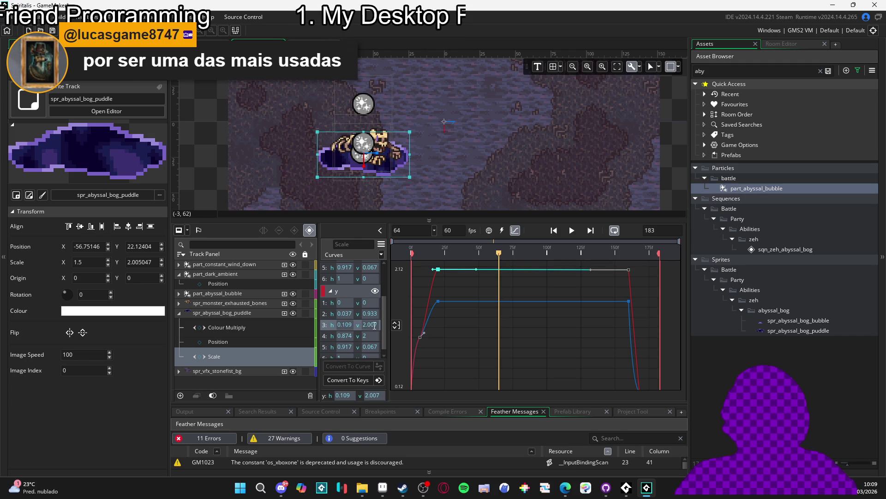
left_click(379, 395)
type("1.5")
key("Return")
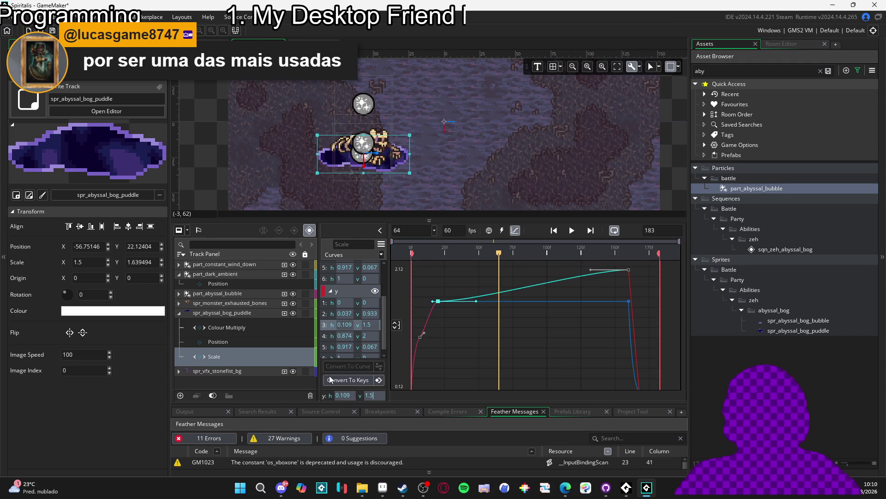
left_click(629, 270)
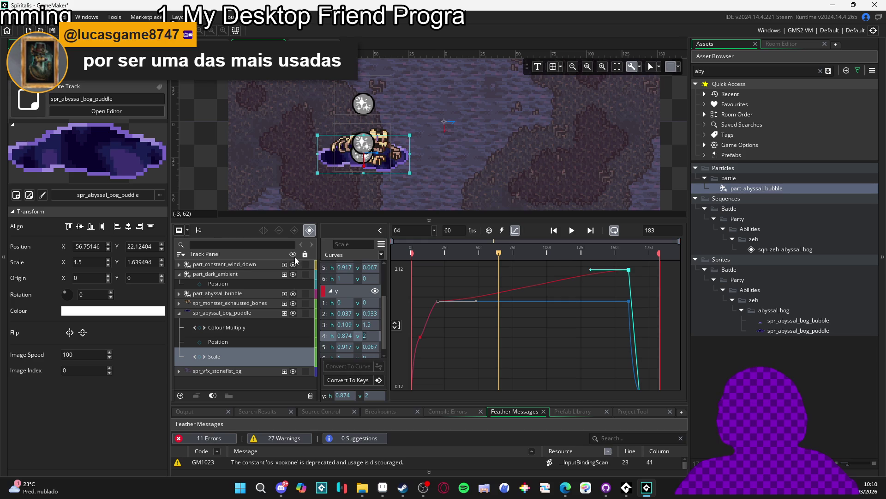
type("1.5")
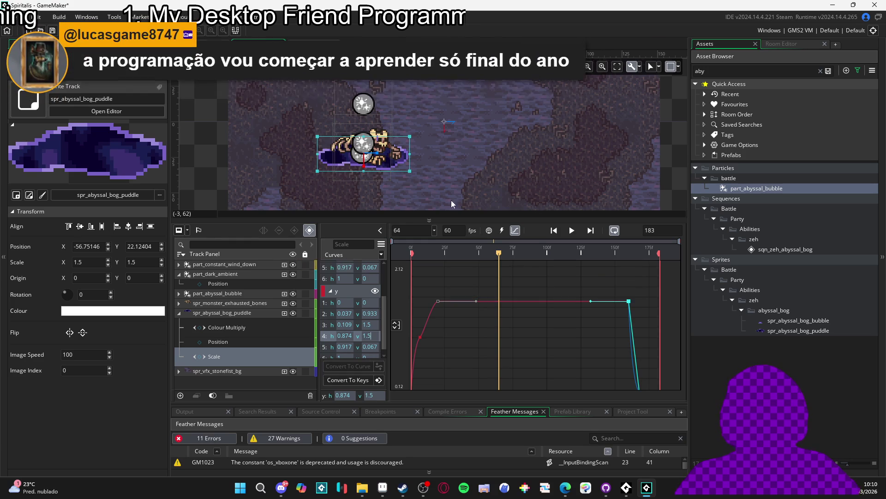
key("Return")
key("space")
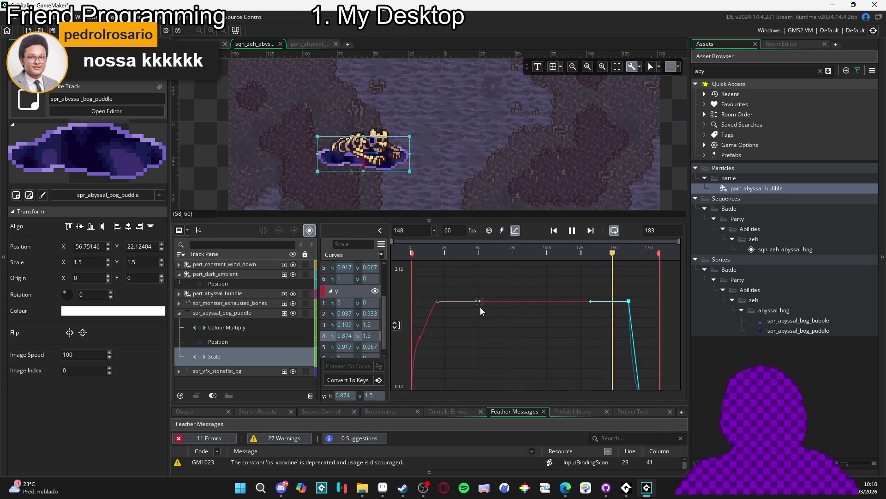
Step: After the playback, bring Aseprite forward showing the spr_vfx_thunderstike_thunder.png sprite sheet
key("alt+Tab")
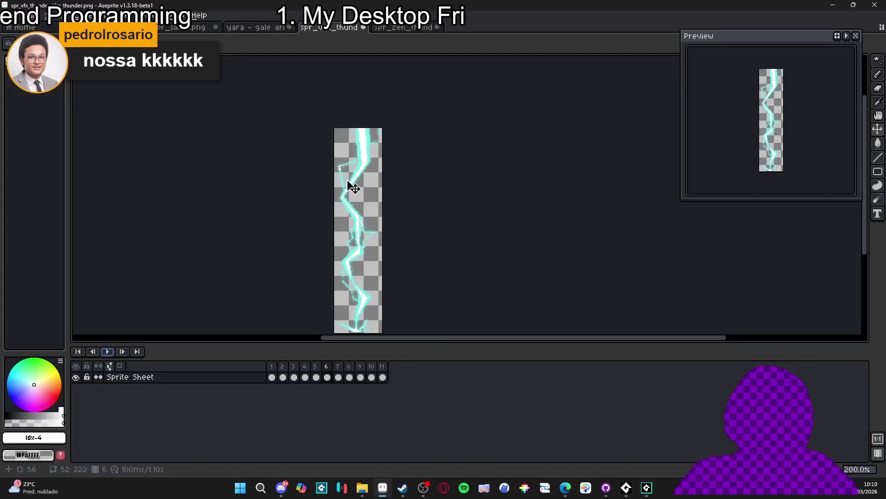
key("alt+Tab")
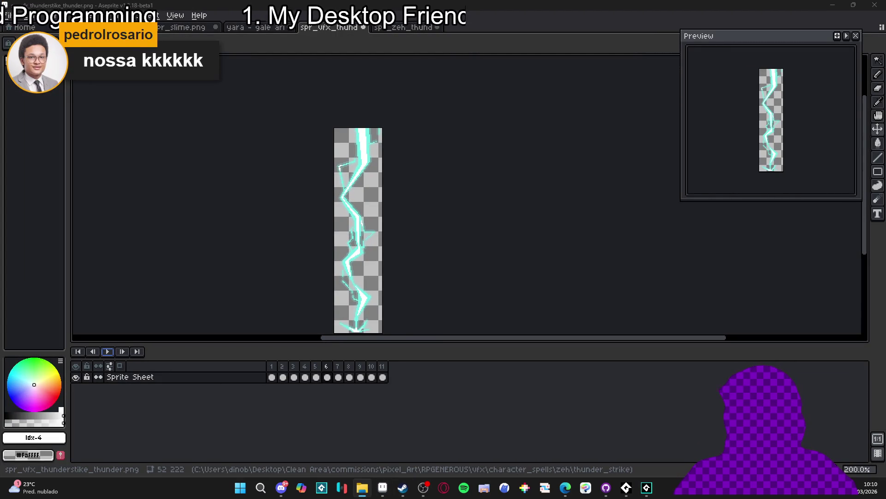
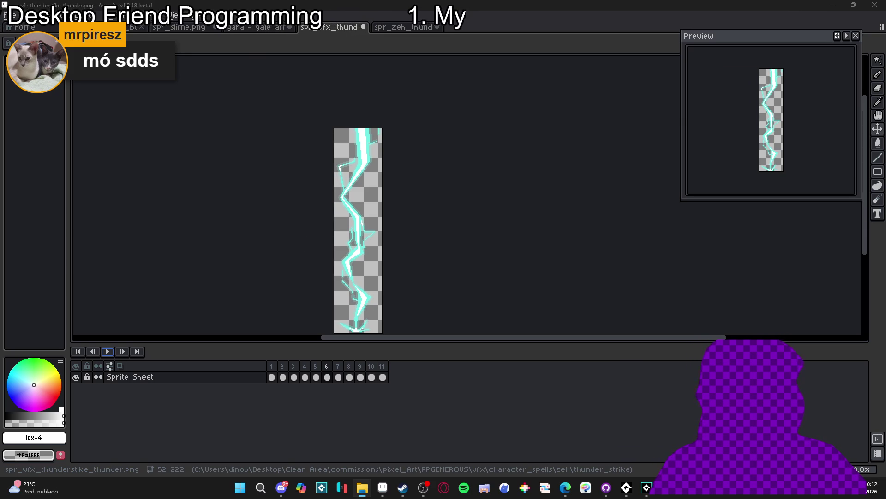
Step: Switch from the thunder lightning sprite sheet to the 'yara - gale arrow' sprite tab
key("alt+Tab")
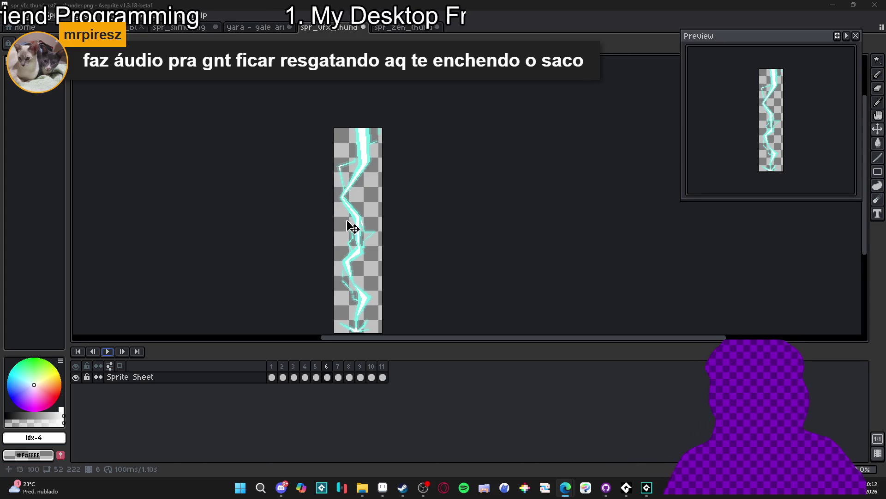
mouse_move(353, 228)
left_mouse_down()
mouse_move(416, 182)
mouse_move(411, 188)
left_mouse_up()
key("ctrl+Tab")
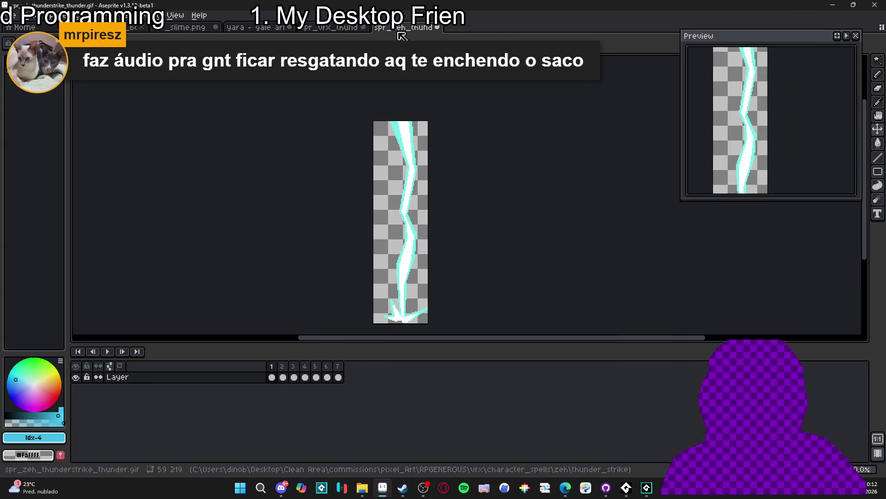
key("ctrl+shift+Tab")
key("ctrl+shift+Tab")
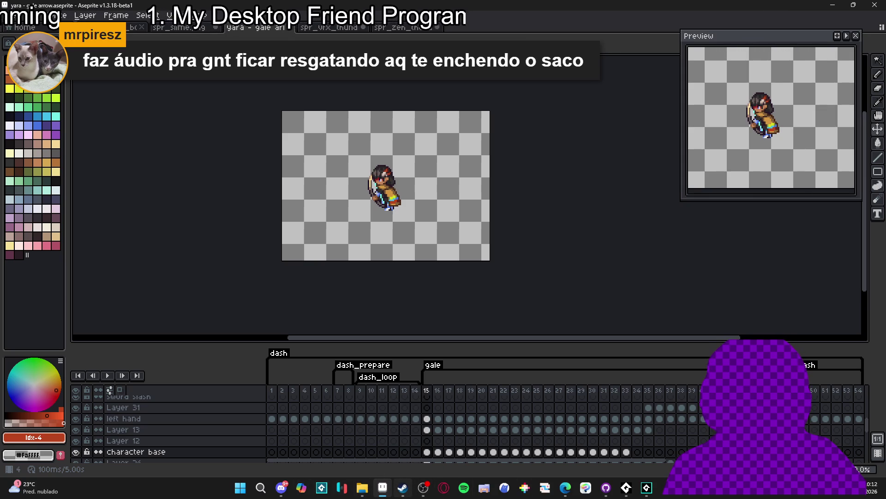
mouse_move(382, 494)
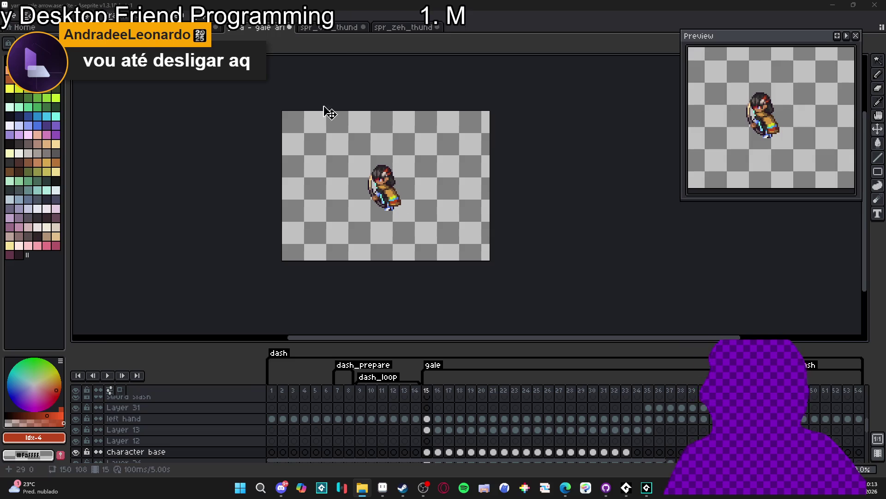
left_click(330, 29)
left_click(425, 34)
left_click(254, 27)
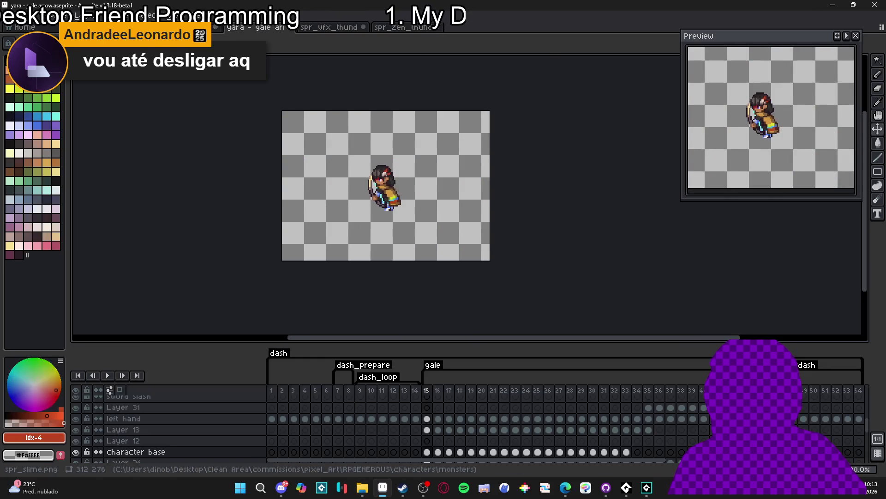
left_click(189, 27)
left_click(254, 28)
Step: Go up from abyssal_bog to the vfx folder in File Explorer and search for 'seaml'
left_click(327, 28)
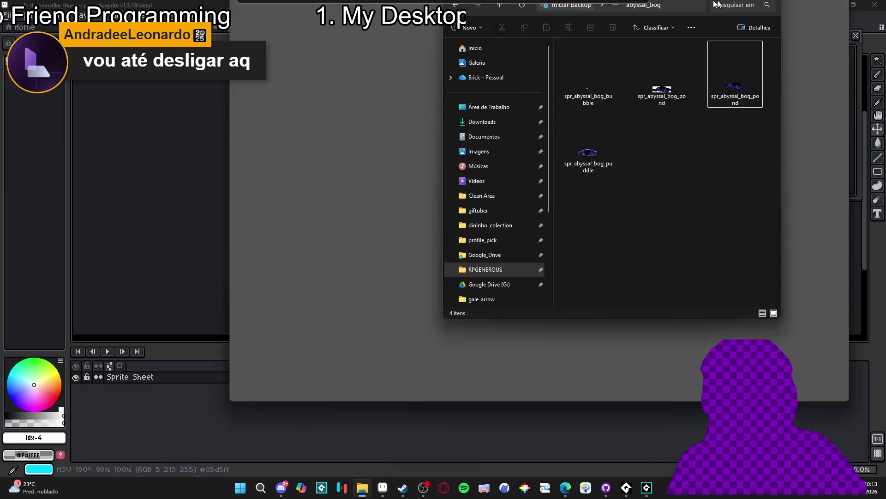
key("alt+Tab")
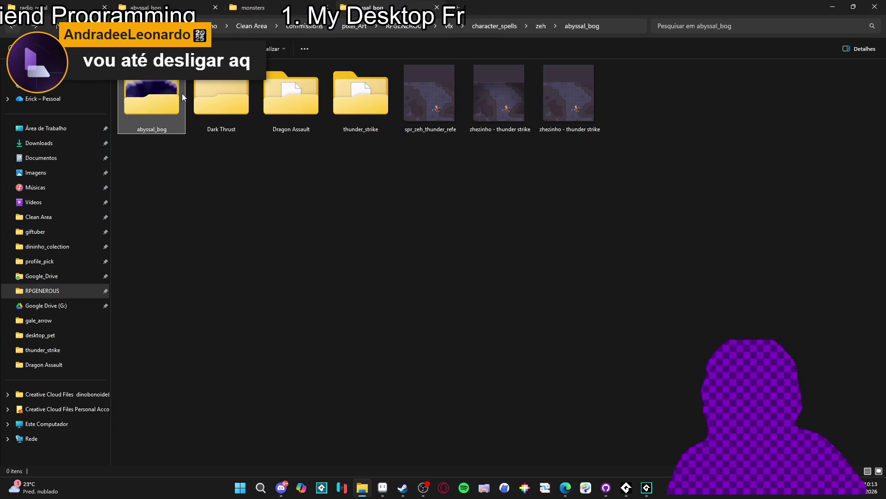
key("alt+Up")
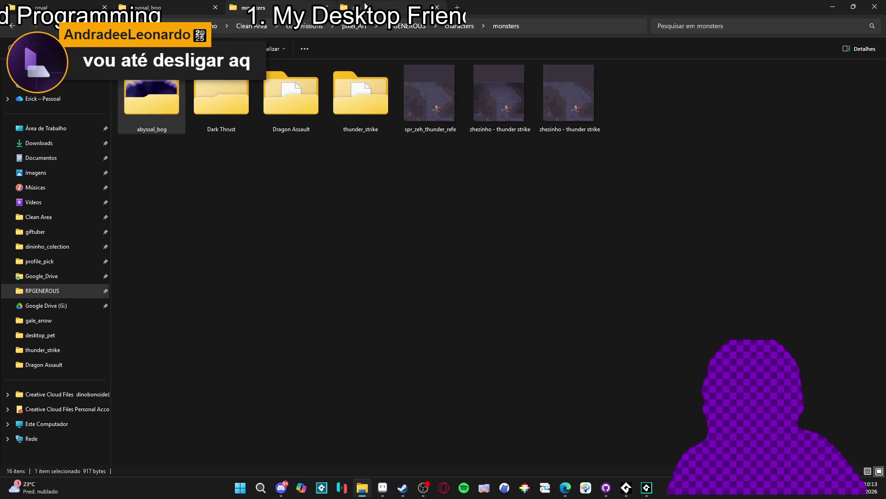
key("alt+Up")
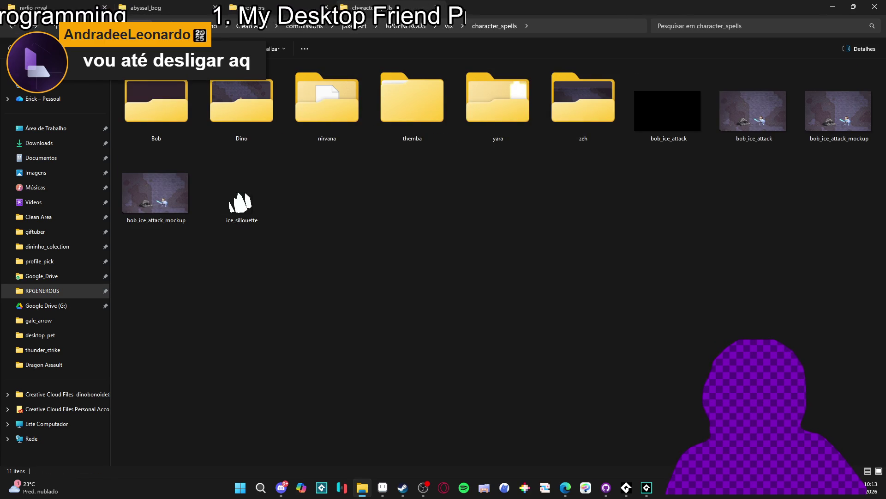
key("alt+Up")
left_click(693, 26)
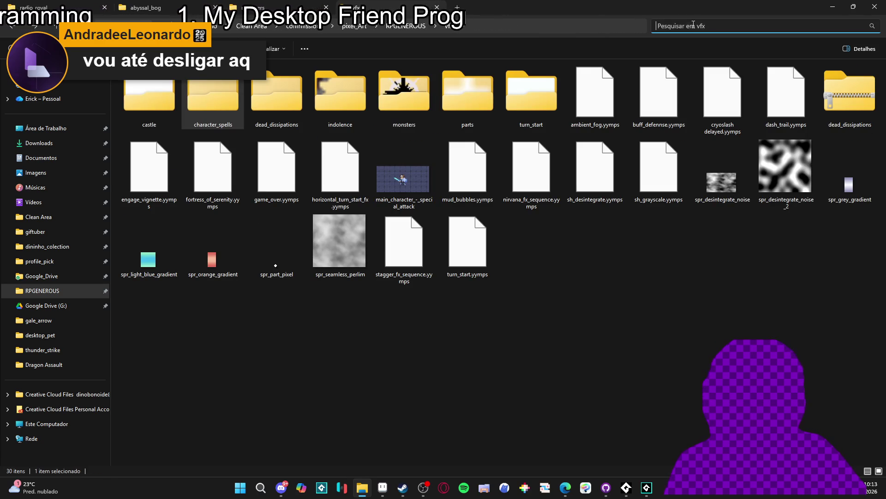
type("seaml")
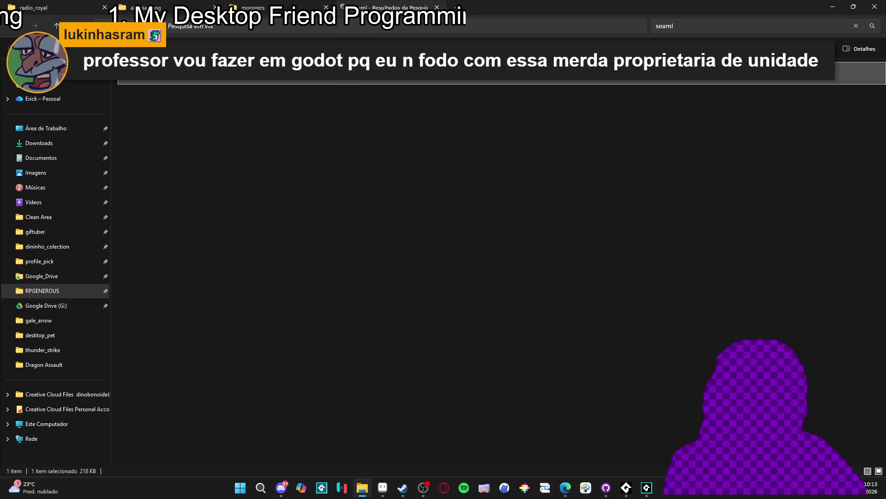
Step: Open spr_seamless_perlim.png in Aseprite by dragging it from the search results
mouse_move(258, 77)
left_mouse_down()
mouse_move(305, 37)
mouse_move(388, 494)
mouse_move(531, 20)
mouse_move(518, 162)
left_mouse_up()
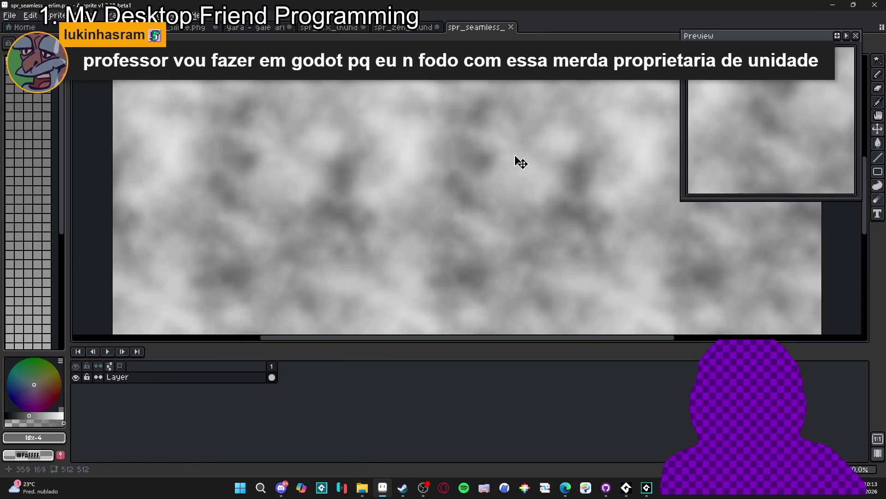
scroll(518, 162, "down", 2)
left_click_drag(362, 179, 327, 185)
scroll(326, 185, "up", 3)
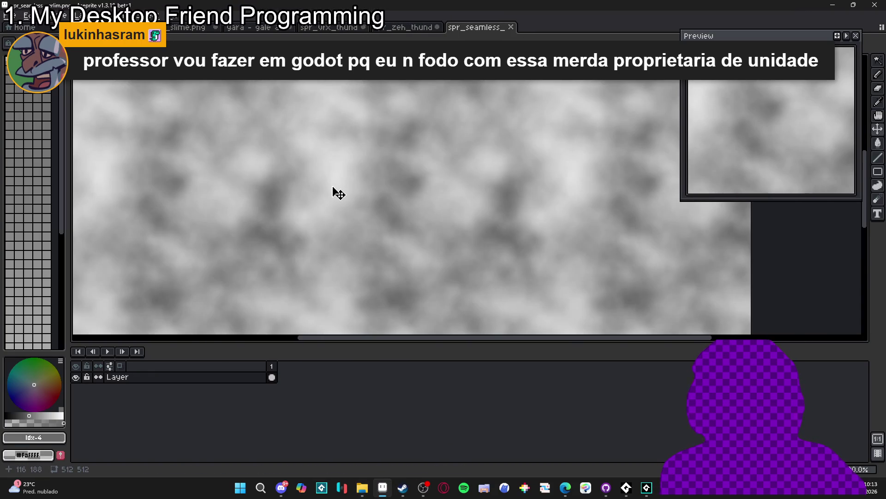
scroll(334, 208, "down", 2)
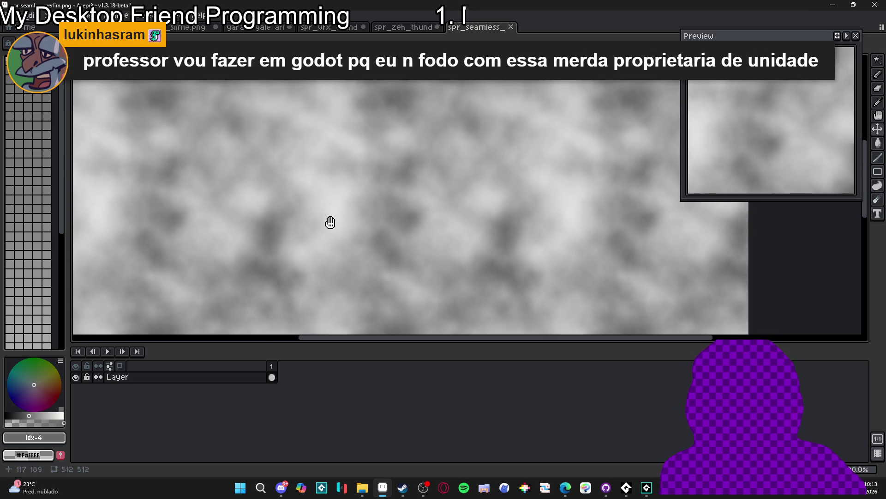
Step: Check the View tiled-mode options, leave tiling unchanged, and close the spr_seamless_perlim document
left_click(178, 15)
mouse_move(277, 100)
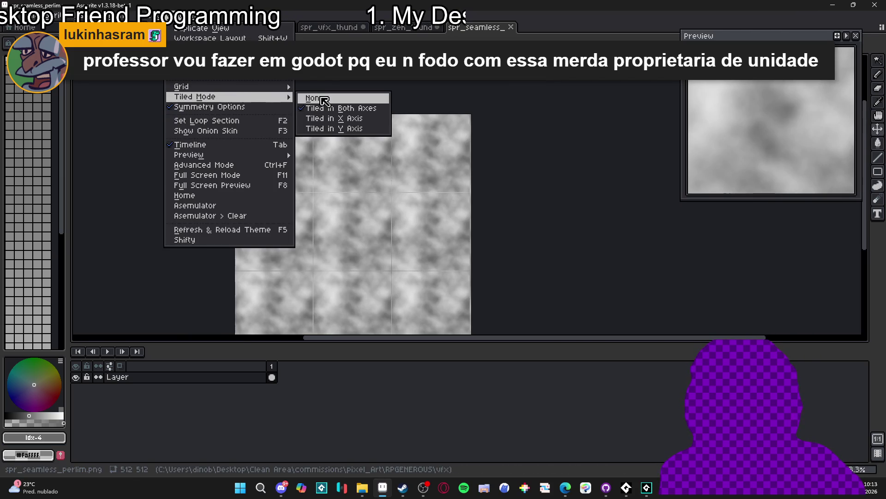
left_click(490, 31)
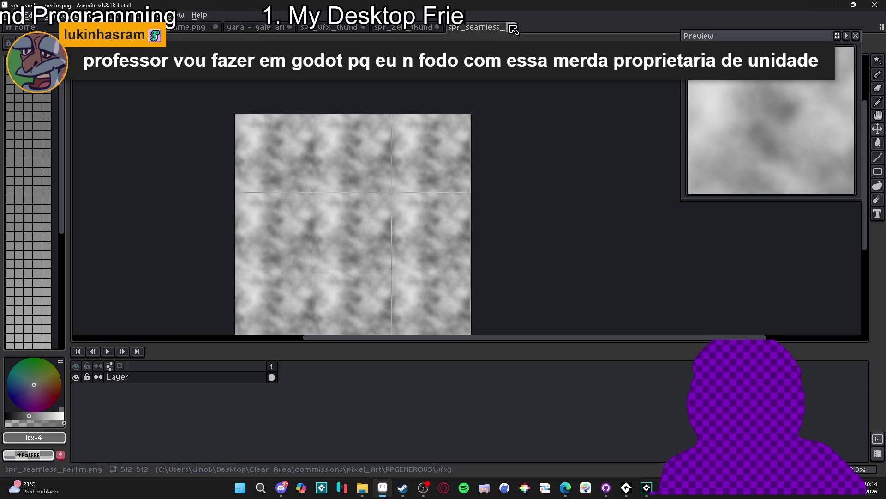
left_click(176, 15)
left_click(511, 28)
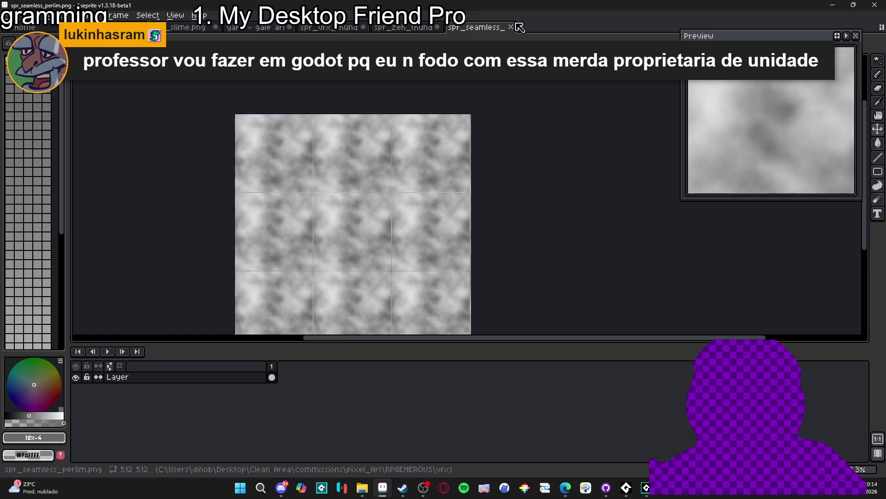
left_click(511, 27)
Step: Drag the seamless noise file from File Explorer into Aseprite again
key("alt+Tab")
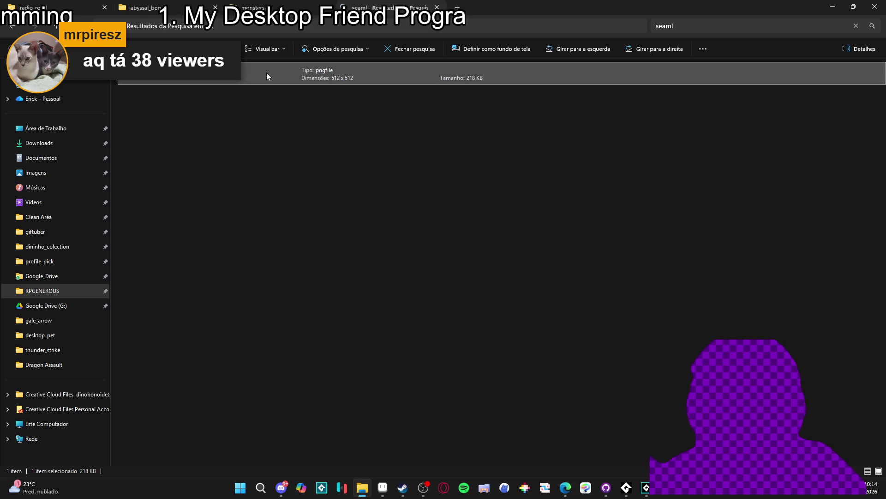
mouse_move(267, 73)
left_mouse_down()
mouse_move(277, 78)
mouse_move(388, 496)
mouse_move(560, 27)
mouse_move(453, 230)
mouse_move(416, 212)
mouse_move(380, 220)
left_mouse_up()
scroll(443, 227, "down", 2)
scroll(390, 222, "up", 2)
scroll(394, 222, "down", 1)
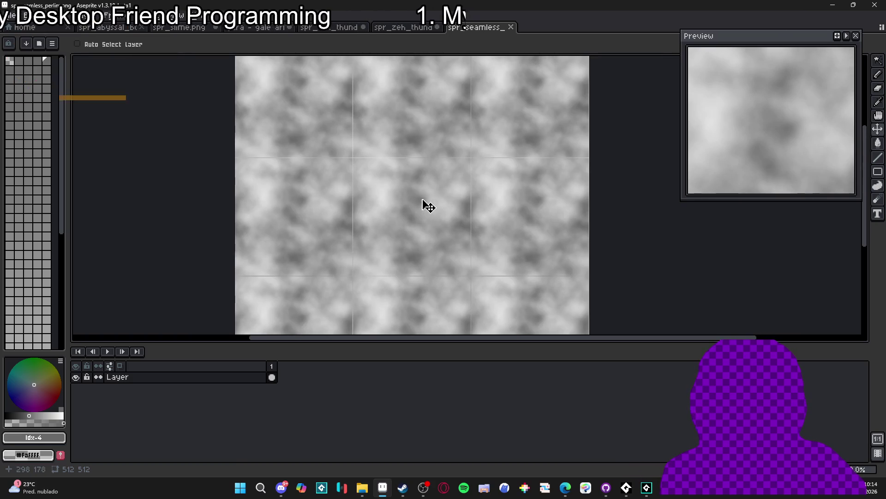
scroll(425, 208, "up", 3)
scroll(425, 214, "down", 3)
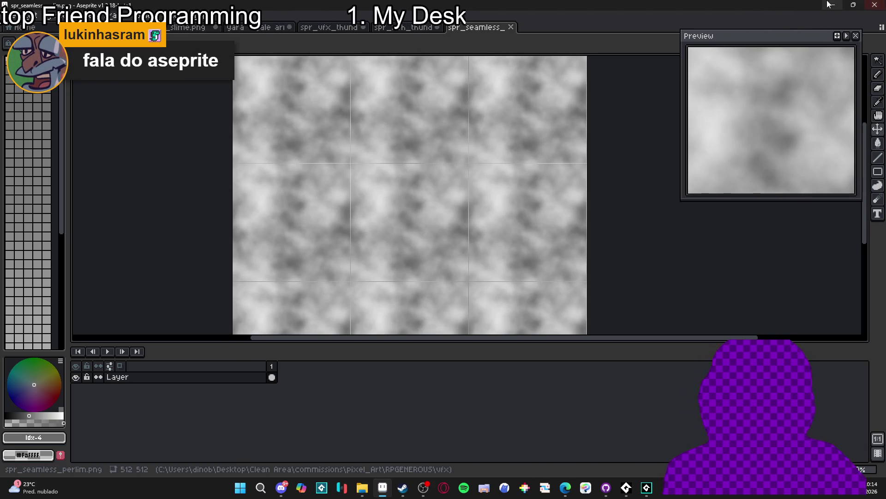
Step: Minimise Aseprite and bring Steam to the front
left_click(853, 5)
left_click(383, 487)
mouse_move(403, 487)
left_click(388, 417)
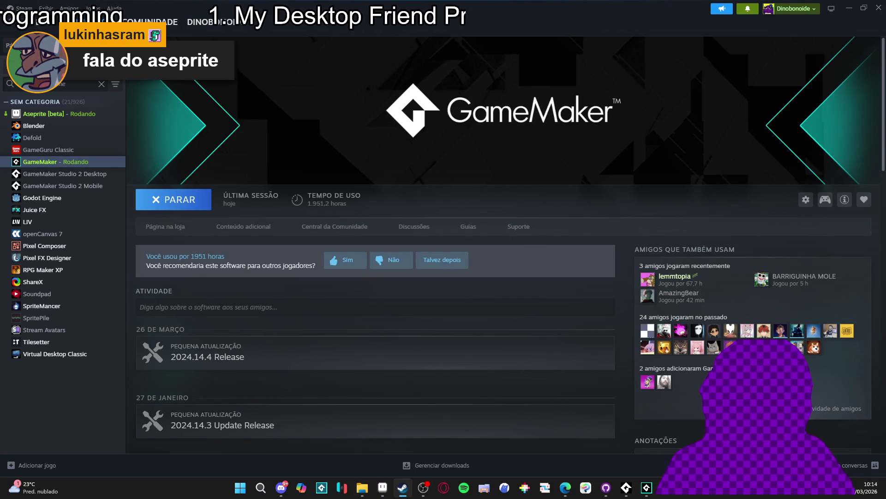
Step: Search the Steam library for 'sprite' and launch SpriteMancer
type("sprite")
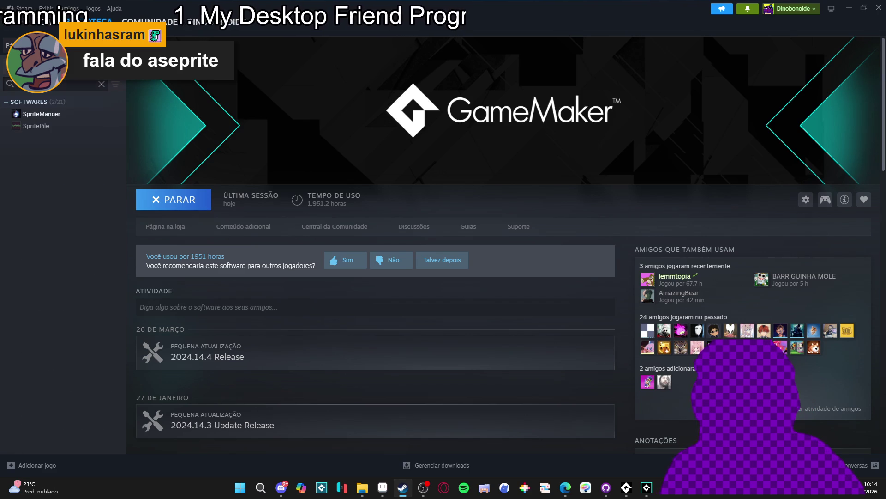
left_click(28, 115)
left_click(178, 204)
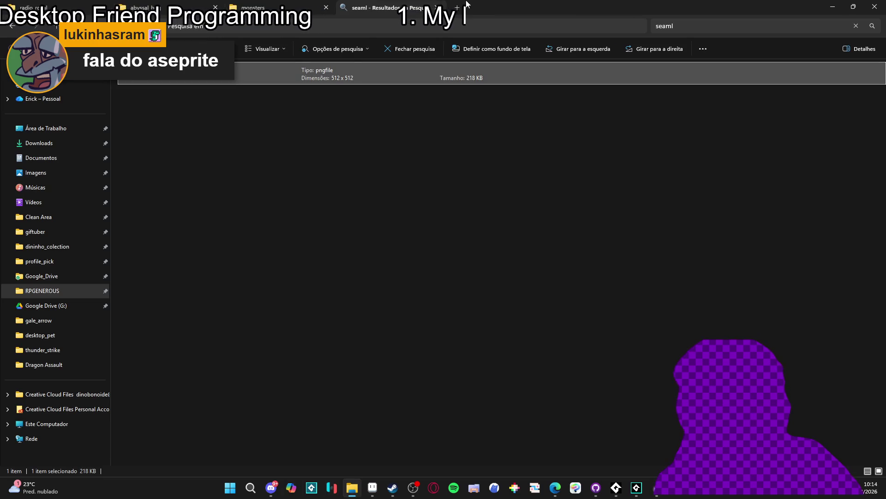
Step: Load the seamless Perlin noise image into SpriteMancer as layer spr_seamless_perlim
left_click_drag(467, 3, 471, 250)
left_click_drag(377, 304, 527, 118)
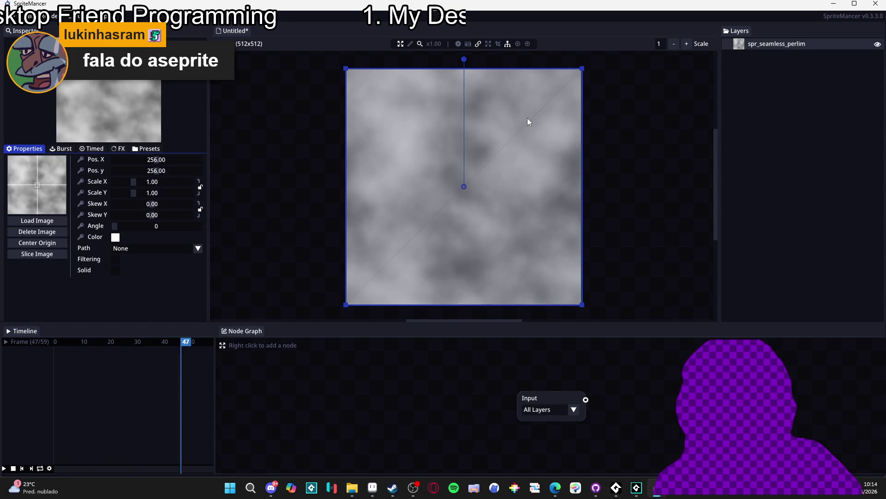
scroll(474, 229, "down", 5)
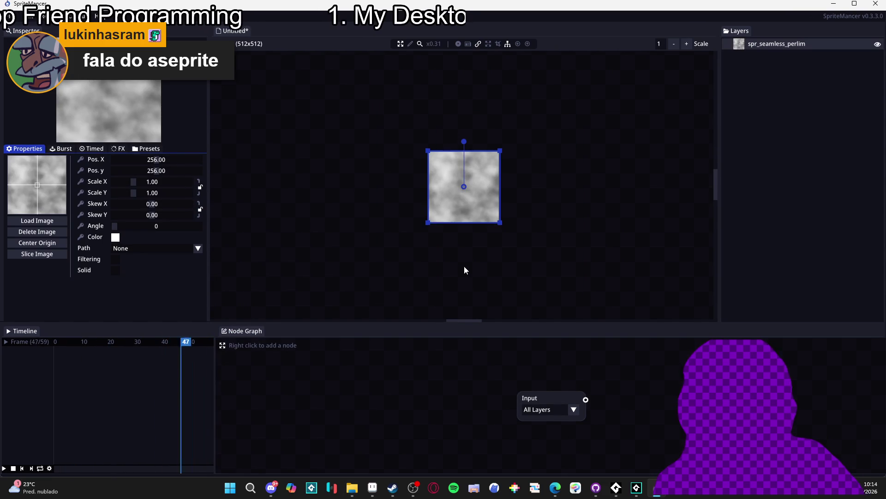
Step: Search the node list for 'col', then dismiss the node search popup
right_click(649, 389)
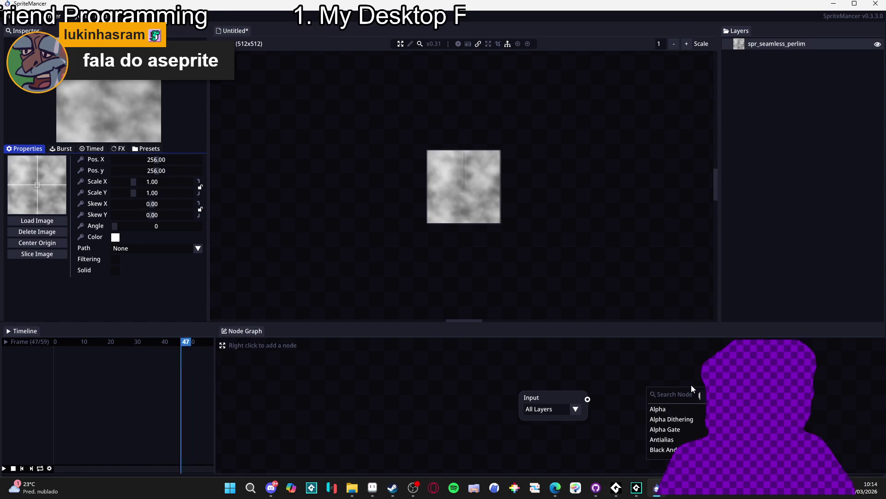
type("n")
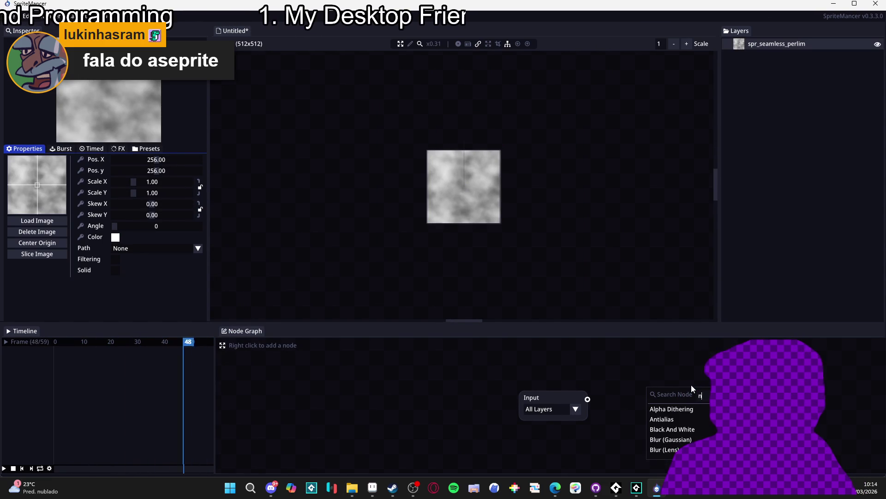
key("BackSpace")
type("col")
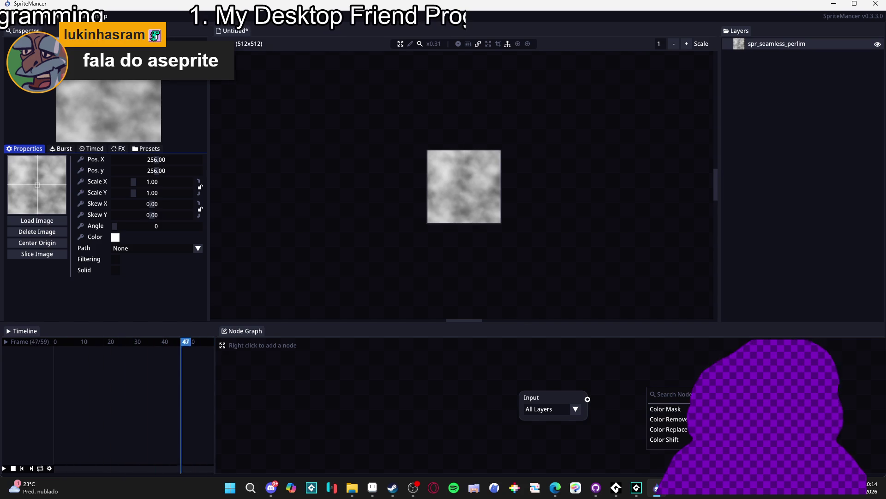
left_click(693, 314)
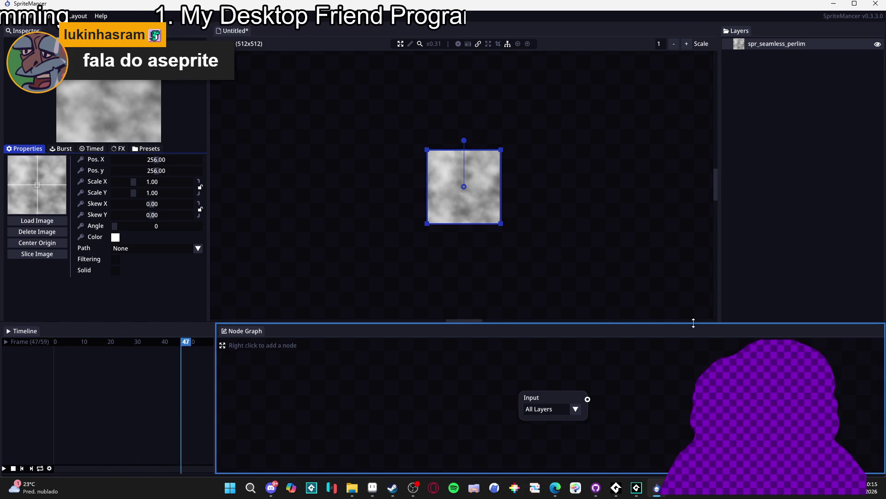
Step: Enlarge the node graph area and show the Add Node > Color submenu
mouse_move(693, 323)
left_mouse_down()
mouse_move(683, 293)
mouse_move(678, 180)
left_mouse_up()
left_click_drag(531, 398, 362, 296)
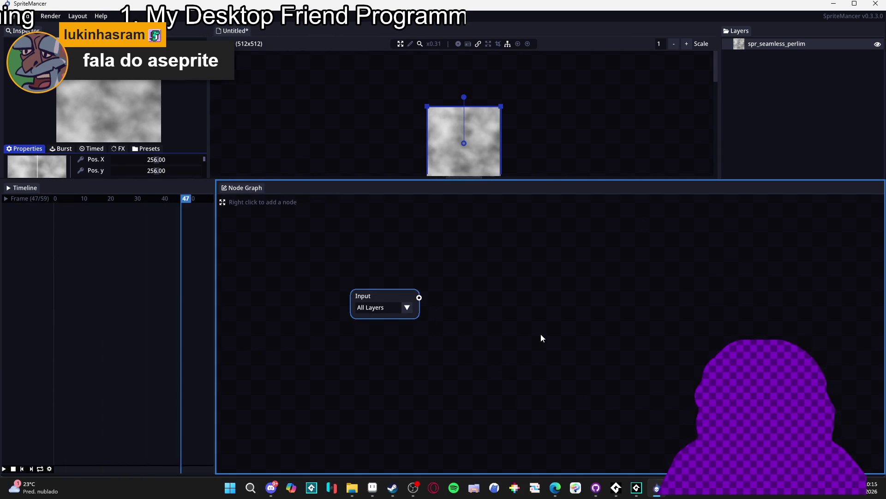
right_click(541, 334)
mouse_move(630, 354)
mouse_move(709, 365)
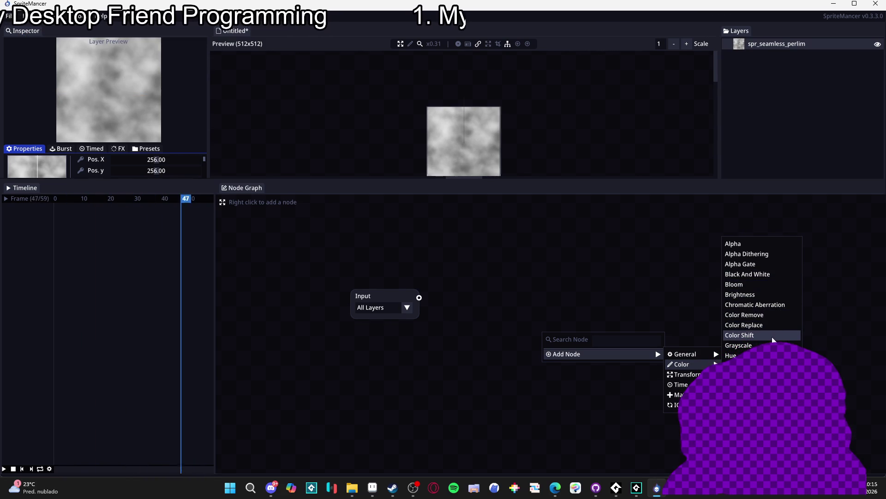
Step: Add a Threshold node beside the Input node and connect Input into it
left_click(738, 415)
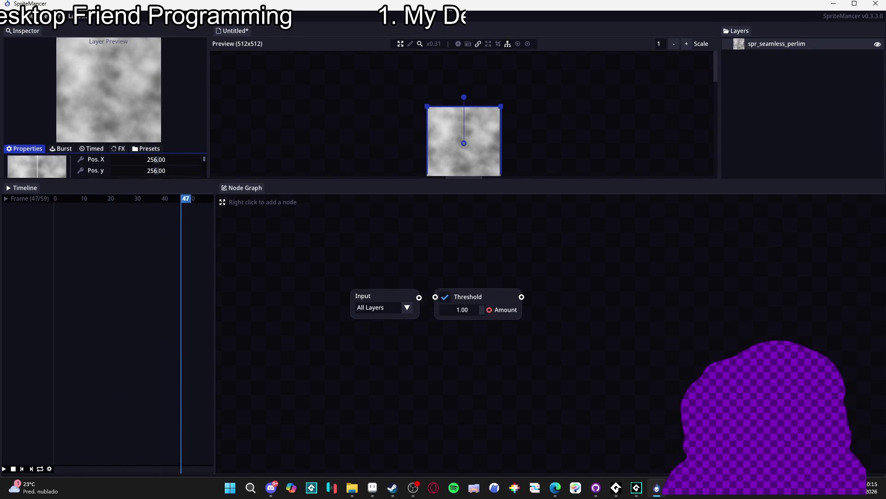
left_click_drag(475, 295, 511, 273)
left_click_drag(419, 297, 472, 273)
mouse_move(513, 181)
left_mouse_down()
mouse_move(509, 215)
mouse_move(476, 254)
left_mouse_up()
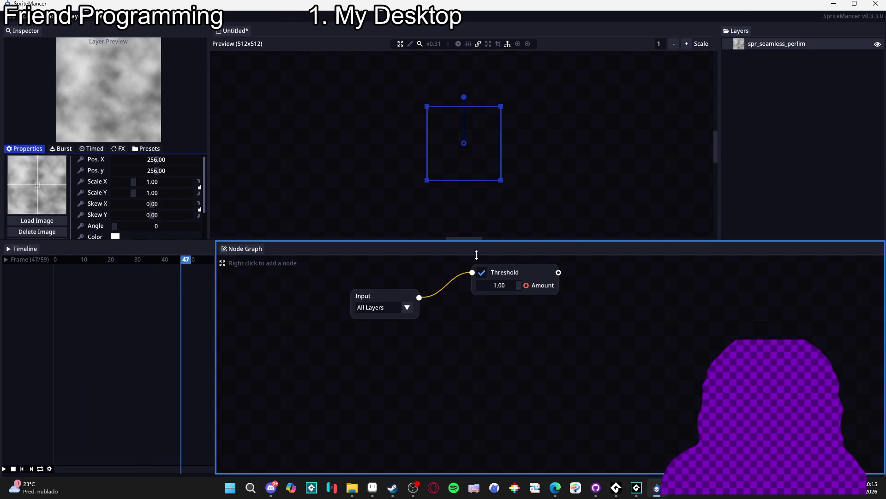
Step: Set the Threshold amount to 0.82, starting from 0.75, leaving scattered white patches
left_click(516, 285)
type("0.75")
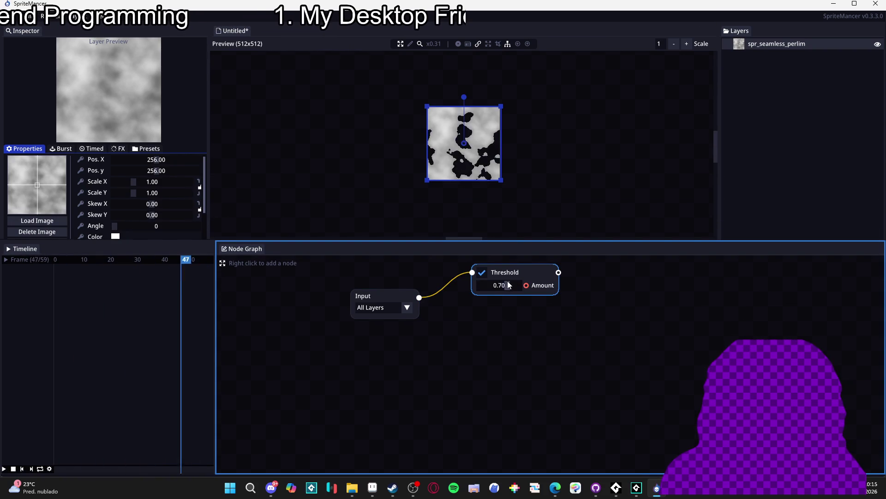
left_click(510, 282)
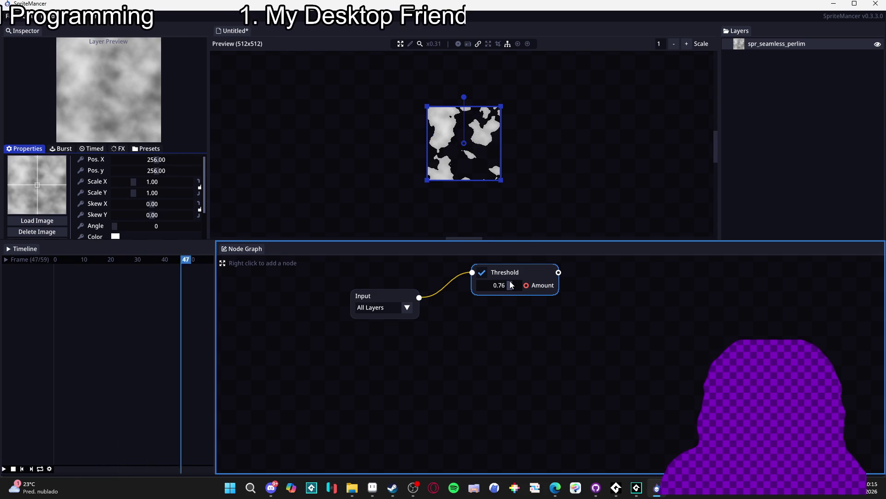
scroll(508, 284, "down", 9)
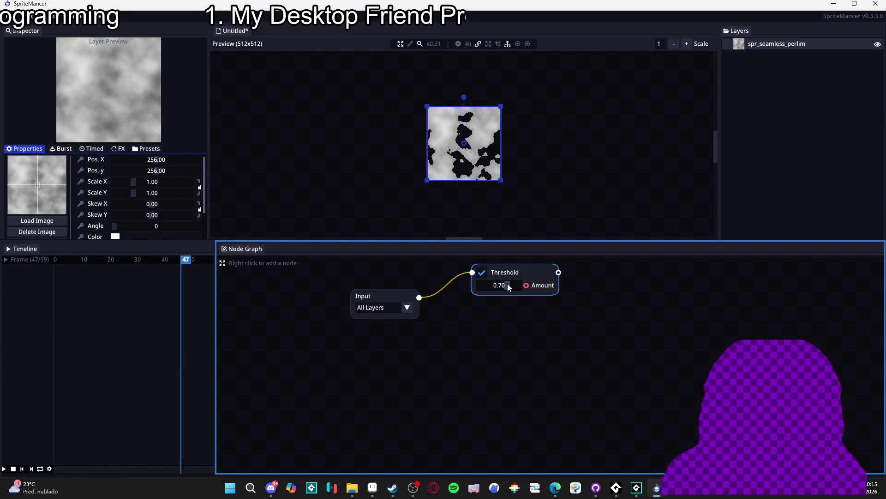
scroll(506, 285, "down", 3)
scroll(505, 286, "up", 10)
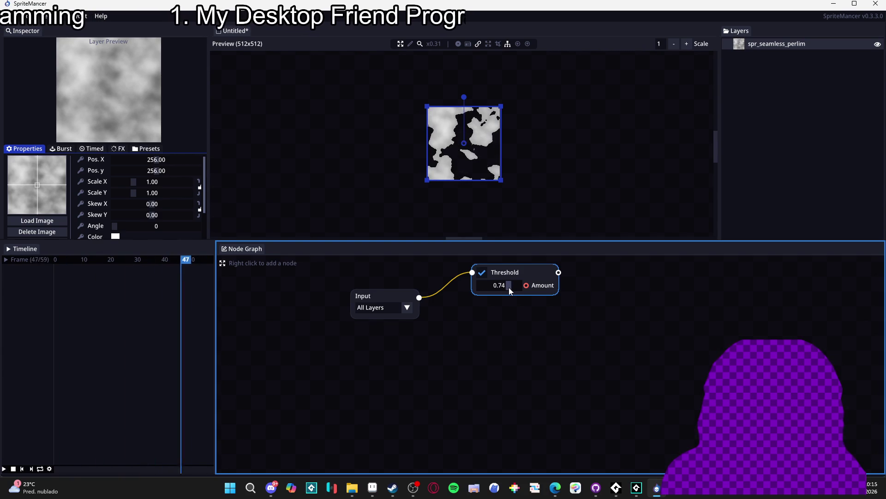
scroll(508, 287, "down", 8)
scroll(500, 289, "up", 4)
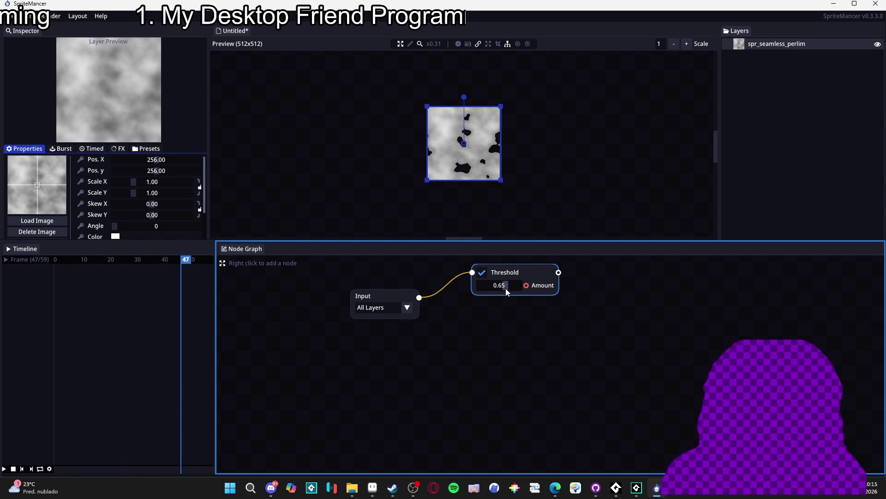
scroll(509, 290, "up", 9)
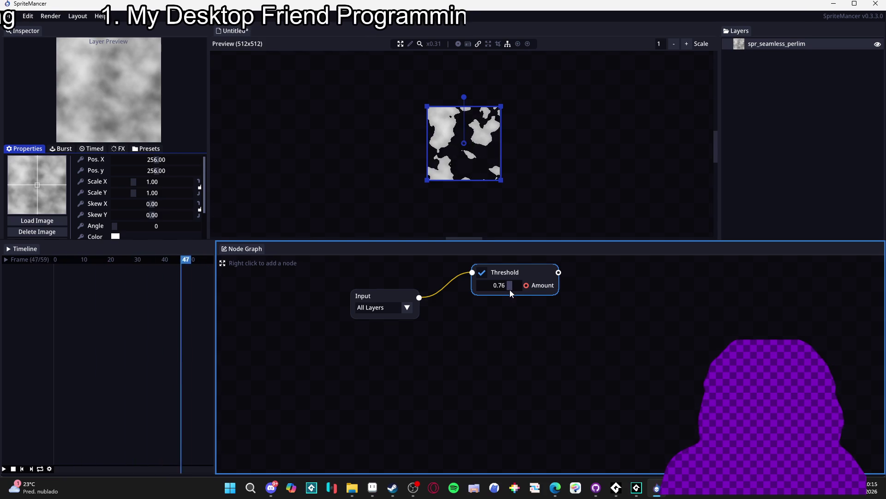
scroll(511, 290, "up", 2)
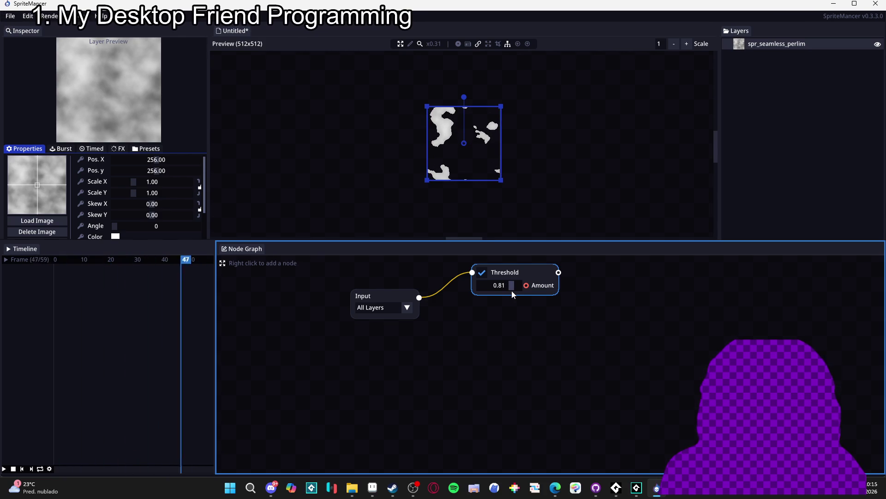
scroll(512, 290, "up", 1)
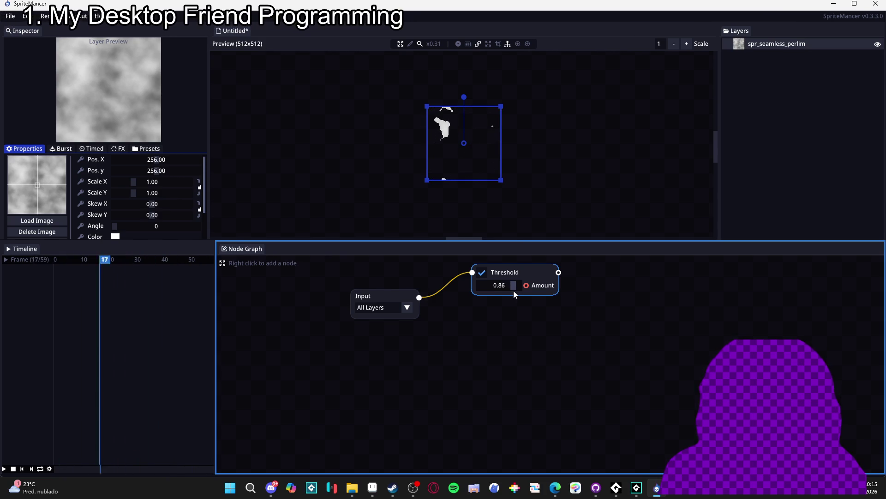
right_click(783, 43)
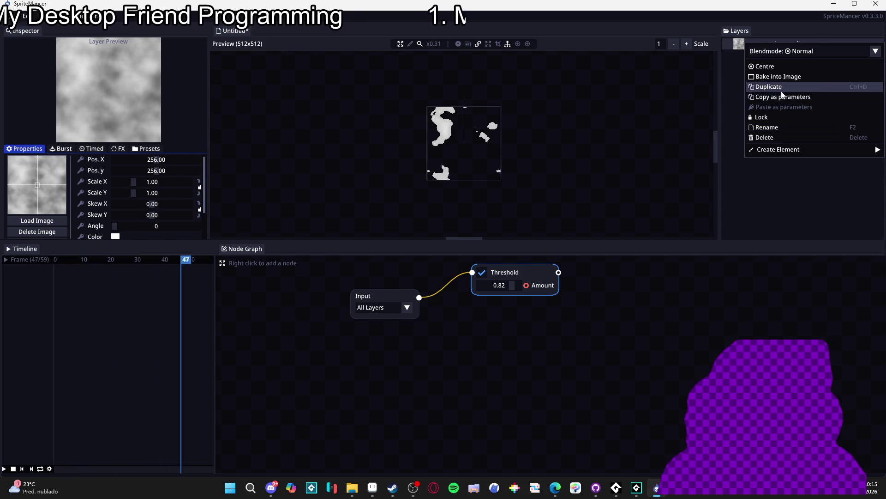
Step: Duplicate the perlin layer and set the first Input node to spr_seamless_perlim only
left_click(782, 91)
left_click(761, 47)
left_click(765, 57)
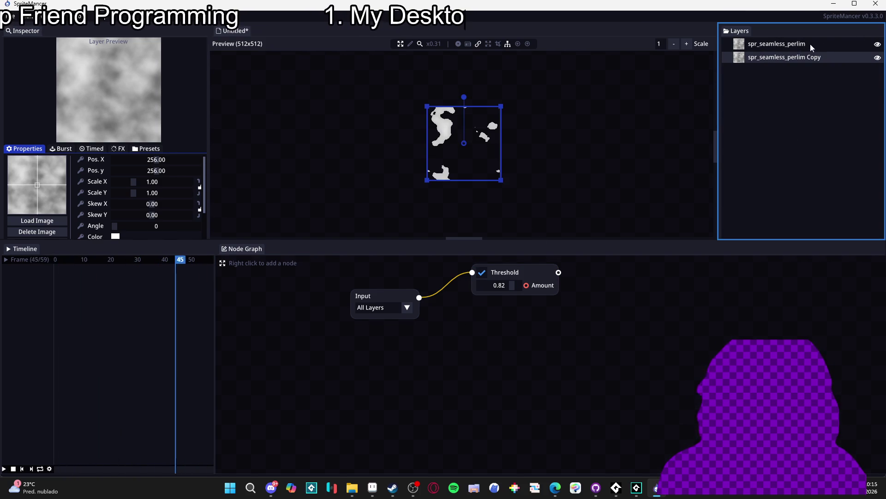
left_click(411, 307)
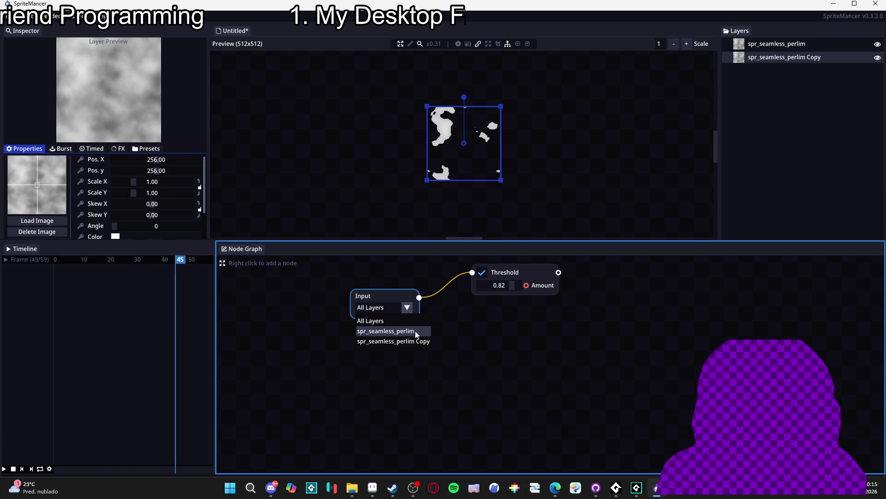
left_click(416, 332)
left_click(762, 44)
left_click(761, 59)
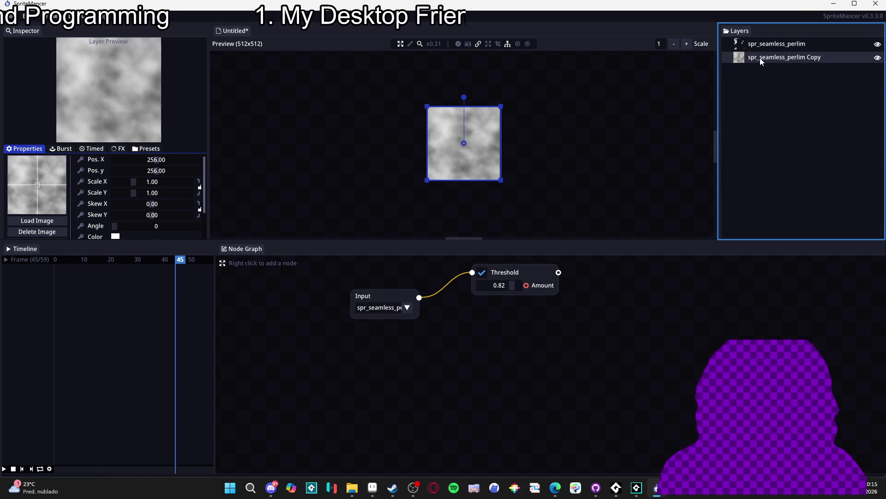
Step: Add a second Input node below the first, reading the perlin layer copy
right_click(379, 364)
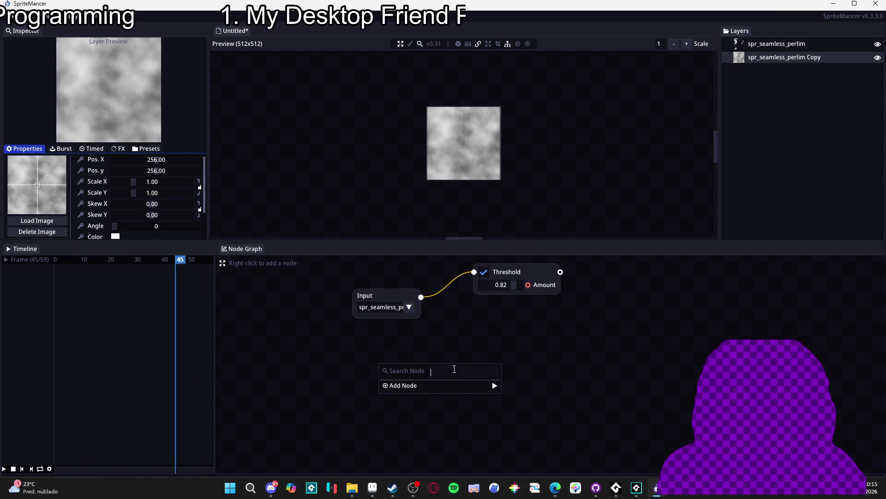
left_click(814, 72)
right_click(400, 372)
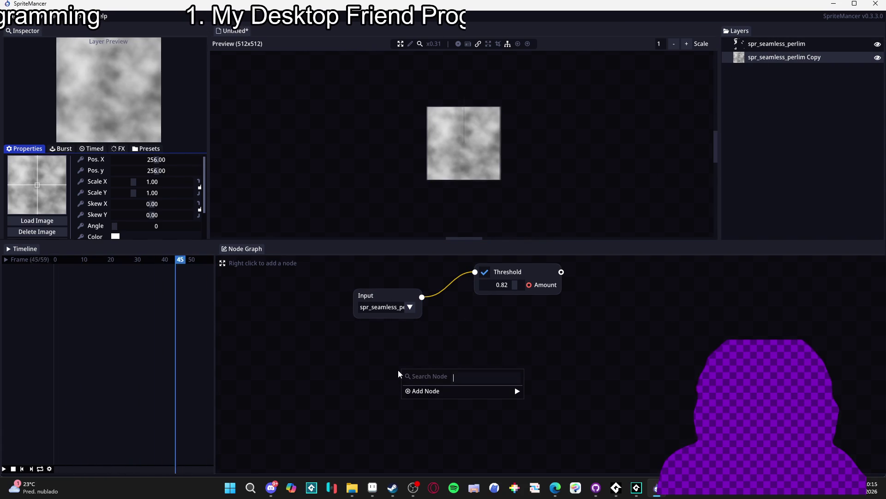
type("inpu")
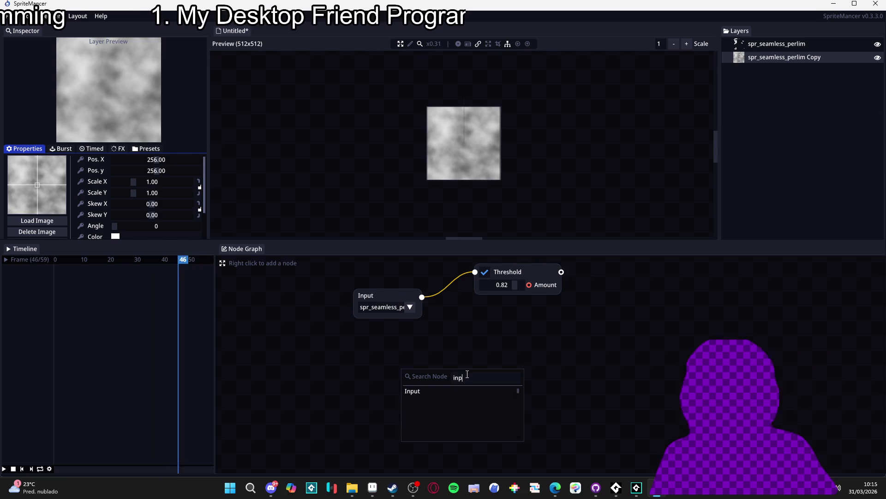
left_click(456, 391)
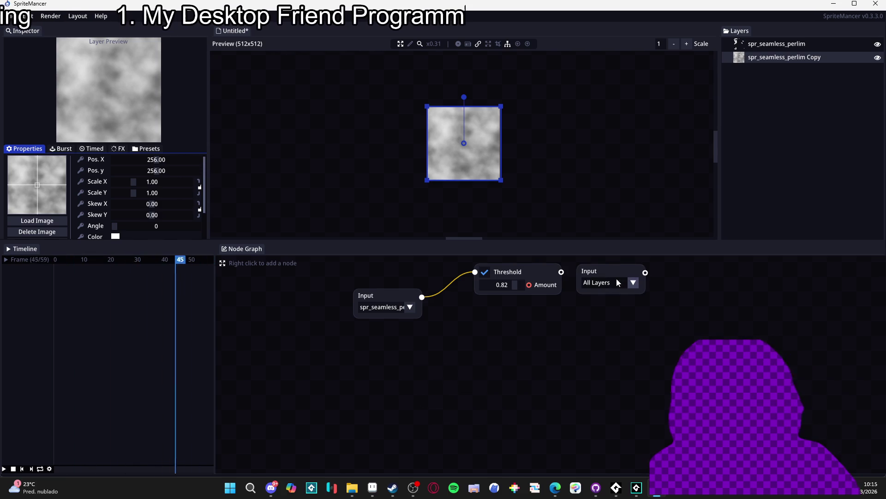
left_click(392, 378)
left_click_drag(392, 377, 391, 356)
left_click(409, 360)
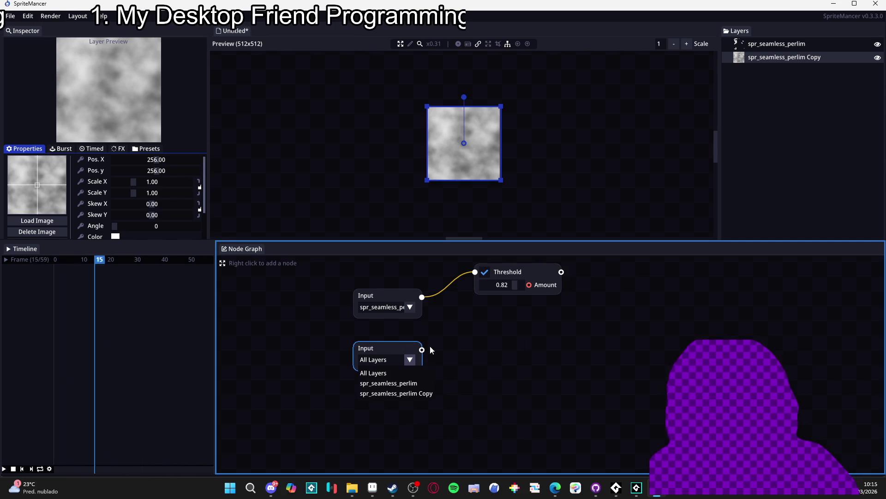
left_click(433, 394)
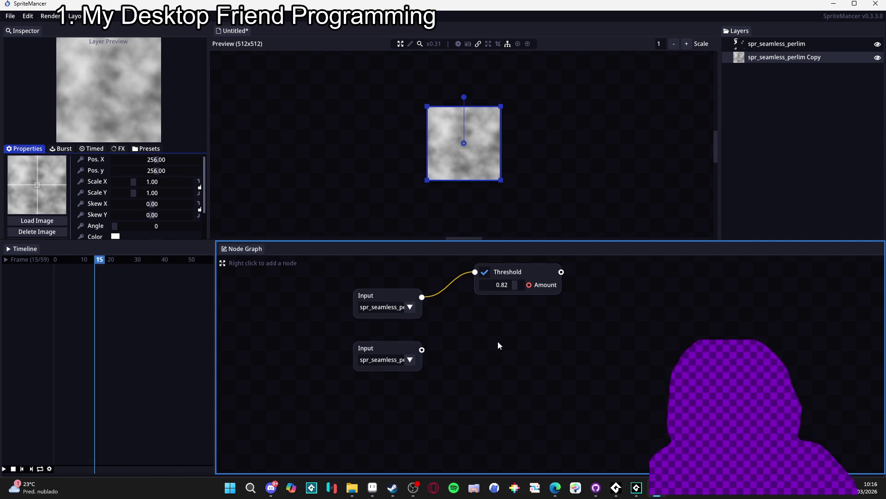
Step: Add a second Threshold node at 0.68 and wire the lower Input into it
left_click(531, 271)
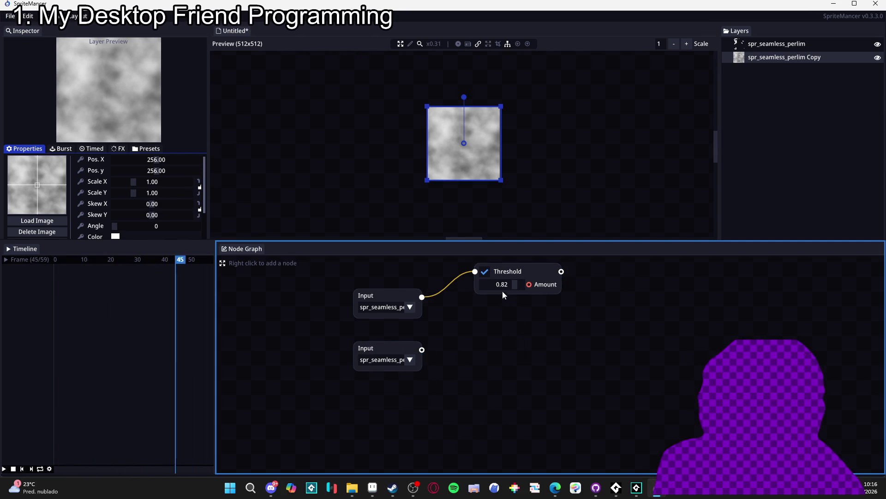
right_click(510, 322)
type("t")
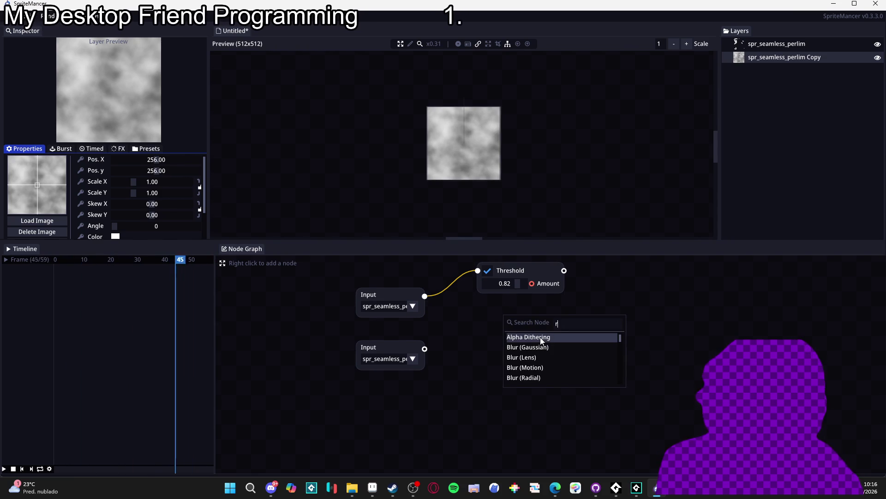
type("hr")
left_click(537, 337)
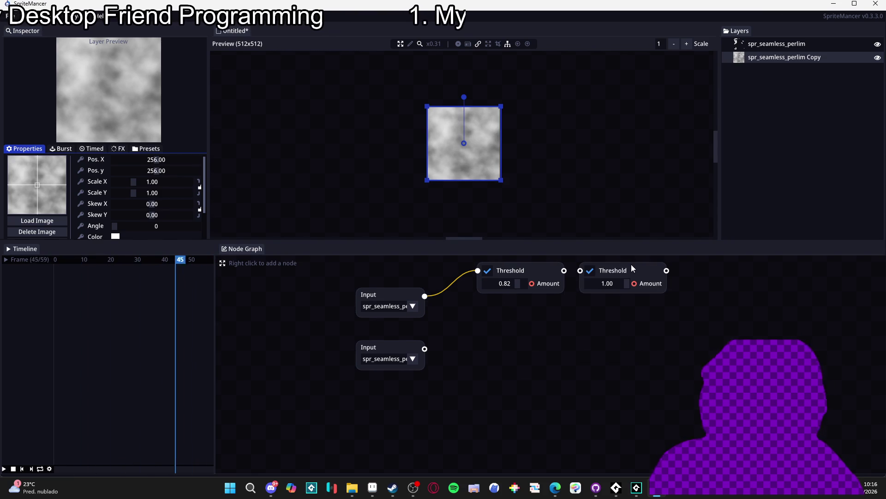
mouse_move(631, 264)
left_mouse_down()
mouse_move(500, 348)
mouse_move(520, 320)
left_mouse_up()
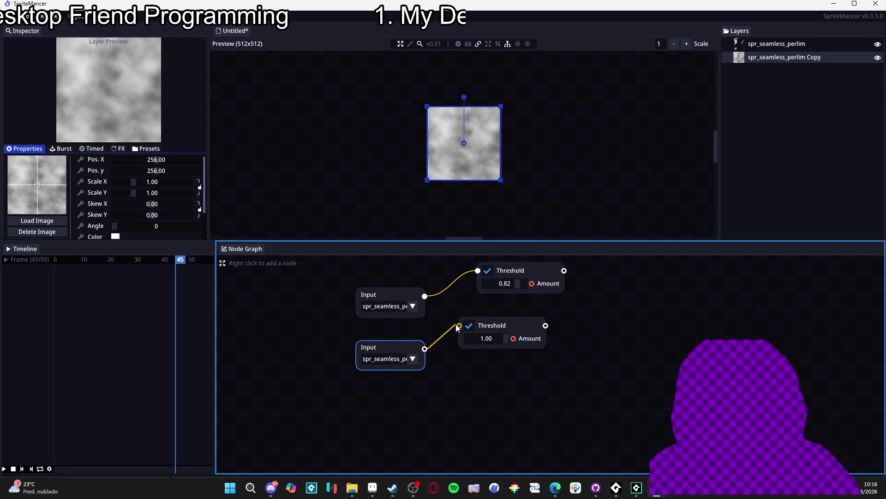
mouse_move(459, 327)
left_mouse_down()
mouse_move(511, 324)
mouse_move(489, 342)
mouse_move(498, 345)
left_mouse_up()
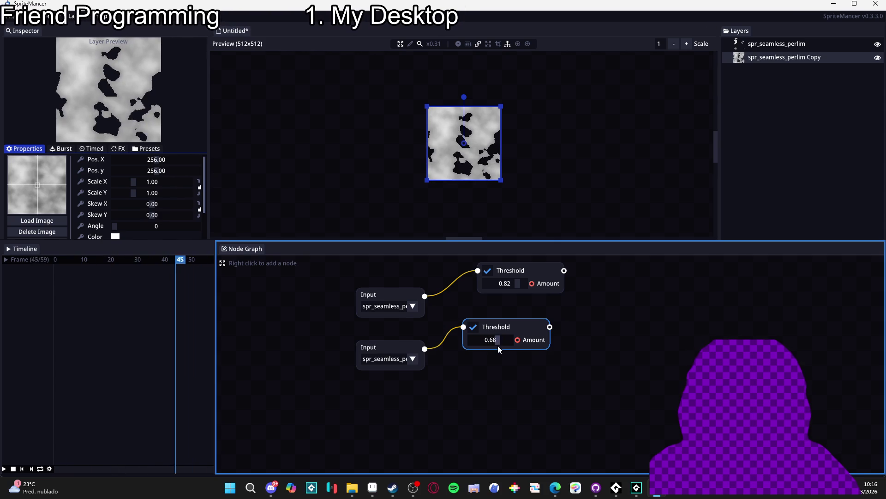
Step: Add a Tint node after the 0.82 Threshold and set its colour to blue #2500FF
right_click(604, 270)
mouse_move(645, 297)
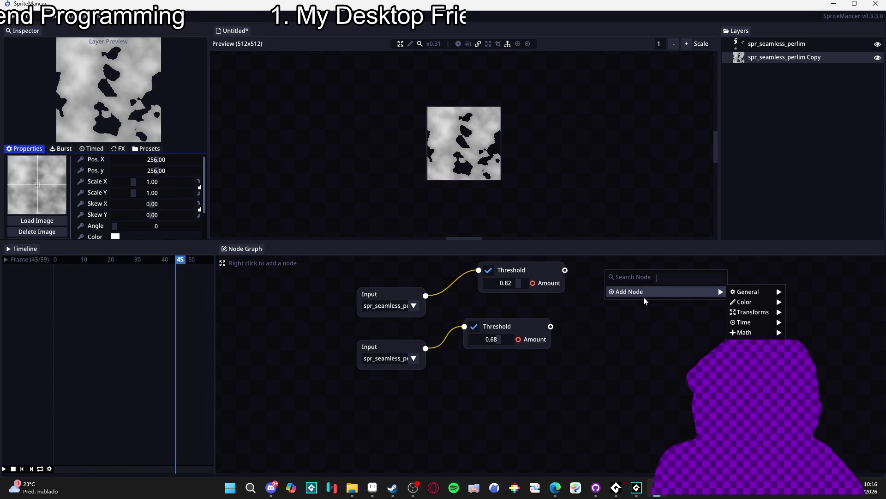
mouse_move(776, 307)
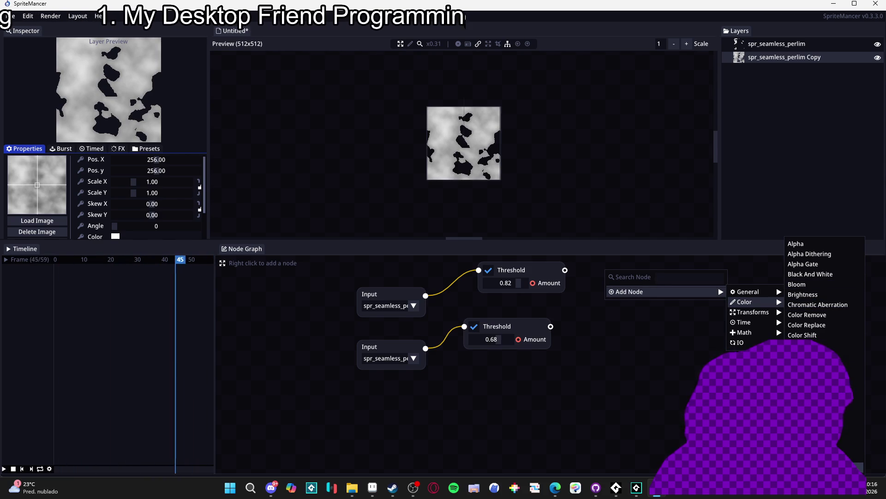
left_click(852, 437)
left_click_drag(626, 273, 653, 279)
left_click_drag(565, 270, 606, 272)
left_click(617, 284)
left_click(734, 307)
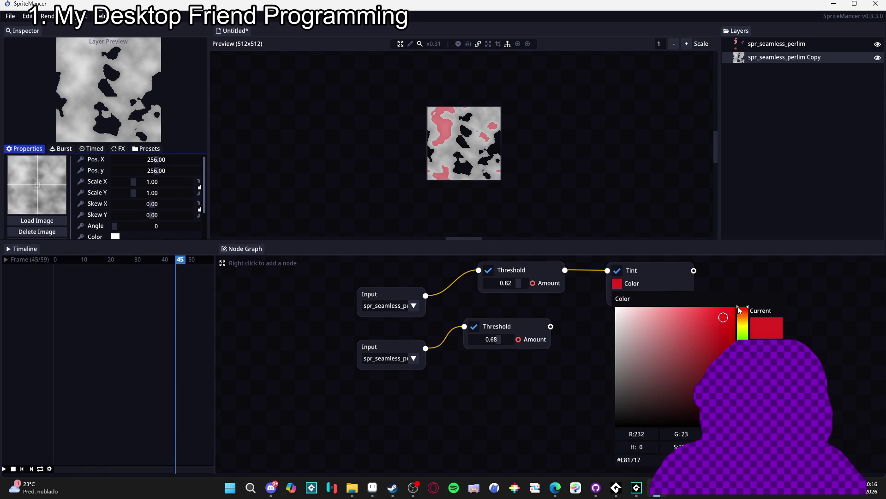
left_click(743, 390)
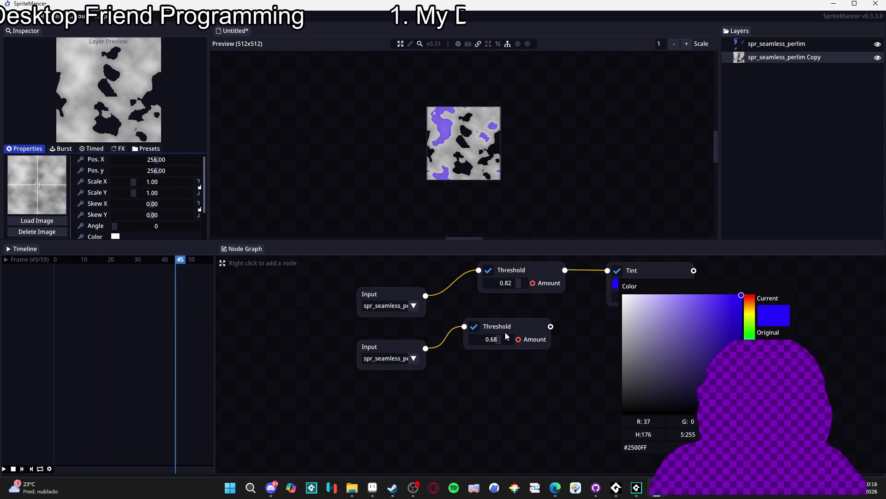
mouse_move(374, 490)
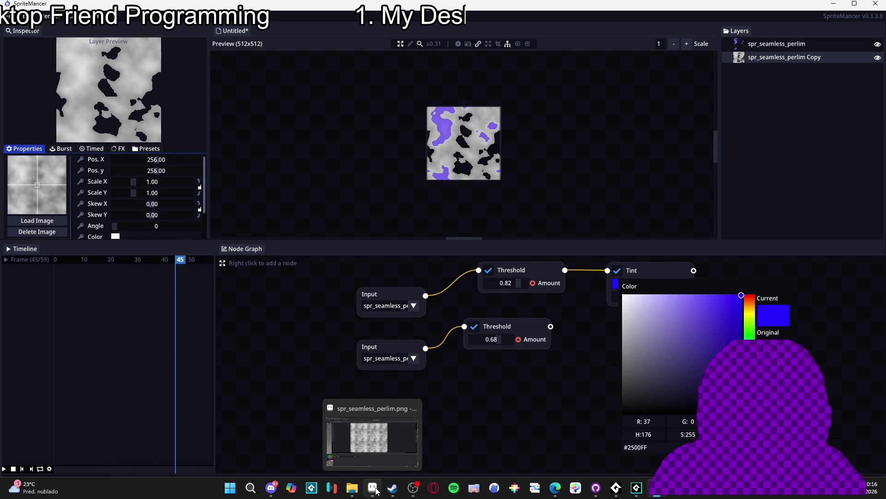
Step: Return to Aseprite, look through the open sprites, and bring spr_seamless_perlim.png back
left_click(379, 434)
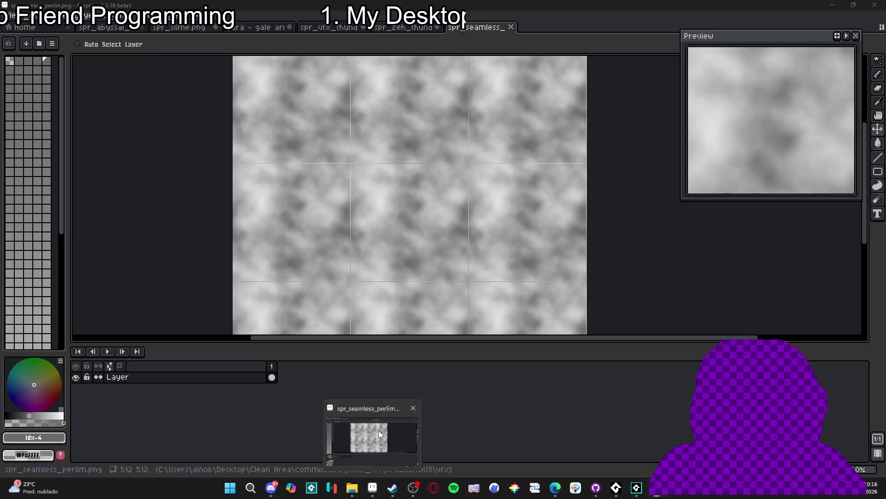
left_click(406, 29)
left_click(325, 29)
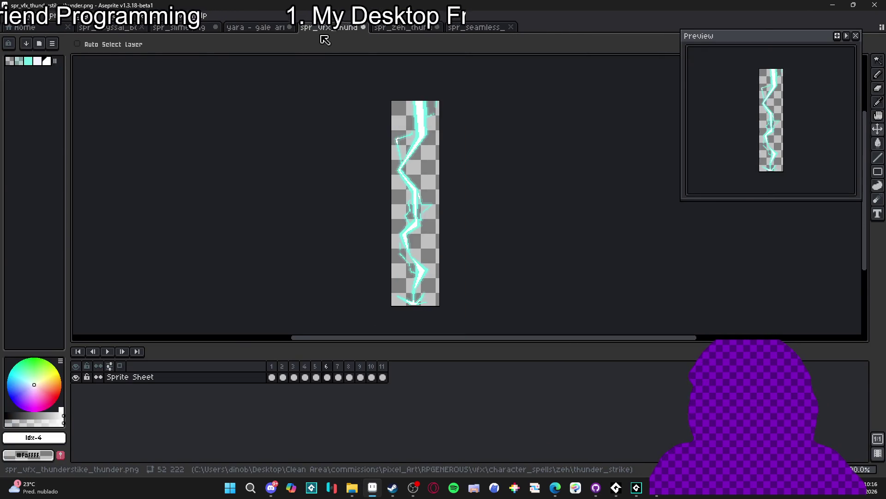
left_click(111, 27)
left_click(186, 31)
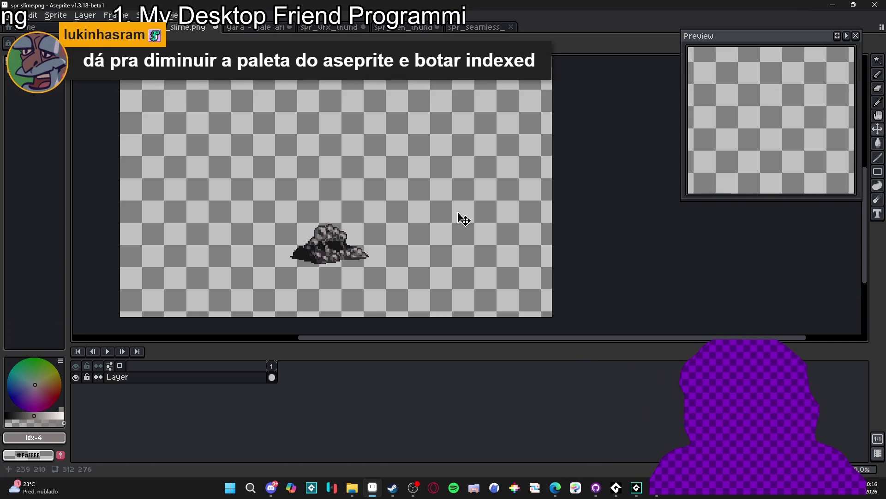
left_click(405, 27)
left_click(475, 28)
scroll(381, 199, "up", 2)
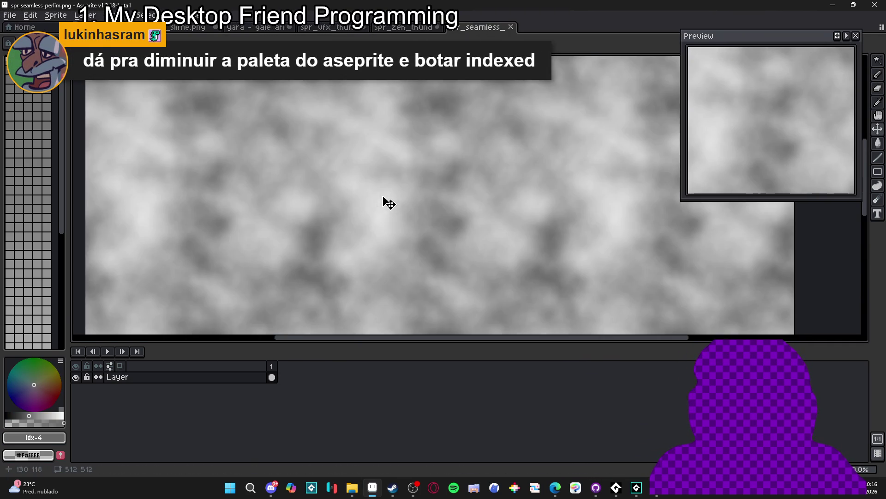
Step: Load the AAP-Splendor128 palette preset and convert the sprite to Indexed colour mode
left_click(9, 43)
left_click(279, 166)
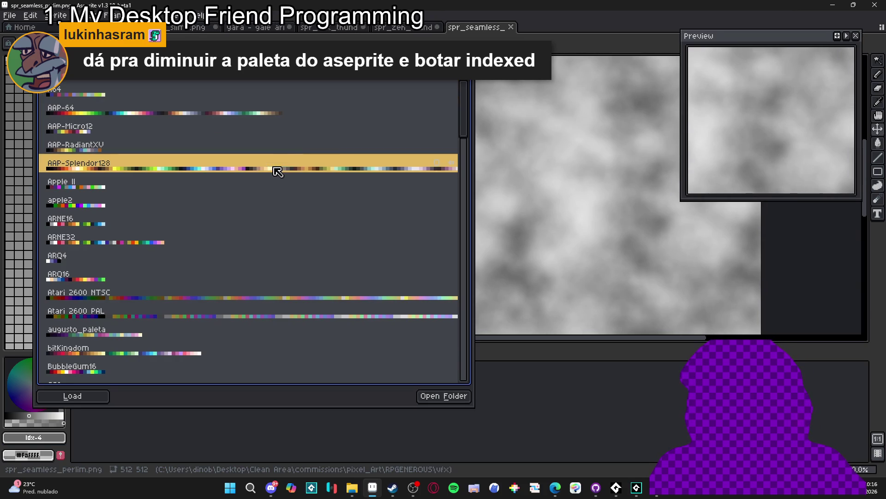
key("Escape")
scroll(121, 105, "down", 2)
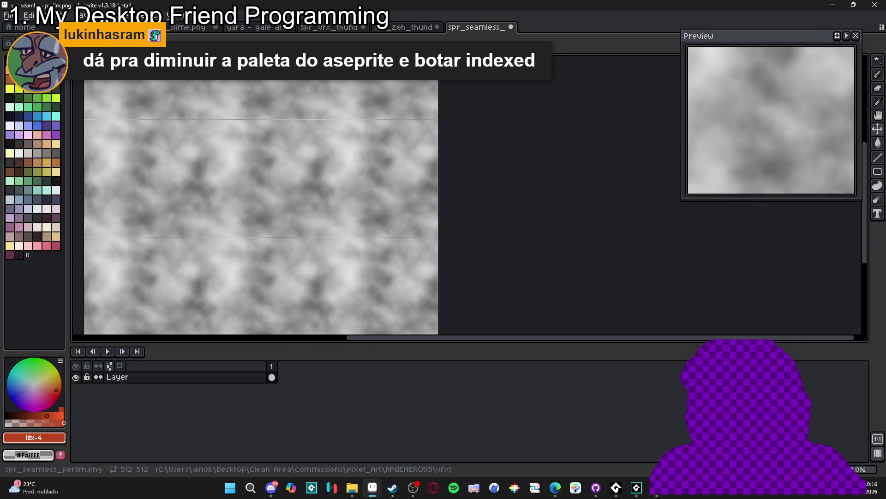
left_click(55, 15)
left_click(185, 59)
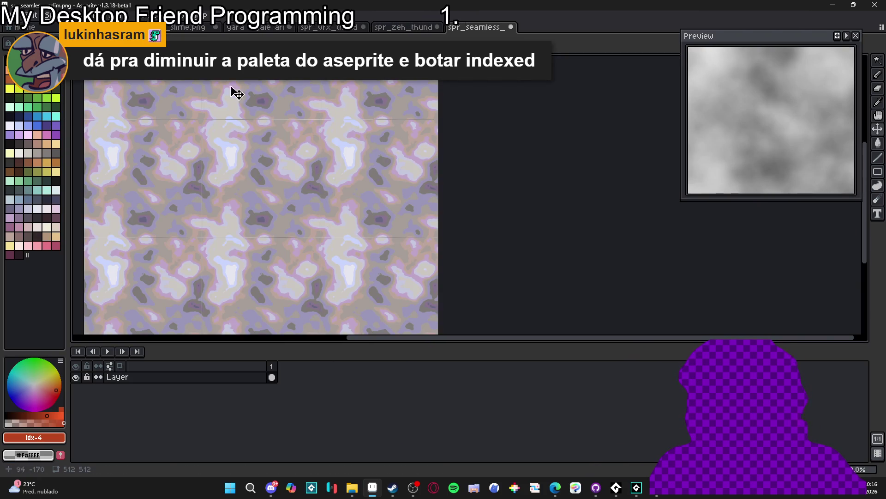
Step: Inspect the banded lavender noise and reopen the palette presets list to try AAP-Micro12
scroll(257, 174, "up", 4)
scroll(363, 174, "up", 2)
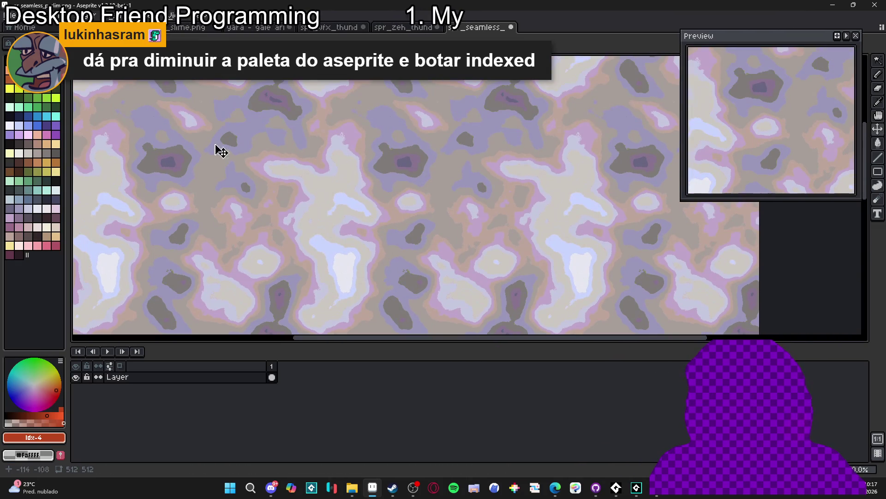
scroll(231, 175, "down", 2)
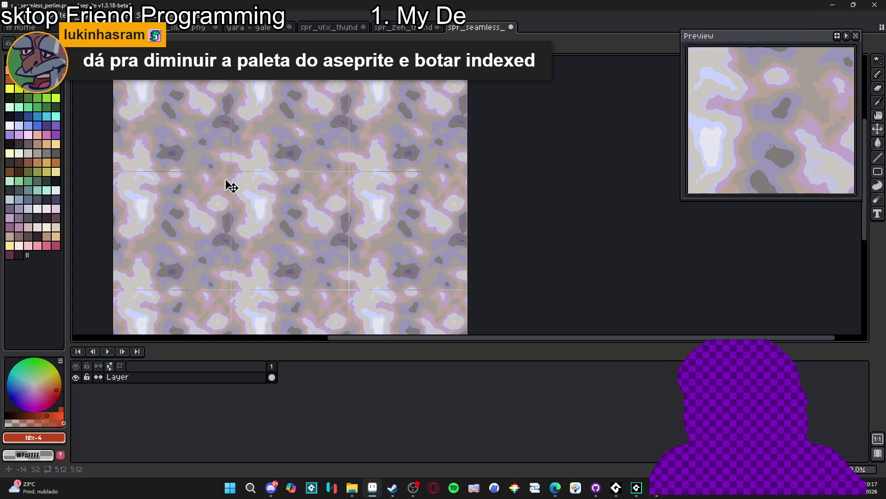
scroll(278, 180, "up", 3)
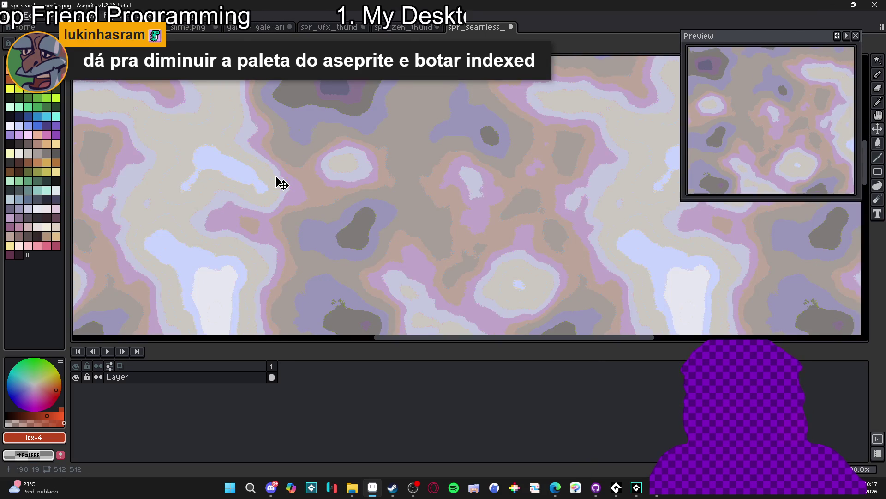
scroll(279, 184, "down", 3)
scroll(252, 184, "up", 1)
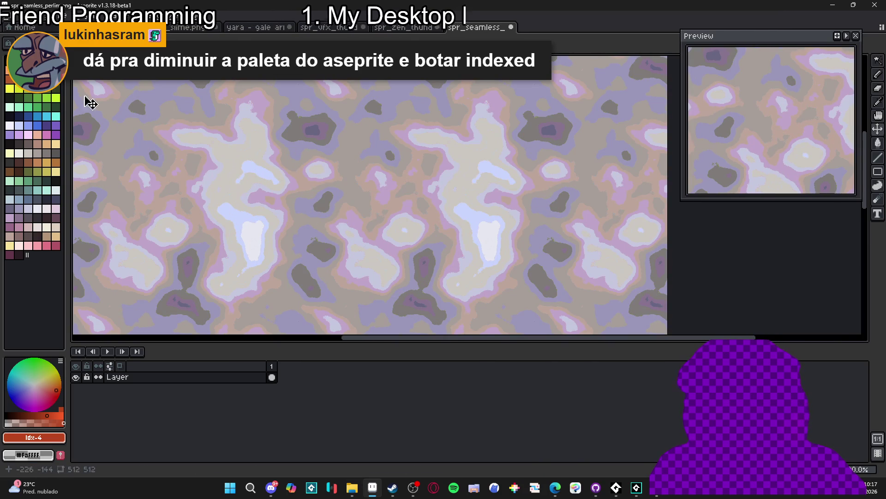
left_click(43, 73)
Step: Try the AAP-Micro12 palette, then undo back to the grey noise image
left_click(124, 132)
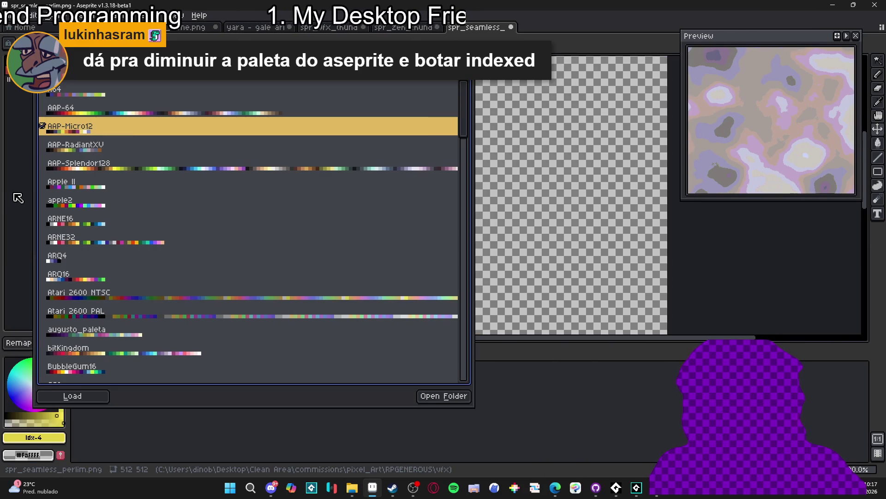
scroll(311, 178, "down", 2)
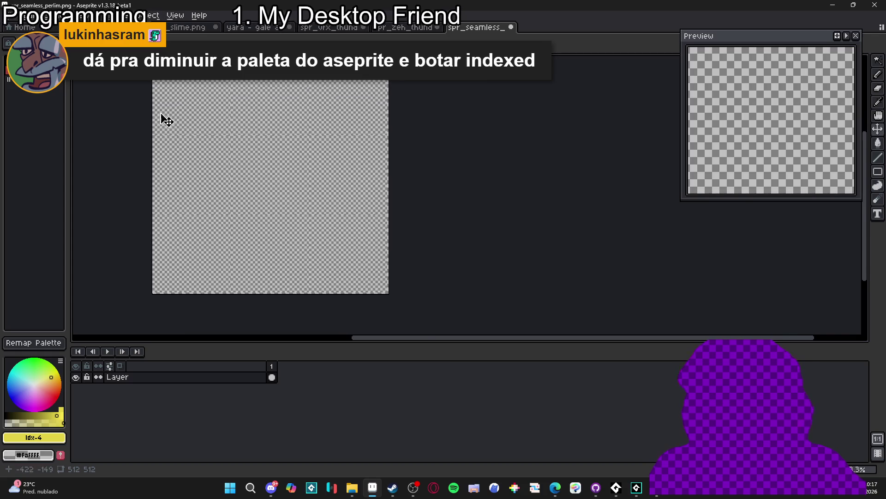
scroll(234, 145, "up", 2)
key("ctrl+z")
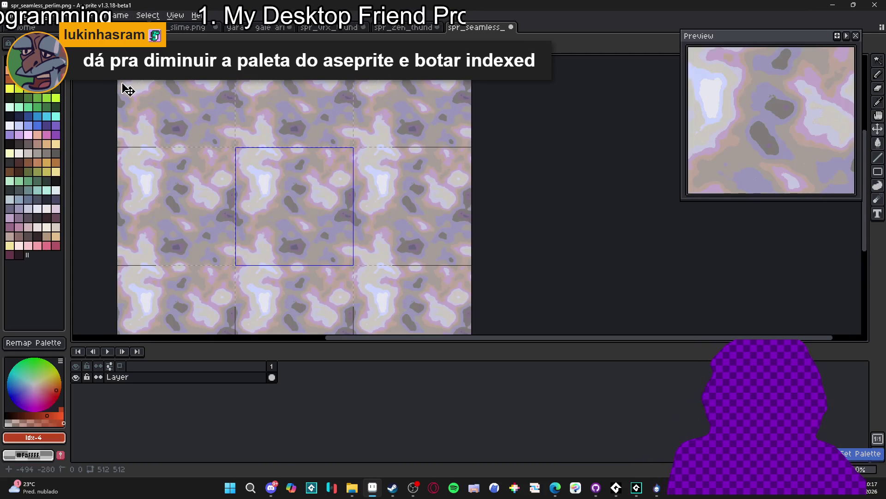
key("ctrl+z")
Step: Load the ARQ4 palette, preview an indexed conversion with it, then undo both changes
left_click(57, 15)
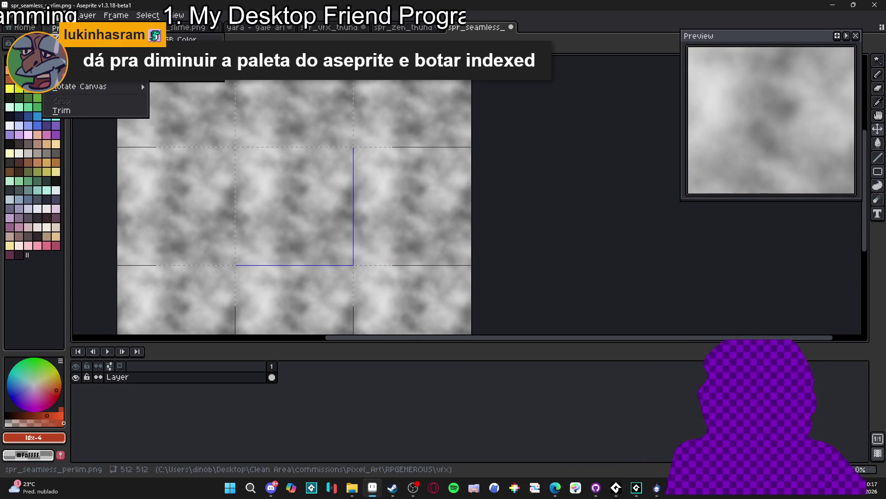
left_click(18, 43)
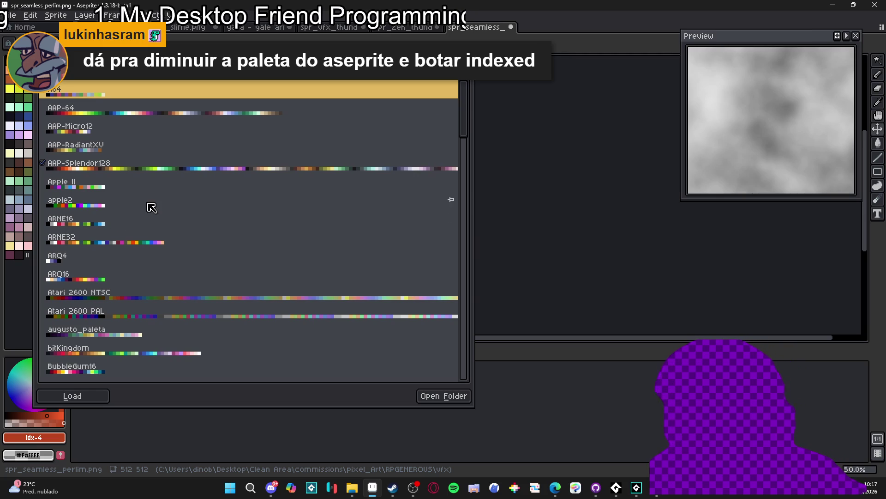
left_click(91, 261)
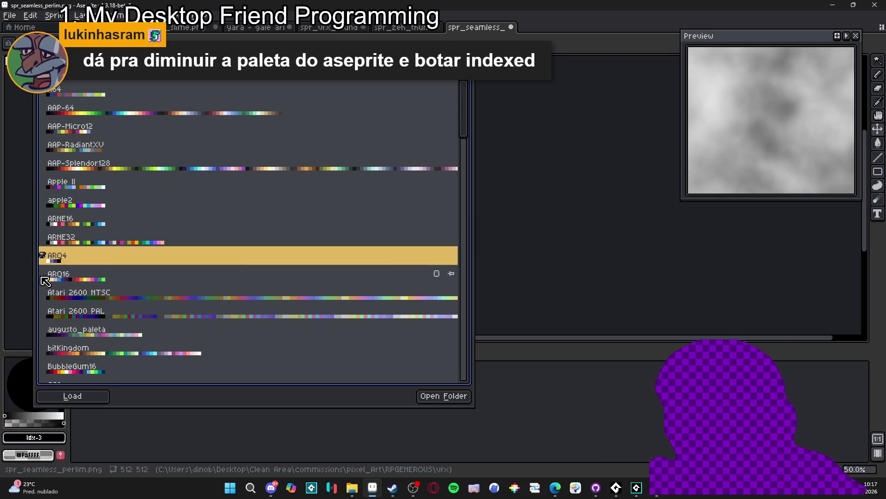
key("Escape")
key("alt+l")
mouse_move(113, 16)
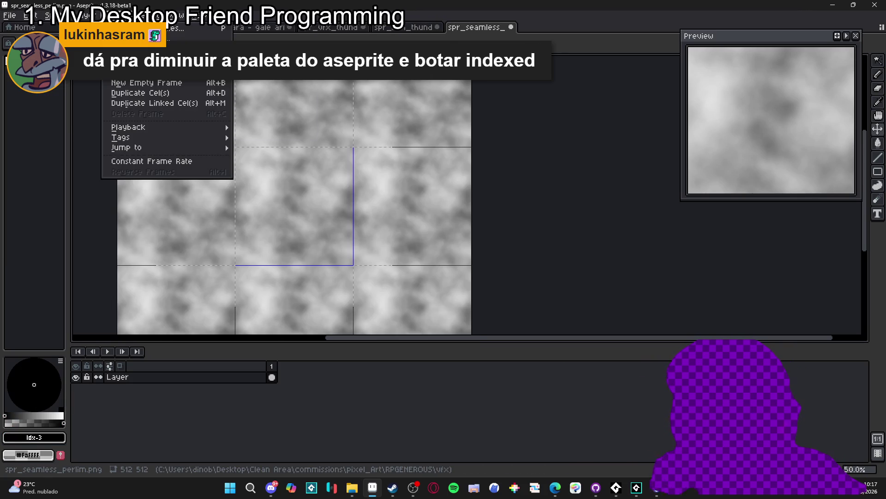
key("Left")
key("Left")
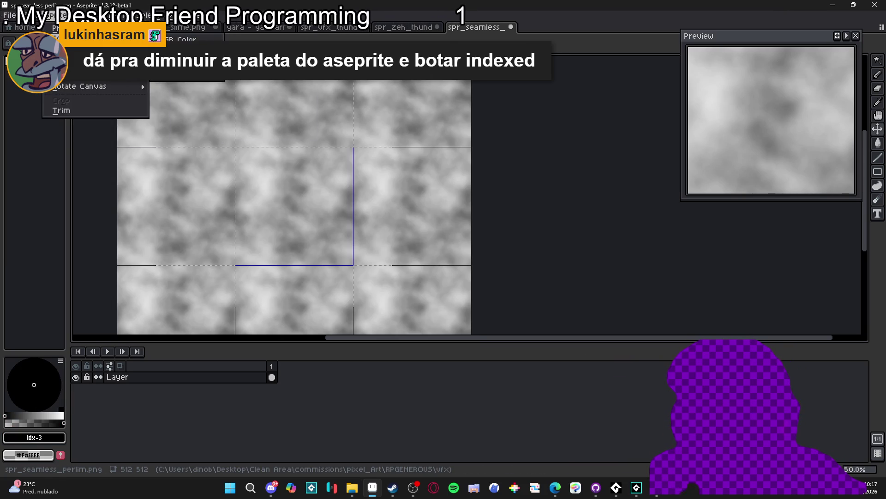
key("i")
scroll(310, 207, "up", 1)
scroll(323, 200, "up", 1)
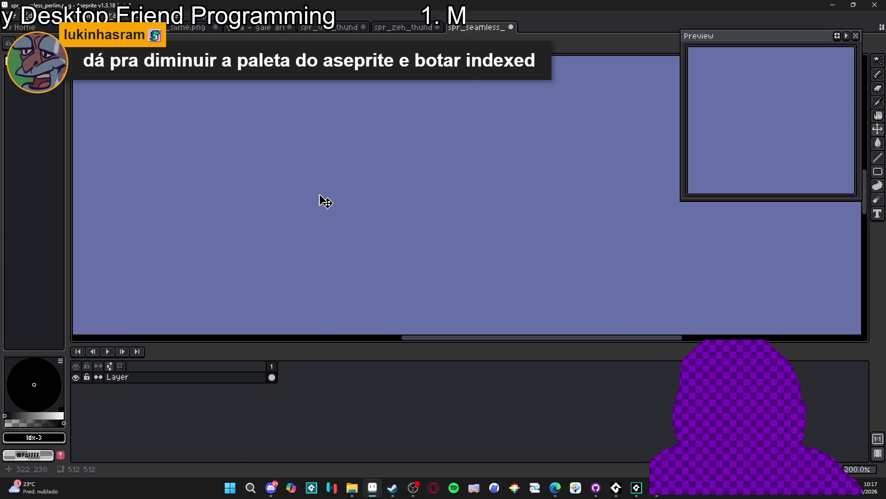
scroll(327, 192, "down", 3)
key("ctrl+z")
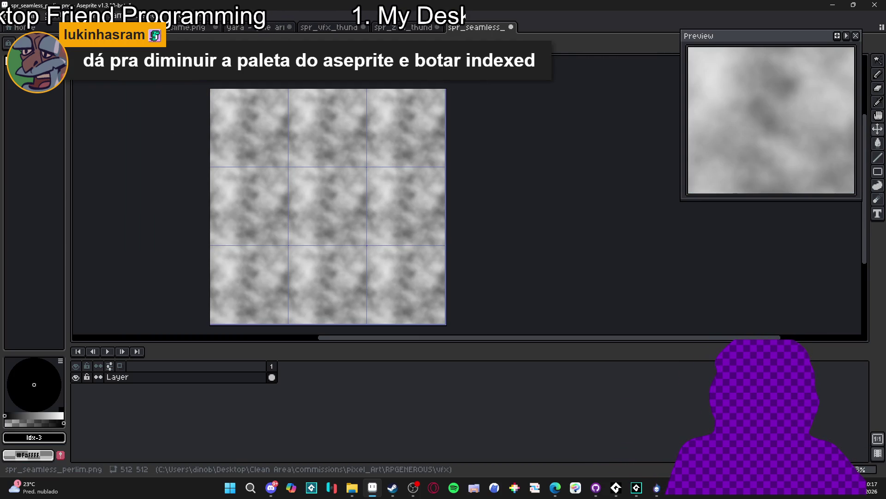
key("ctrl+z")
Step: Load AAP-Micro12, convert to indexed colour to compare, then undo the conversion
left_click(18, 44)
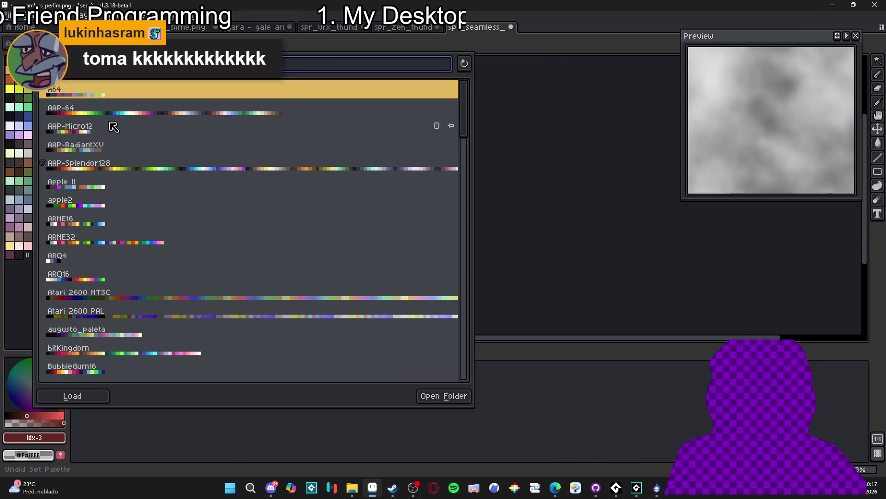
left_click(112, 125)
left_click(24, 211)
left_click(52, 15)
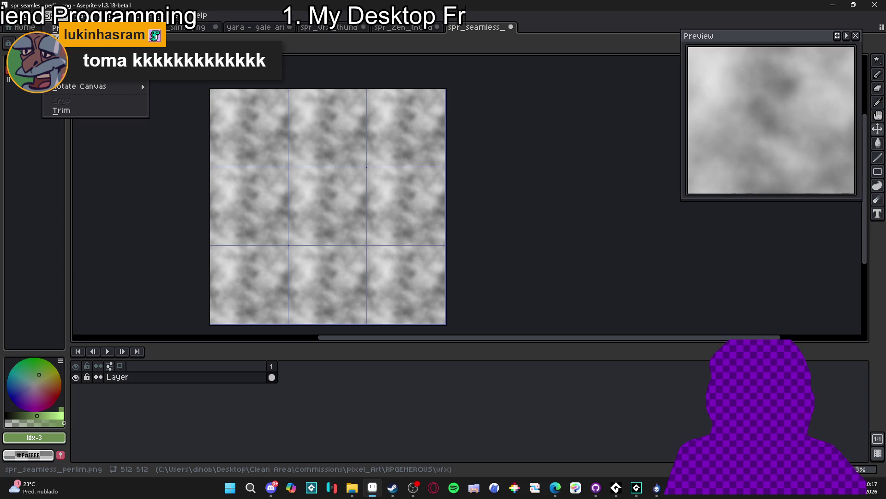
left_click(180, 59)
scroll(323, 199, "up", 1)
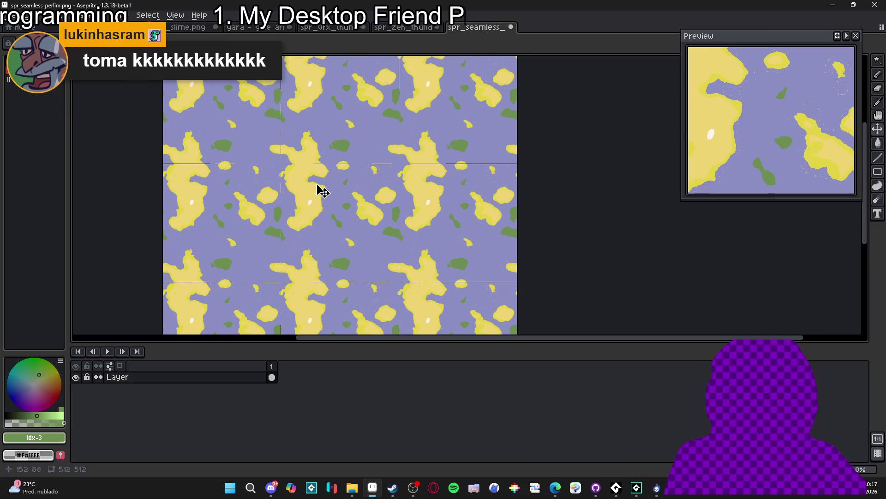
scroll(305, 192, "up", 1)
scroll(307, 193, "up", 1)
scroll(311, 194, "down", 1)
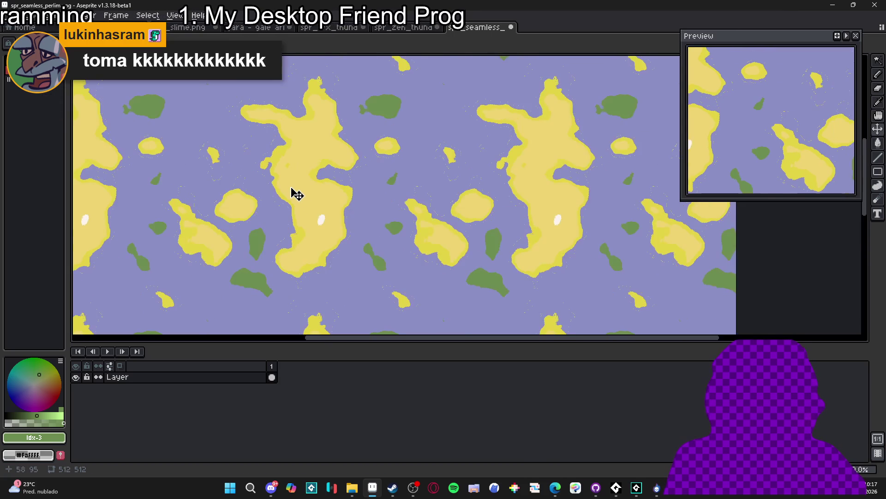
scroll(295, 192, "down", 1)
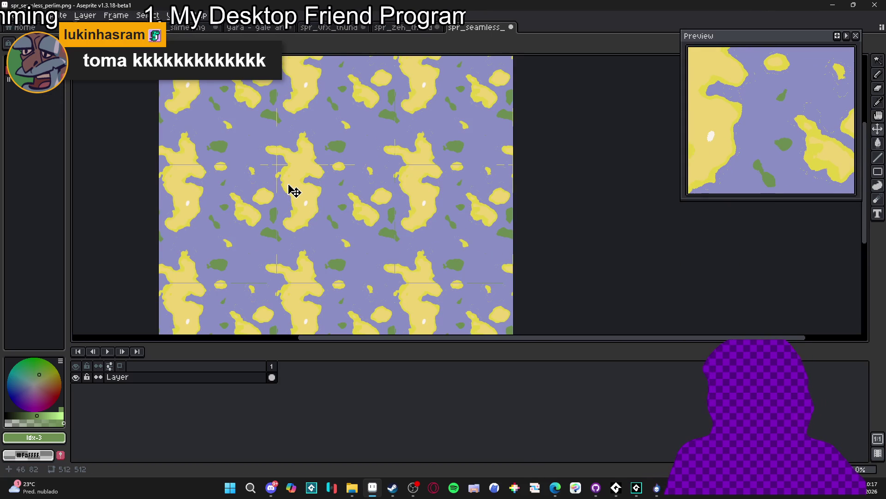
key("ctrl+z")
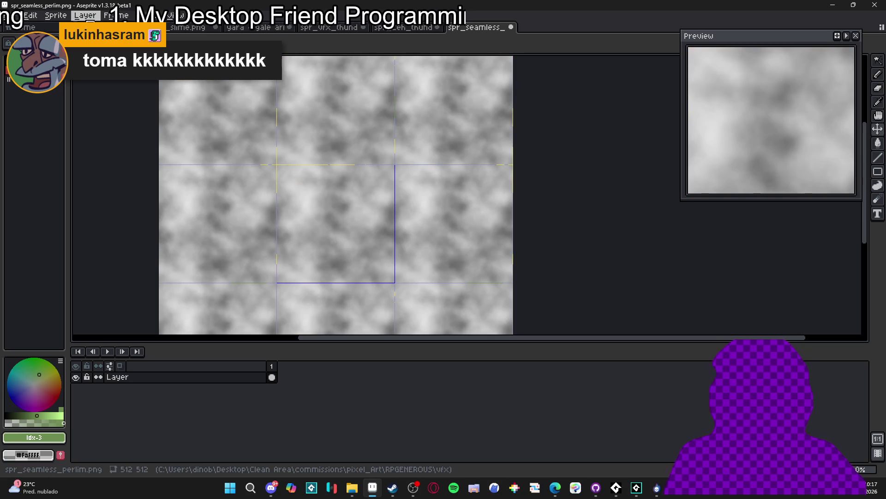
Step: Back on the seamless perlin sprite, load the AAP-64 palette preset
key("ctrl+Tab")
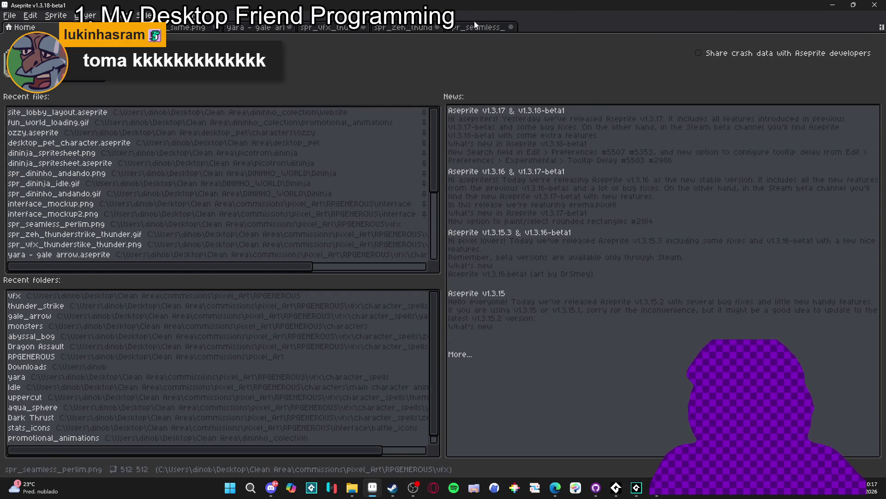
left_click(476, 27)
key("F4")
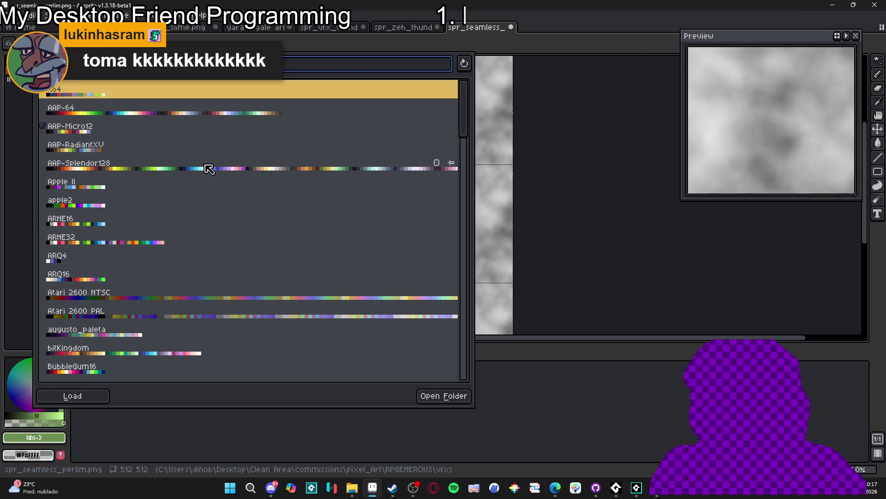
left_click(179, 117)
left_click(26, 189)
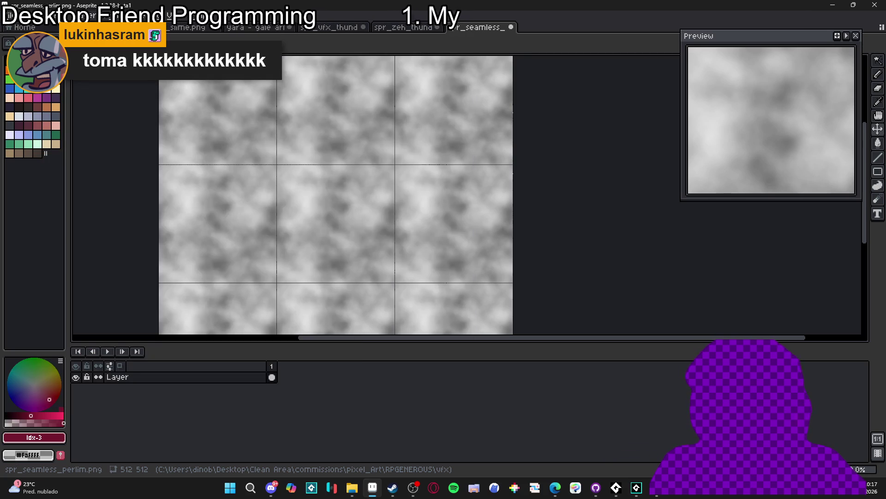
left_click(45, 15)
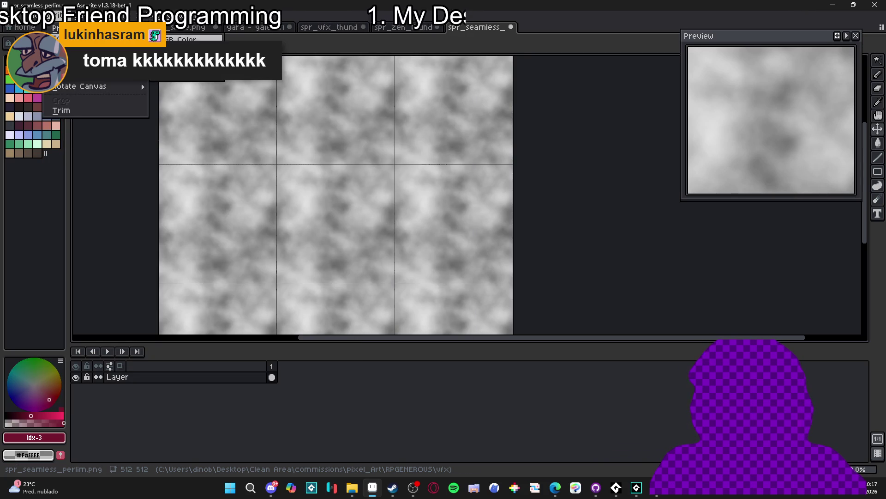
Step: Start an indexed colour conversion from Sprite > Color Mode and enlarge its dialog
left_click(205, 83)
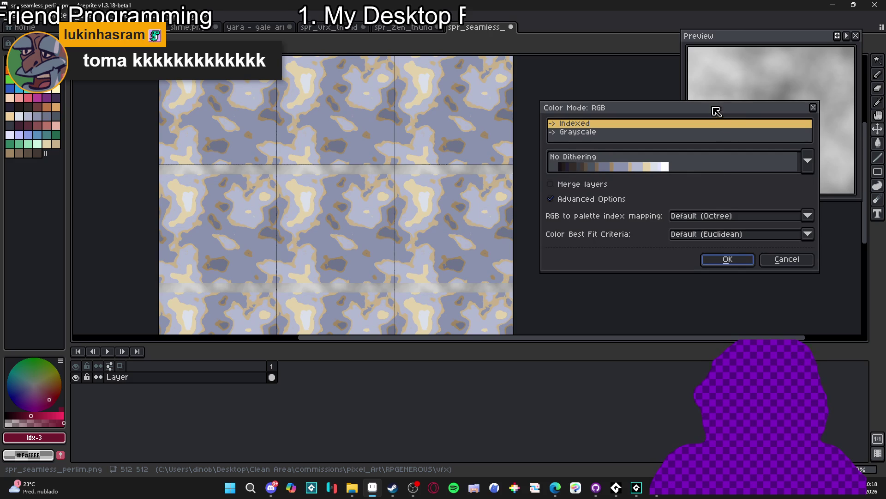
left_click_drag(707, 100, 707, 47)
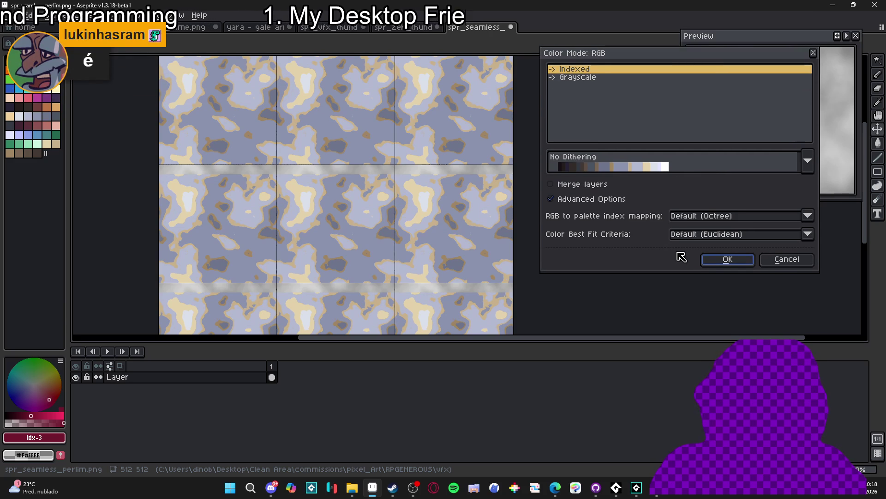
left_click_drag(663, 269, 665, 331)
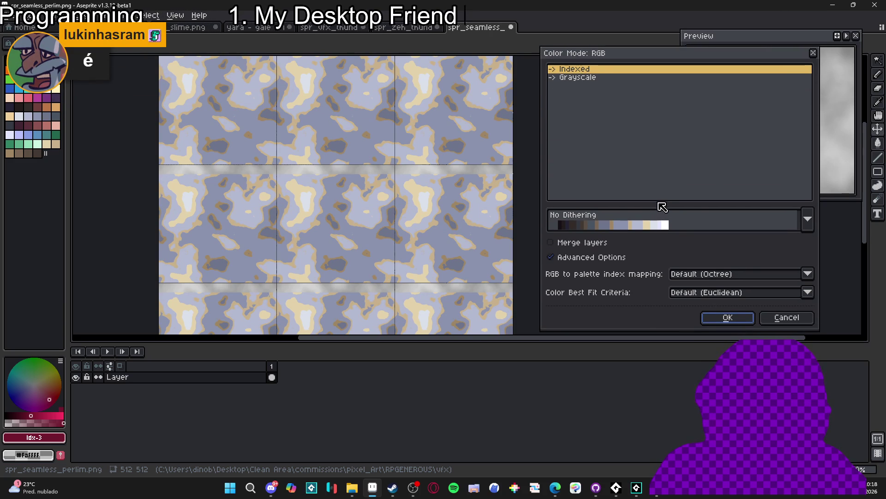
left_click(668, 204)
Step: Preview Bayer Matrix 2x2 and 4x4 ordered dithering, then settle on No Dithering
left_click(810, 223)
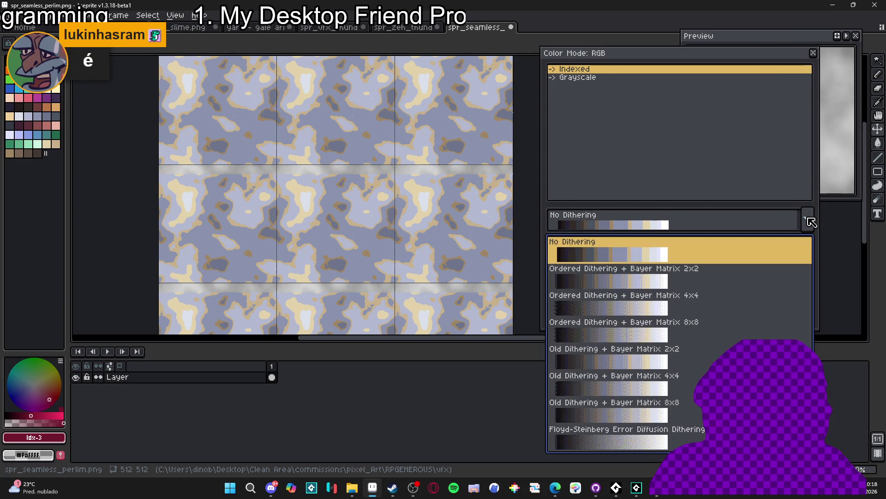
left_click(681, 286)
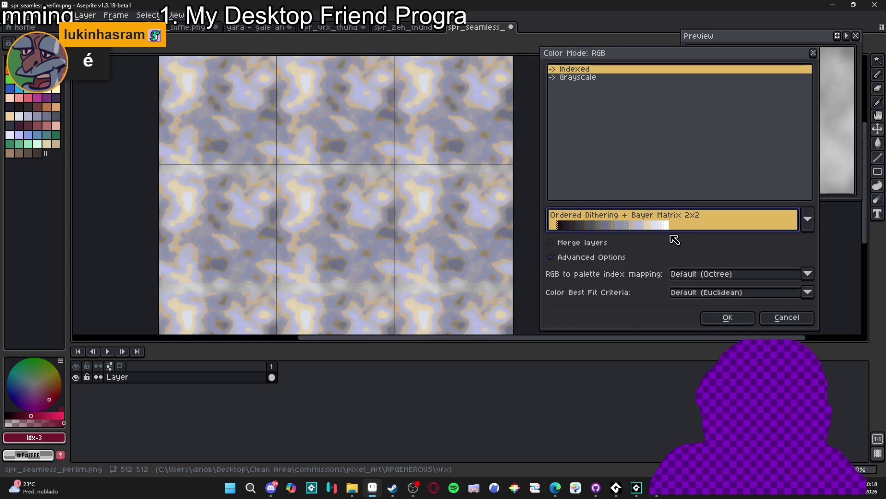
left_click(674, 229)
left_click(627, 317)
left_click(637, 225)
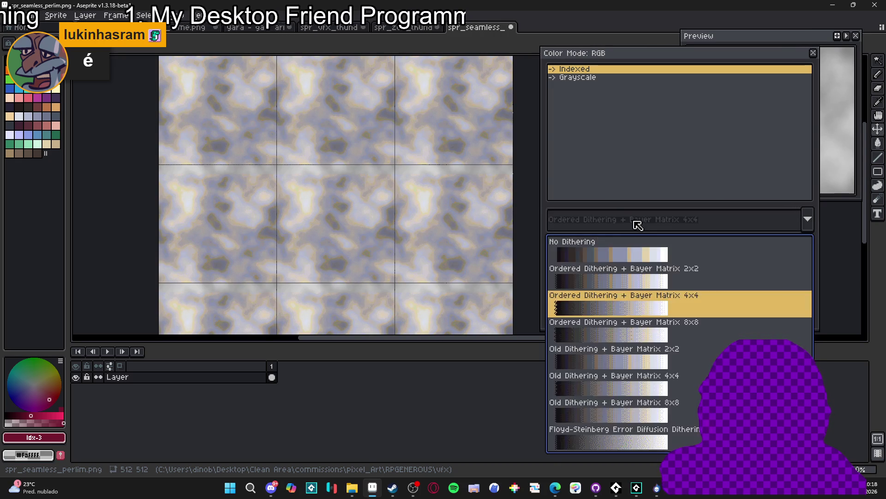
left_click(633, 254)
left_click(572, 227)
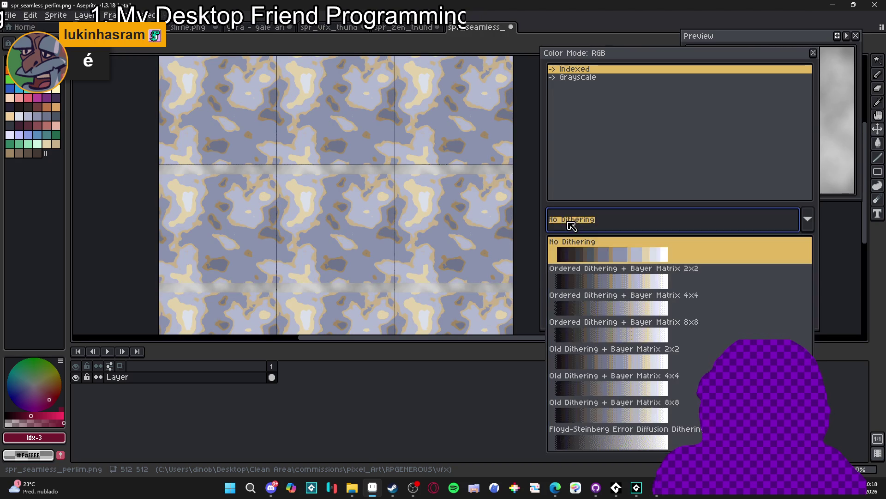
left_click(578, 226)
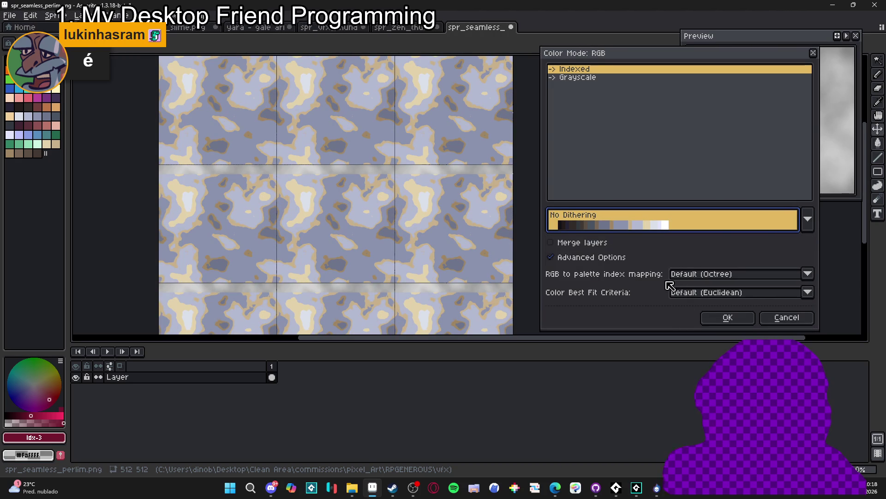
Step: Try Table RGB 5 bits + Alpha 3 bits mapping and RGB, Linearized RGB, CIEXYZ, CIELAB best fits
left_click(700, 275)
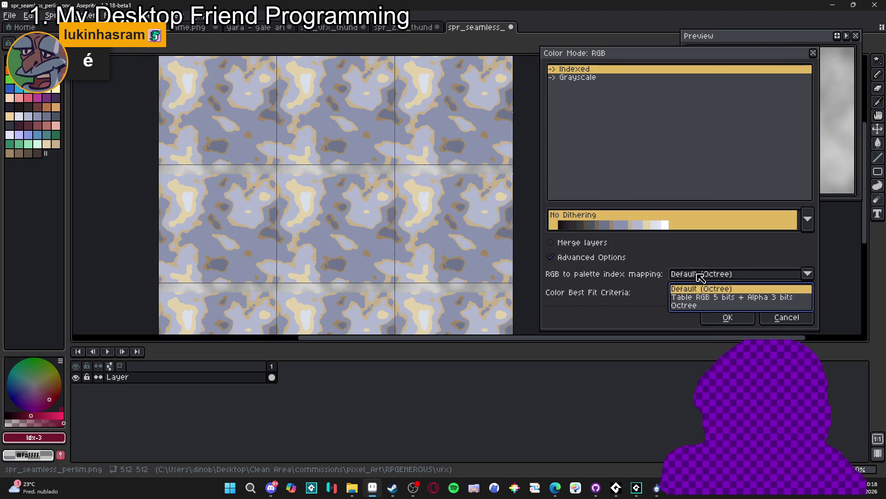
left_click(705, 298)
left_click(706, 295)
left_click(693, 316)
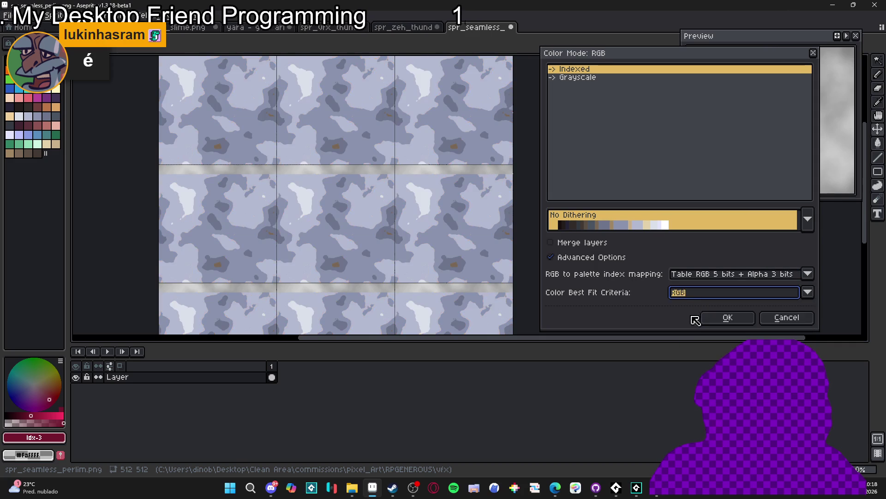
left_click(691, 296)
left_click(694, 324)
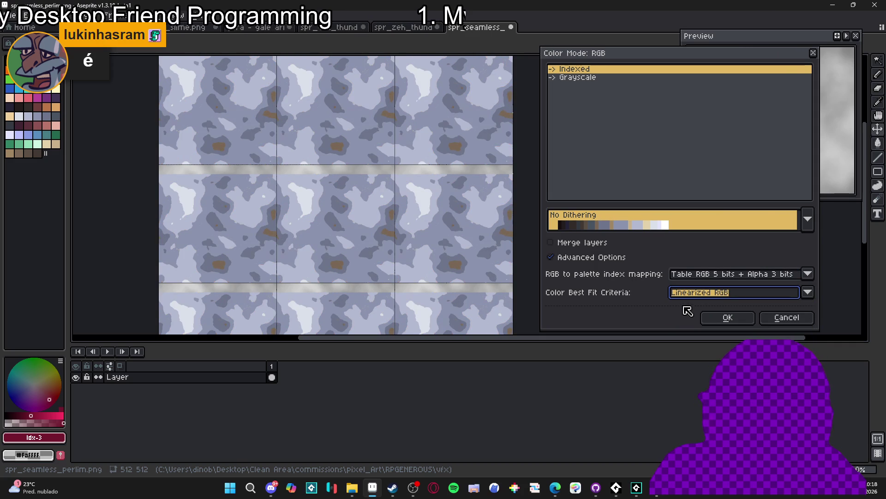
left_click(707, 299)
left_click(690, 333)
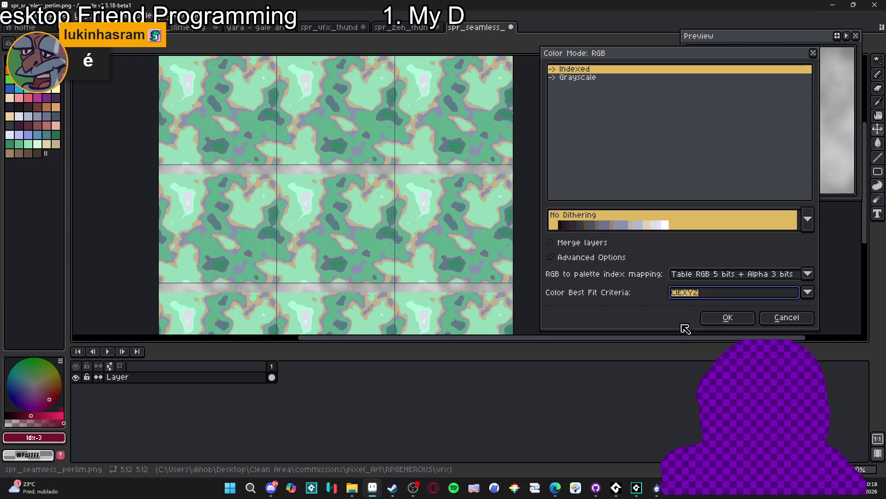
left_click(689, 296)
left_click(687, 340)
Step: Compare CIEXYZ and Linearized RGB best fits again, ending on CIEXYZ
left_click(687, 296)
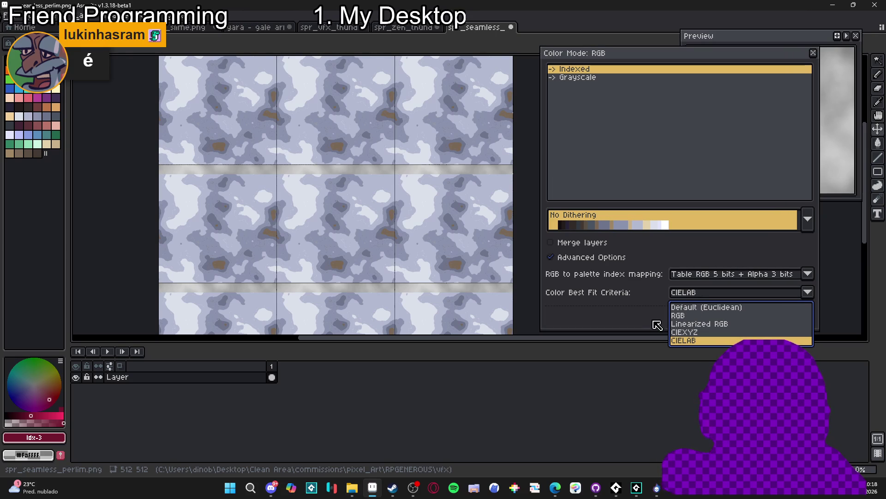
left_click(689, 332)
left_click(690, 293)
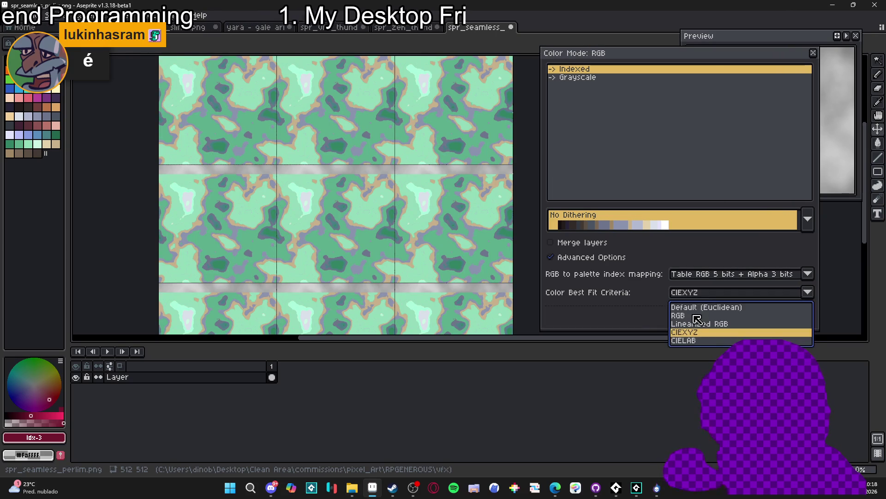
left_click(687, 313)
left_click(690, 294)
left_click(692, 322)
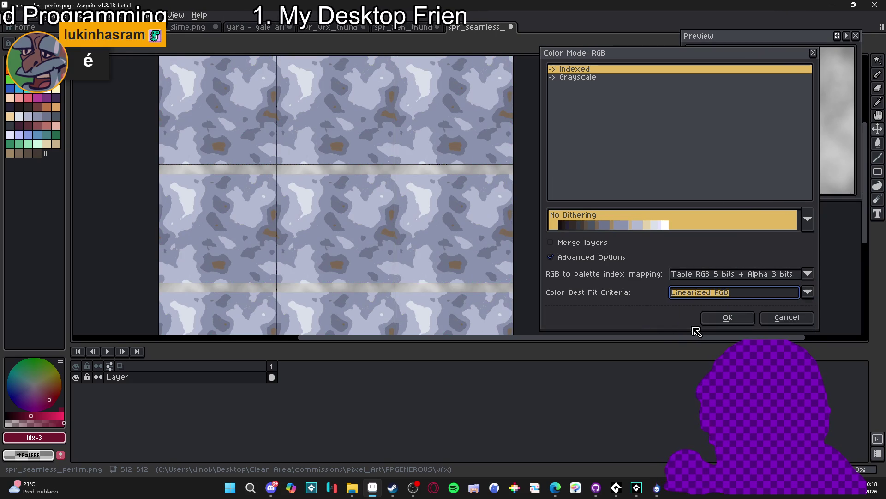
left_click(699, 296)
left_click(701, 333)
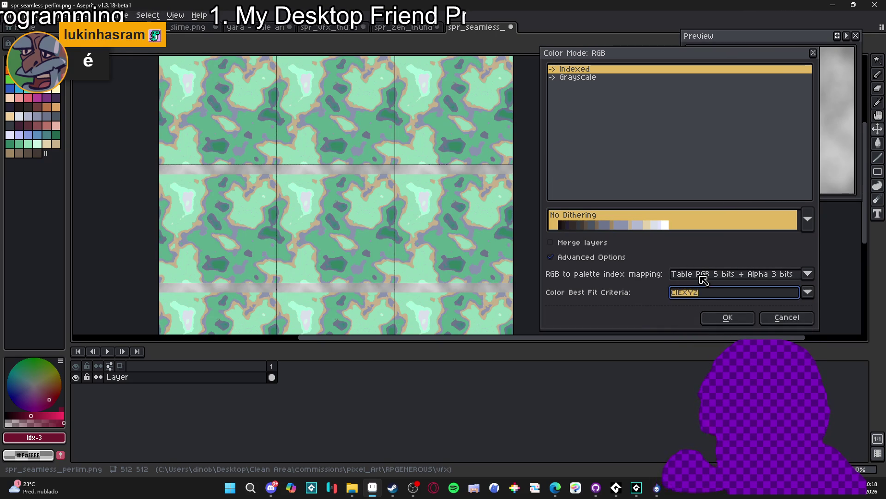
Step: Compare Table RGB and Octree mappings, then settle on Default (Octree) with CIELAB best fit
left_click(704, 279)
left_click(702, 288)
left_click(701, 282)
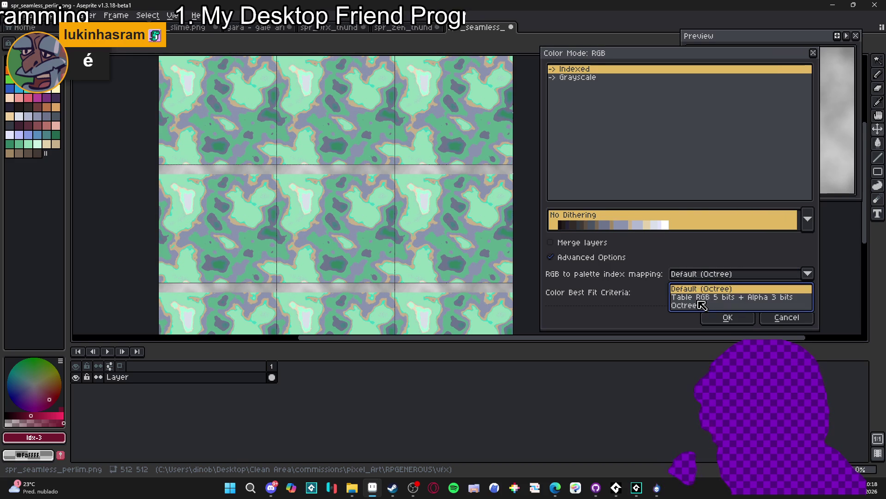
left_click(701, 297)
left_click(699, 279)
left_click(702, 305)
left_click(699, 279)
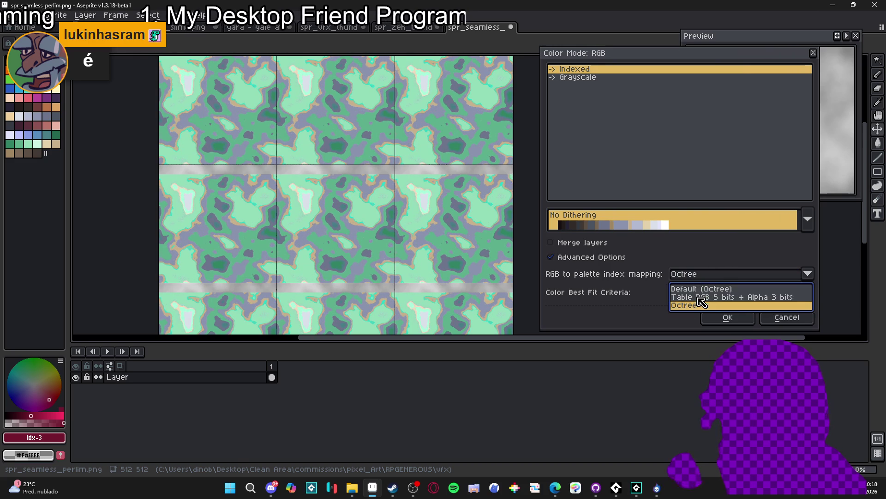
left_click(702, 297)
left_click(696, 278)
left_click(700, 290)
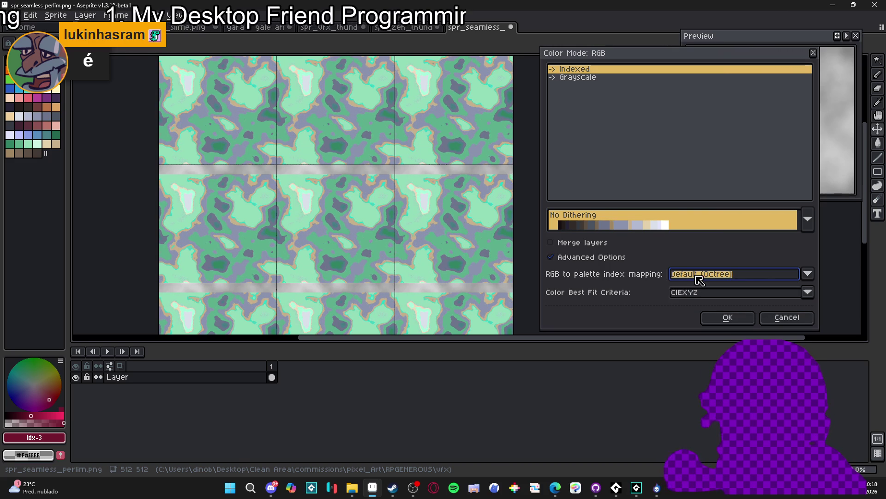
left_click(677, 292)
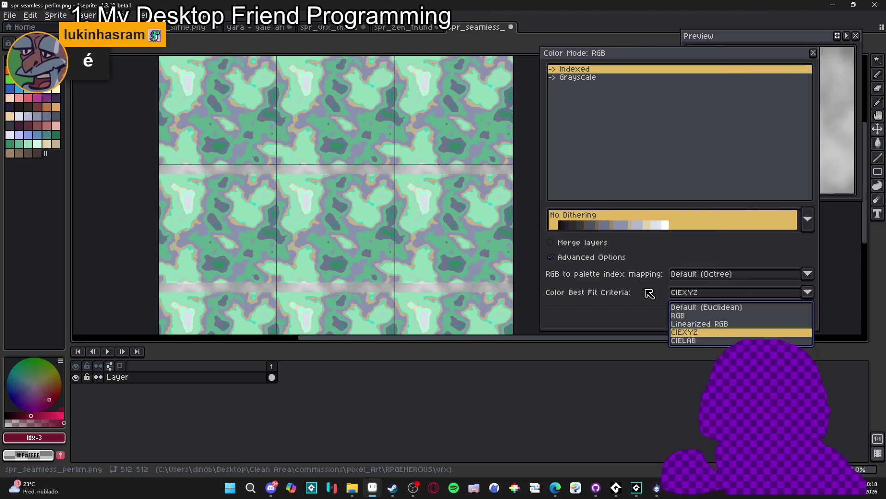
left_click(702, 342)
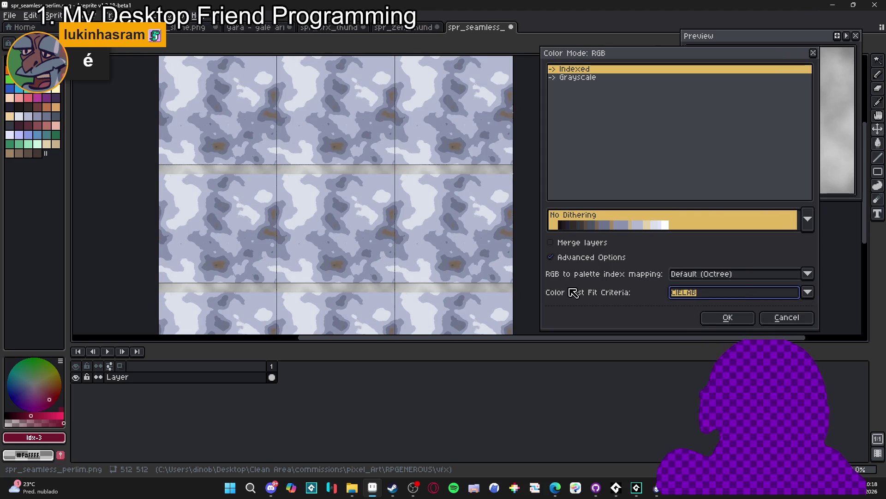
Step: Briefly preview grayscale, return to indexed, and apply the indexed conversion
left_click(593, 242)
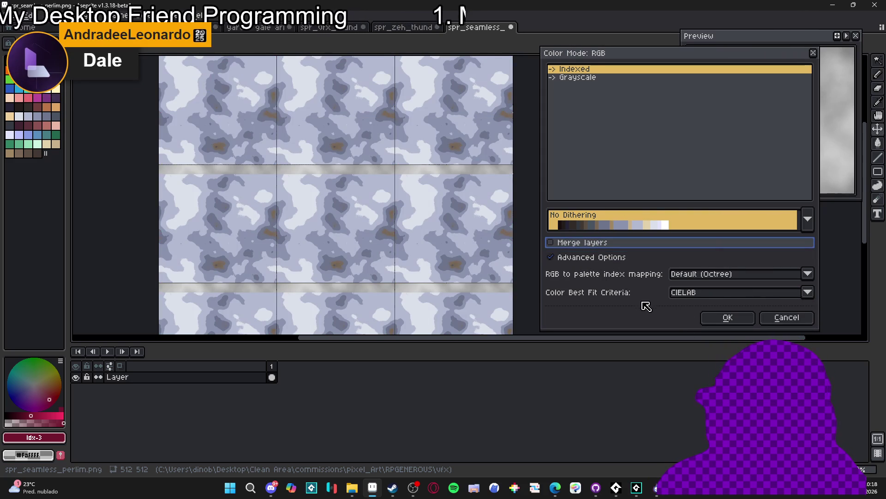
left_click(583, 79)
left_click(594, 69)
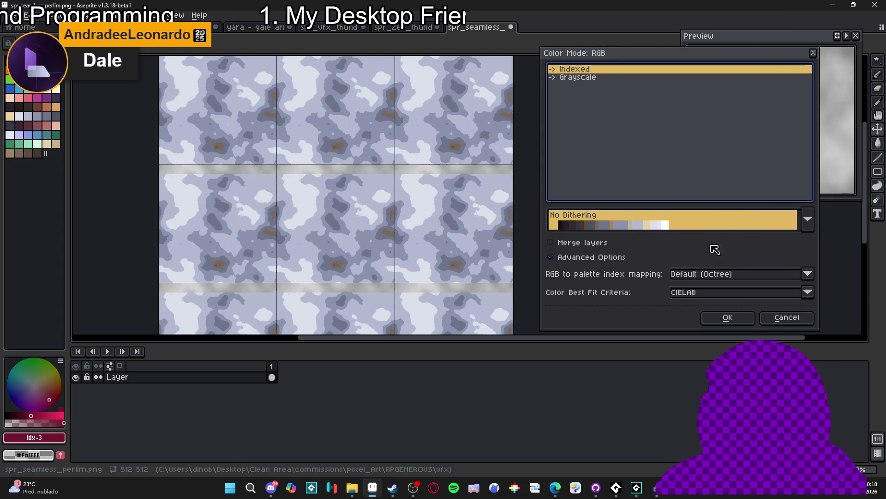
left_click(728, 318)
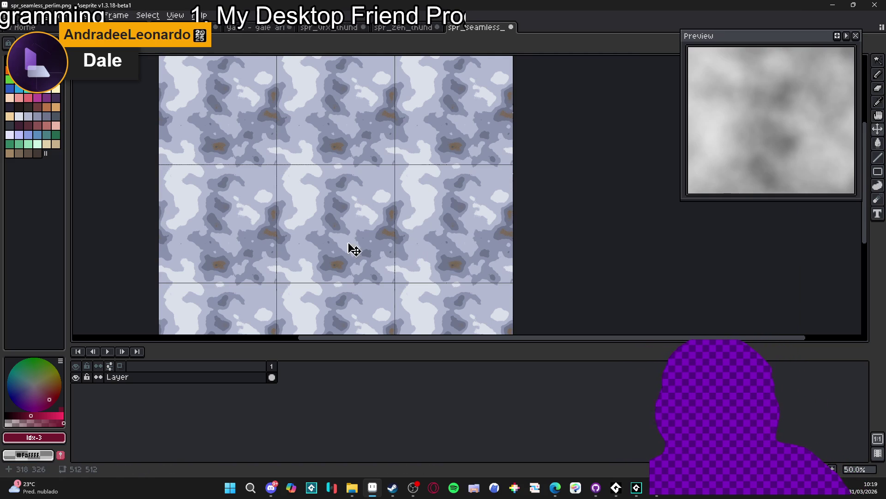
Step: Eyedrop a texture colour and drag palette entries to new slots, remapping the noise to maroon and pink
key("i")
left_click(330, 263)
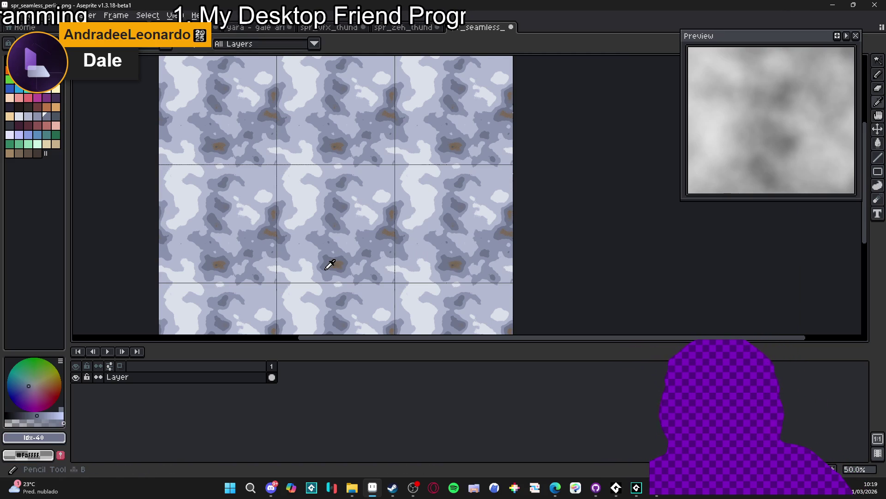
left_click(58, 108)
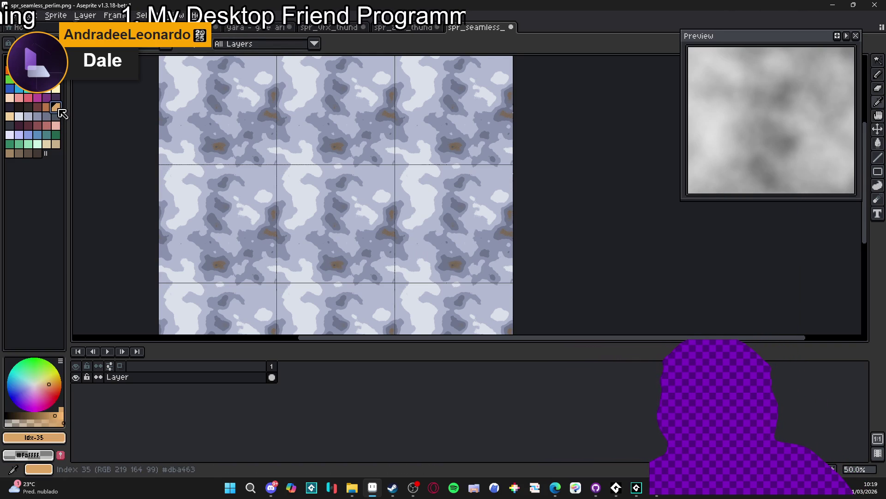
left_click(9, 108)
left_click_drag(20, 119, 21, 125)
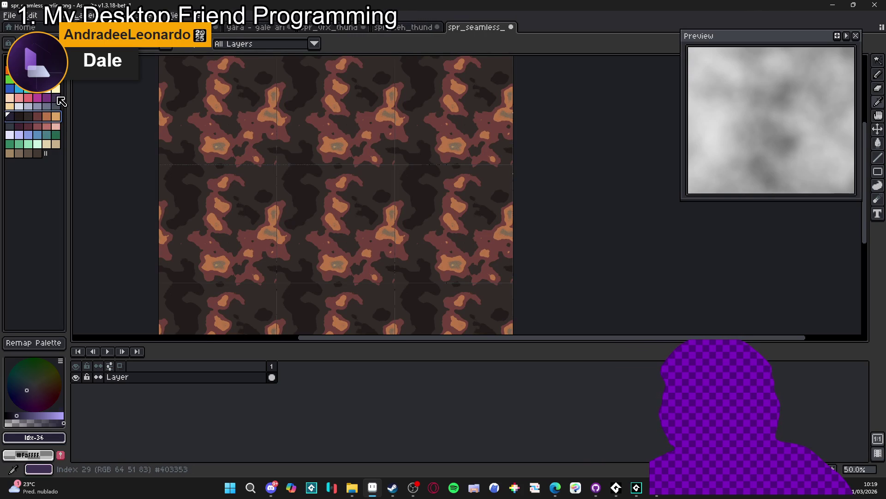
mouse_move(56, 98)
left_mouse_down()
mouse_move(9, 98)
mouse_move(24, 116)
mouse_move(15, 135)
left_mouse_up()
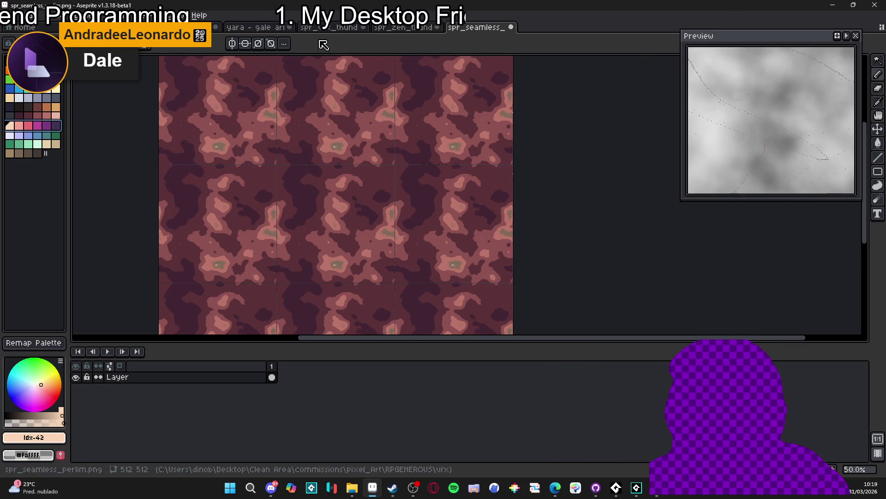
Step: Split the editor with spr_abyssal_bog_puddle.gif on the left and the Perlin texture on the right
left_click(382, 29)
left_click(330, 28)
left_click(256, 28)
left_click(185, 28)
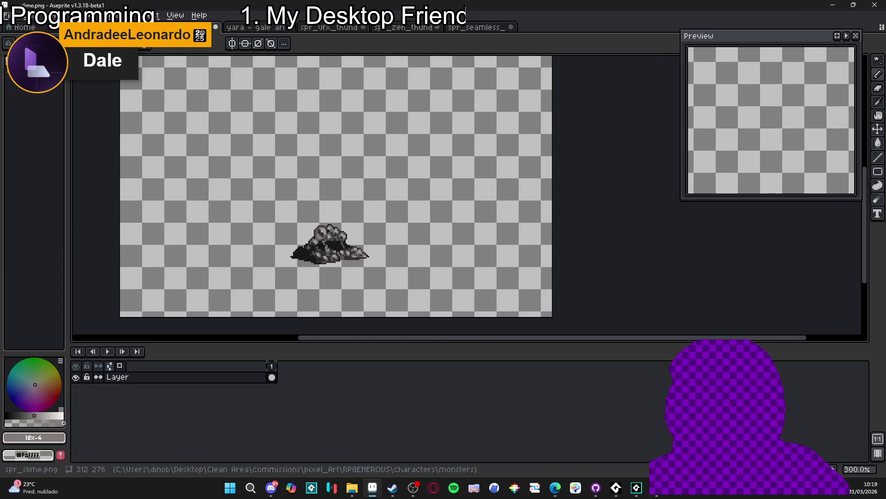
left_click(101, 28)
mouse_move(101, 28)
left_mouse_down()
mouse_move(69, 106)
mouse_move(85, 104)
left_mouse_up()
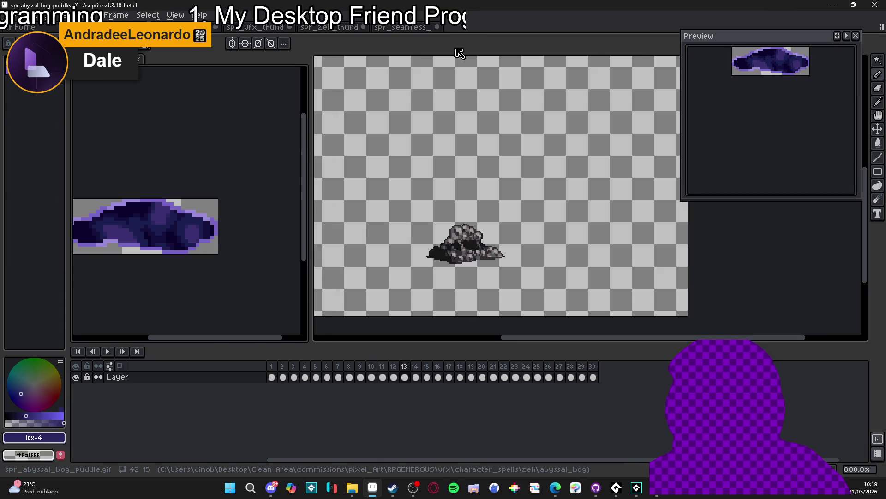
left_click(400, 26)
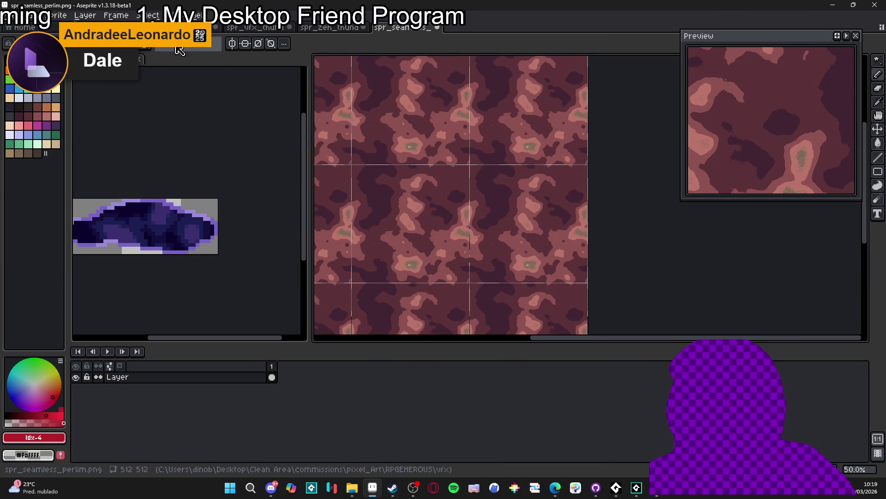
Step: Pan the tiled texture and narrow the bog puddle view to frame both sprites
left_click_drag(451, 156, 534, 154)
scroll(534, 153, "up", 2)
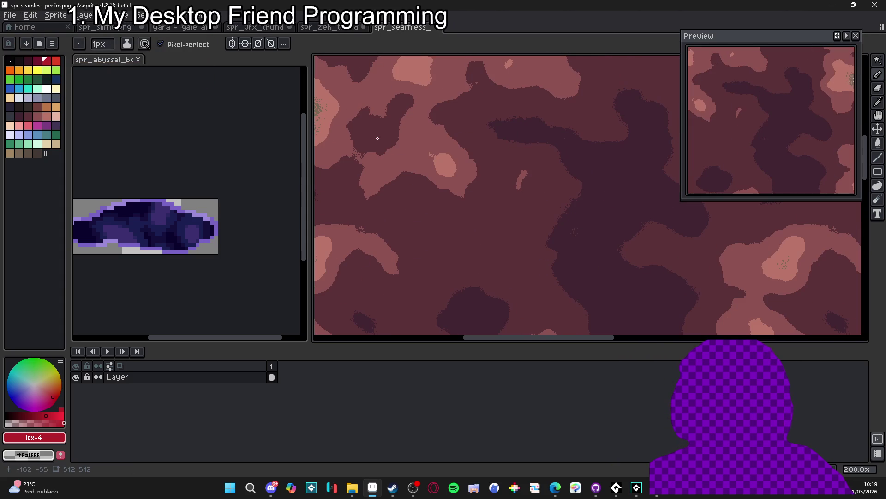
scroll(506, 198, "down", 2)
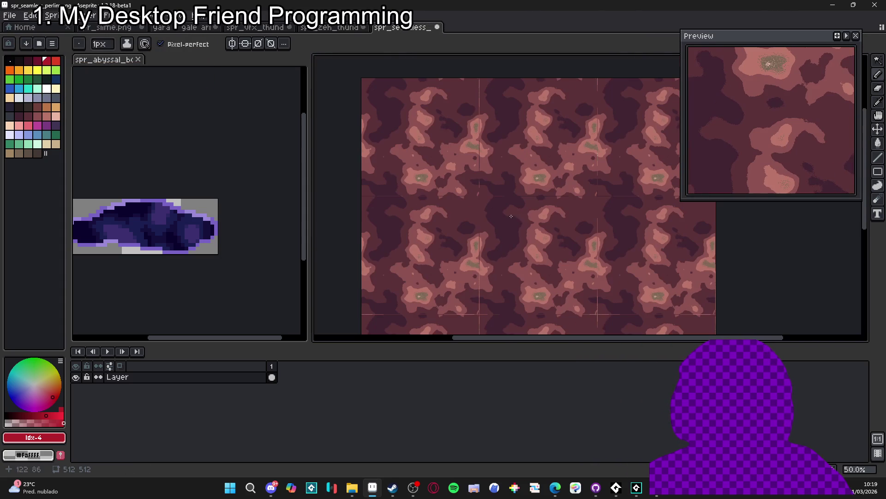
left_click_drag(507, 197, 504, 192)
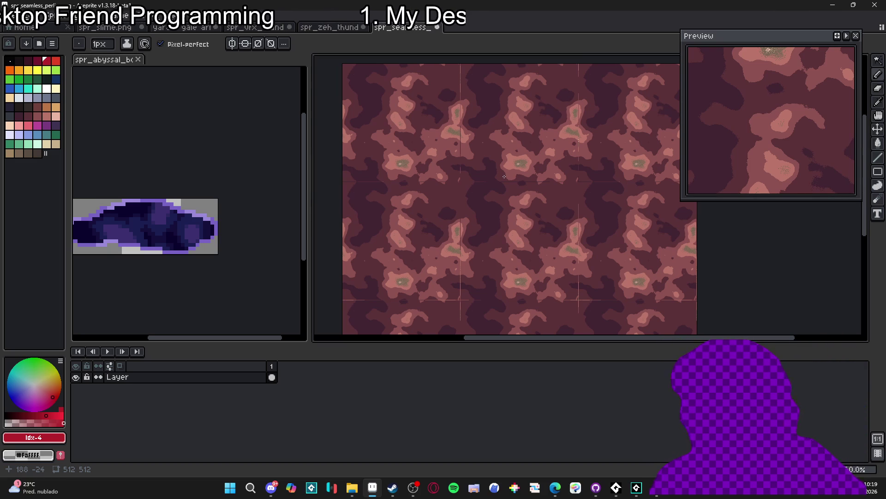
left_click_drag(310, 215, 245, 215)
left_click(204, 213)
scroll(198, 217, "down", 2)
left_click_drag(389, 223, 358, 228)
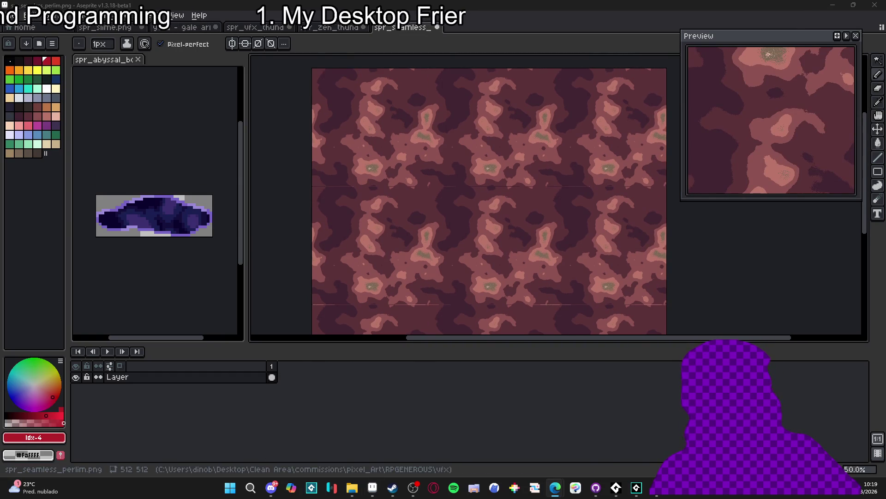
key("alt+Tab")
Step: Load the studio's Instagram profile from the 'gen' address suggestion, then minimize Edge
type("gen")
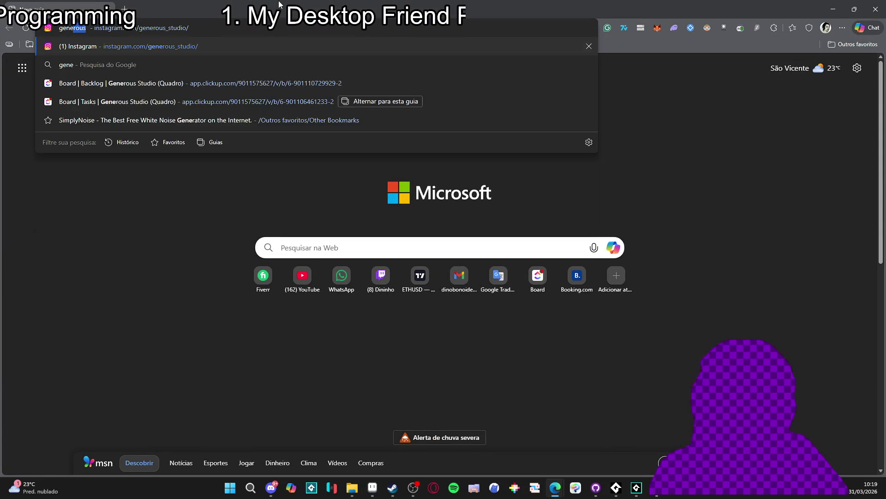
key("Return")
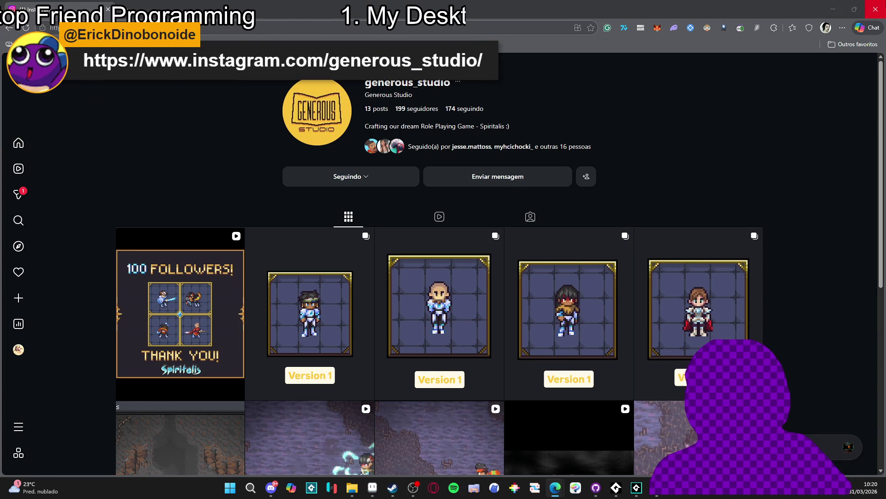
left_click(876, 9)
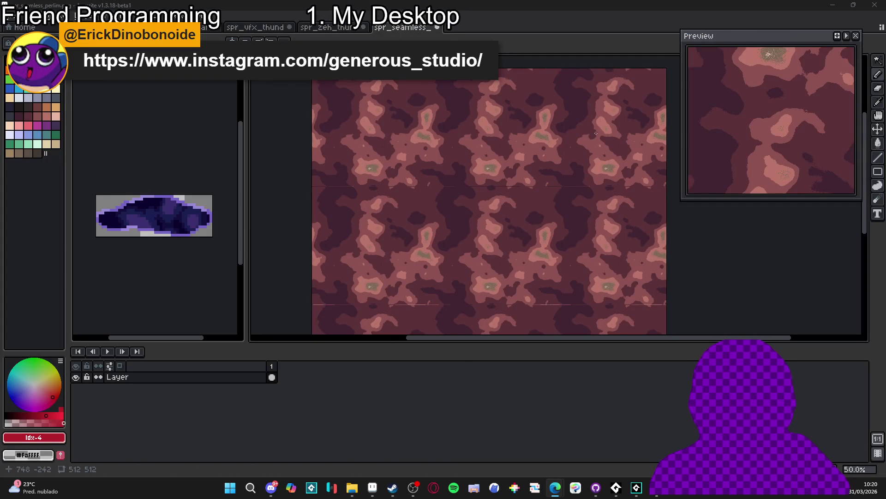
Step: Eyedrop the light pink and paint over the brown speckle clusters, undoing the last stroke
scroll(368, 193, "up", 2)
scroll(367, 194, "up", 2)
left_click(418, 241, "alt")
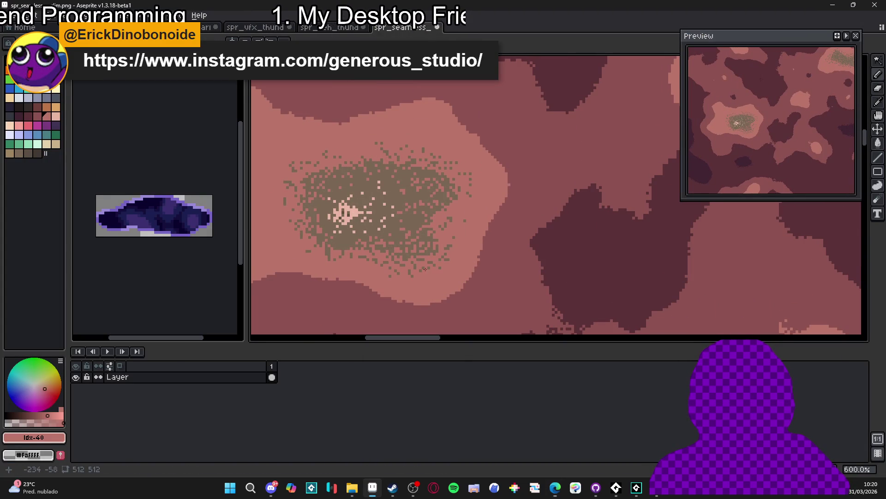
mouse_move(418, 241)
left_mouse_down()
mouse_move(370, 236)
mouse_move(314, 213)
mouse_move(385, 165)
mouse_move(457, 199)
mouse_move(351, 204)
left_mouse_up()
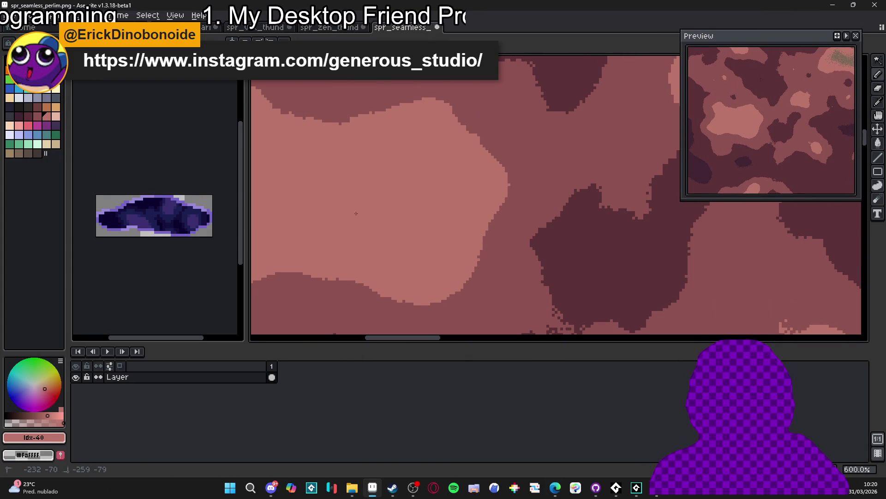
scroll(399, 285, "down", 4)
scroll(531, 115, "up", 3)
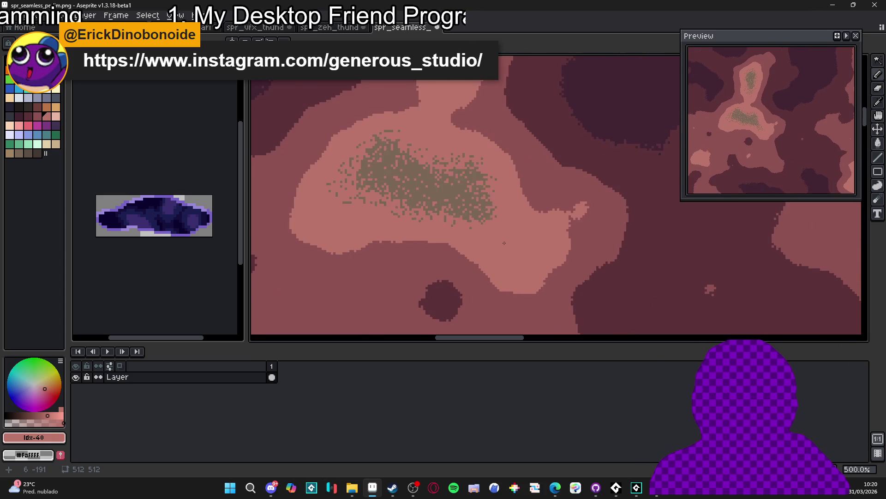
left_click_drag(484, 217, 457, 167)
mouse_move(434, 194)
left_mouse_down()
mouse_move(447, 175)
mouse_move(374, 153)
mouse_move(360, 194)
mouse_move(439, 213)
mouse_move(429, 127)
mouse_move(446, 182)
mouse_move(412, 174)
left_mouse_up()
key("ctrl+z")
scroll(429, 127, "up", 2)
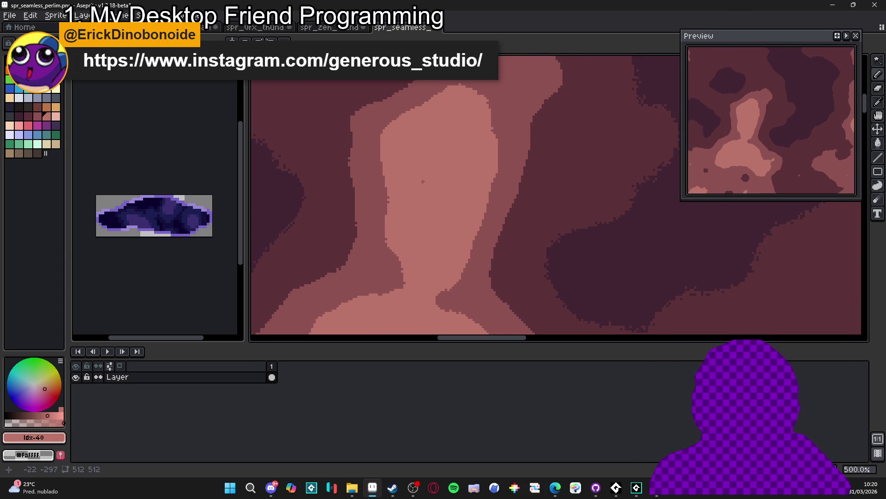
scroll(450, 225, "down", 4)
scroll(418, 232, "up", 4)
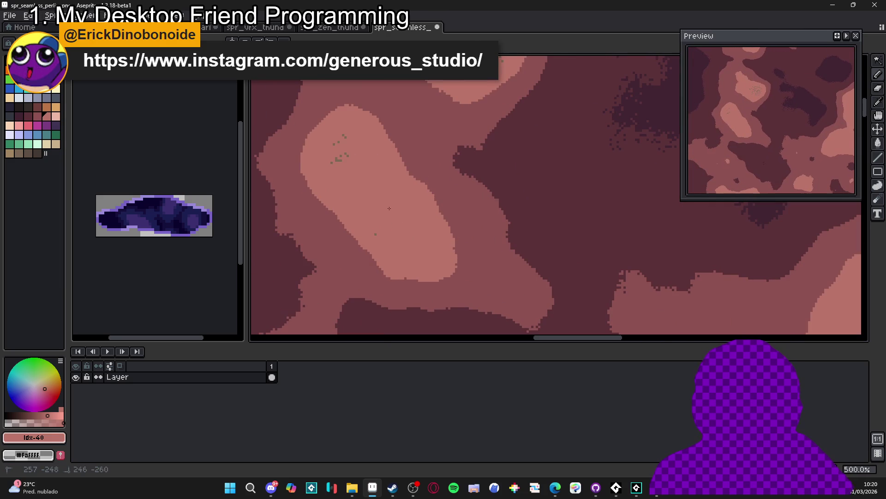
scroll(387, 228, "down", 1)
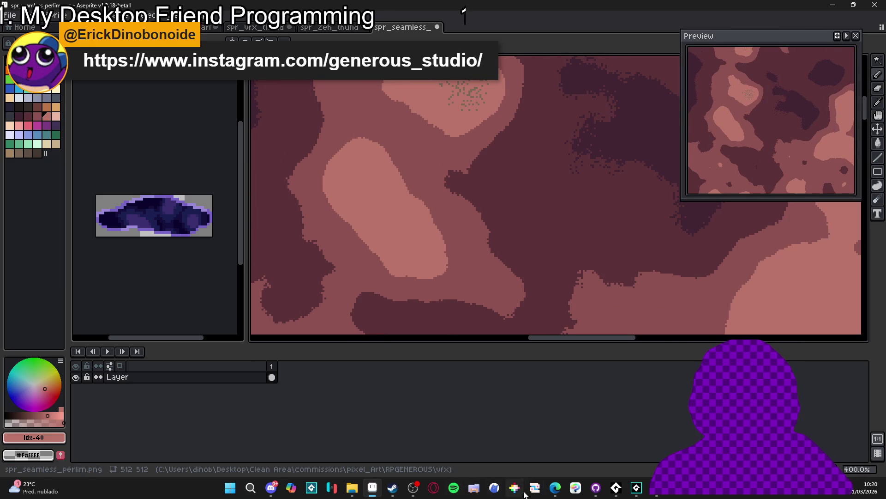
Step: Reopen the studio's Instagram profile via the 'ins' suggestion and browse its 200 followers
mouse_move(555, 487)
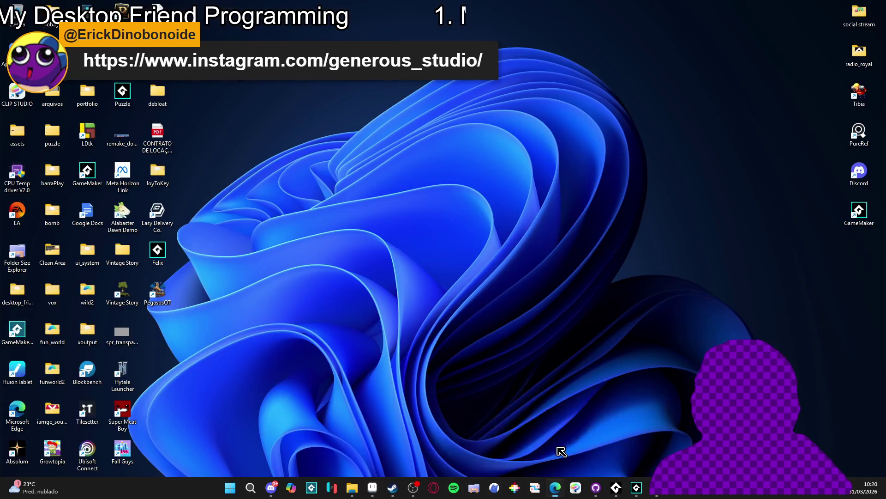
left_click(559, 441)
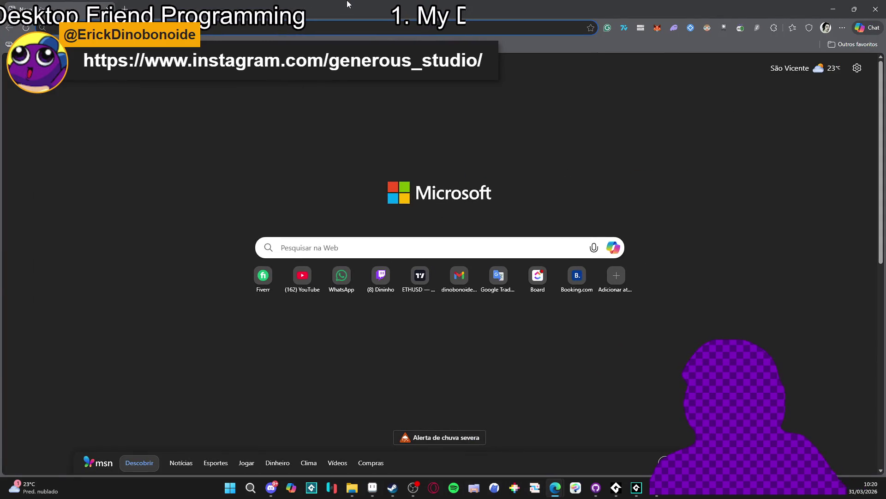
type("ins")
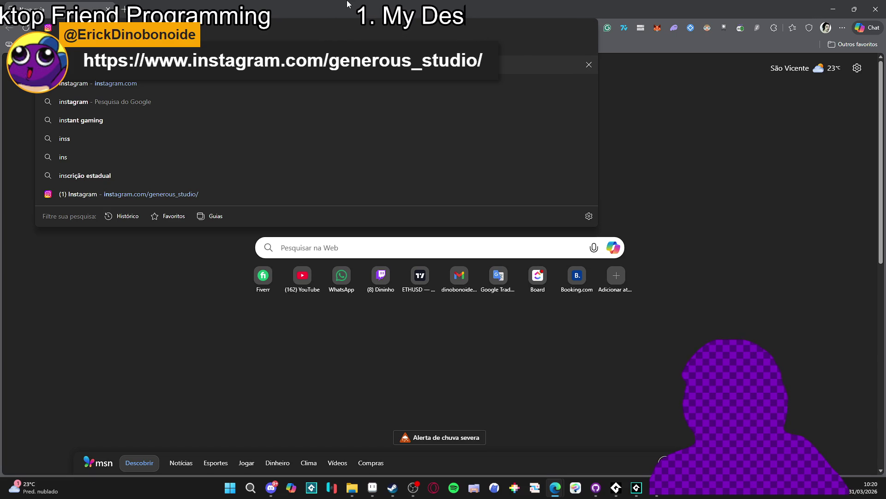
key("Down")
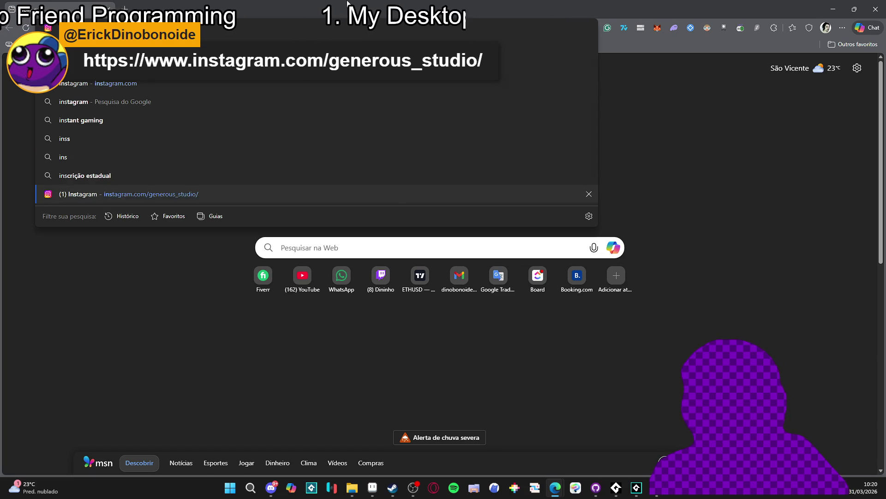
key("Return")
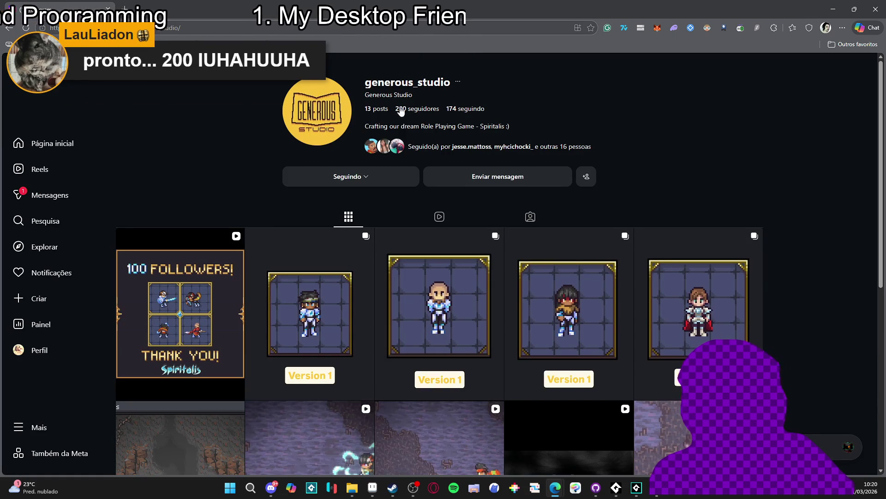
left_click(409, 110)
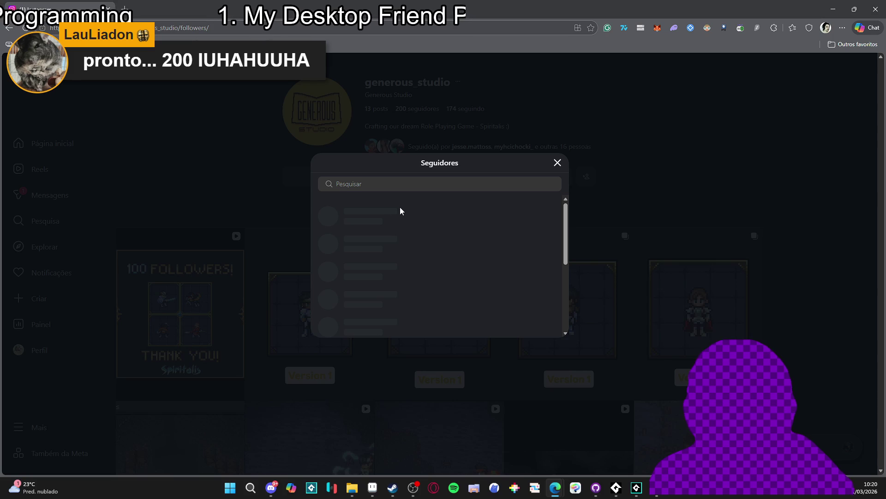
mouse_move(356, 205)
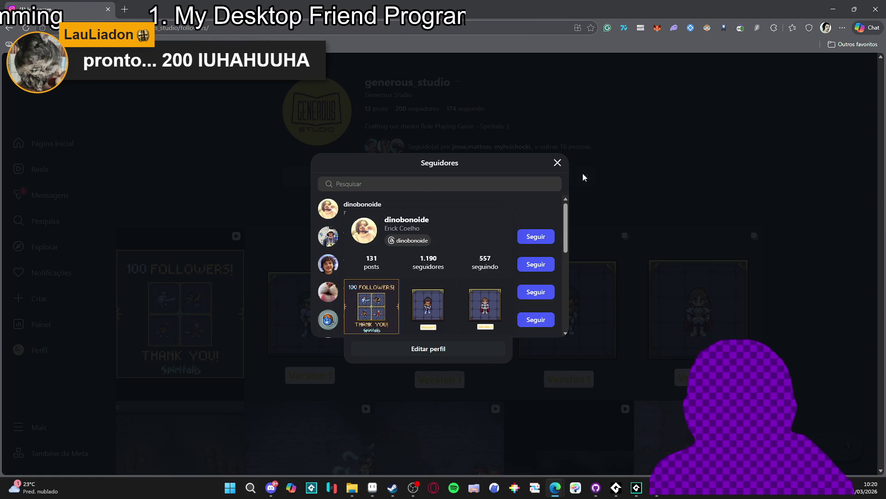
left_click(524, 184)
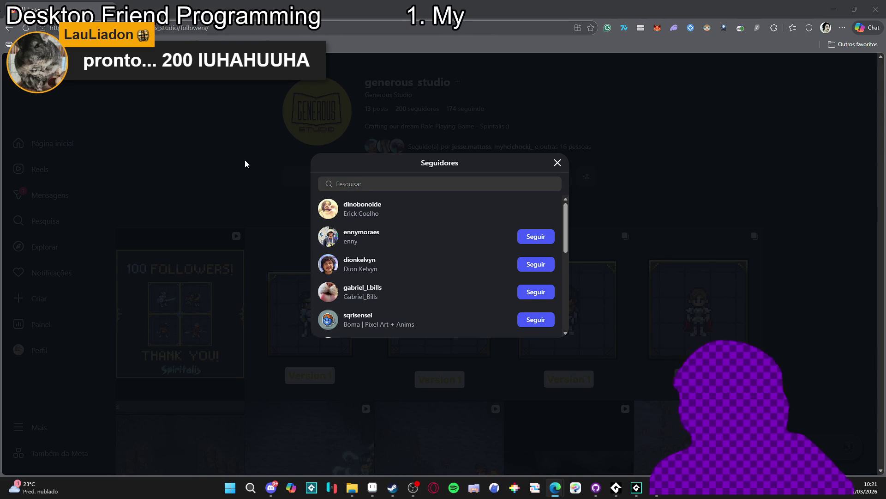
left_click(179, 118)
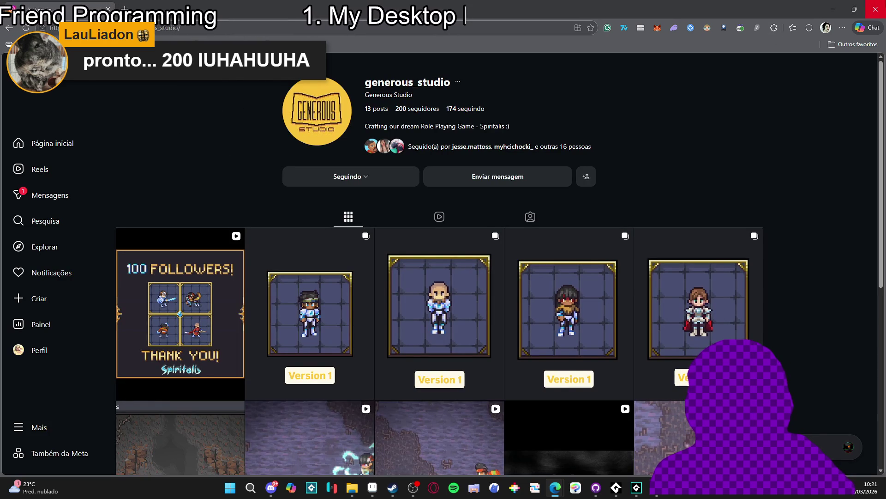
key("alt+Tab")
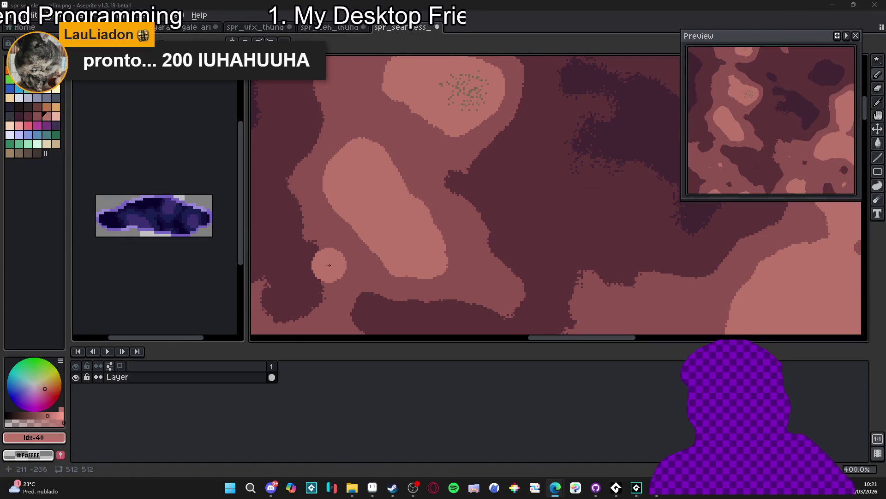
Step: Shrink the brush and sample the darker shade from the canvas
key("minus")
key("minus")
key("minus")
scroll(420, 229, "up", 3)
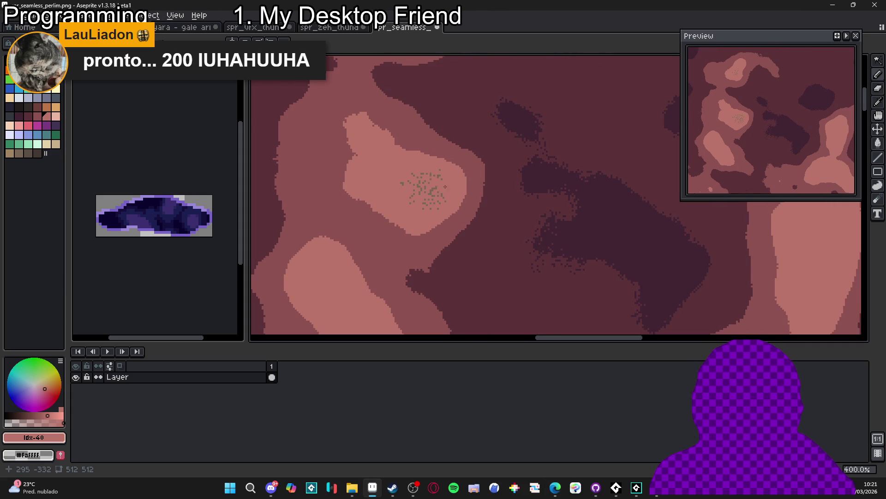
scroll(424, 193, "down", 6)
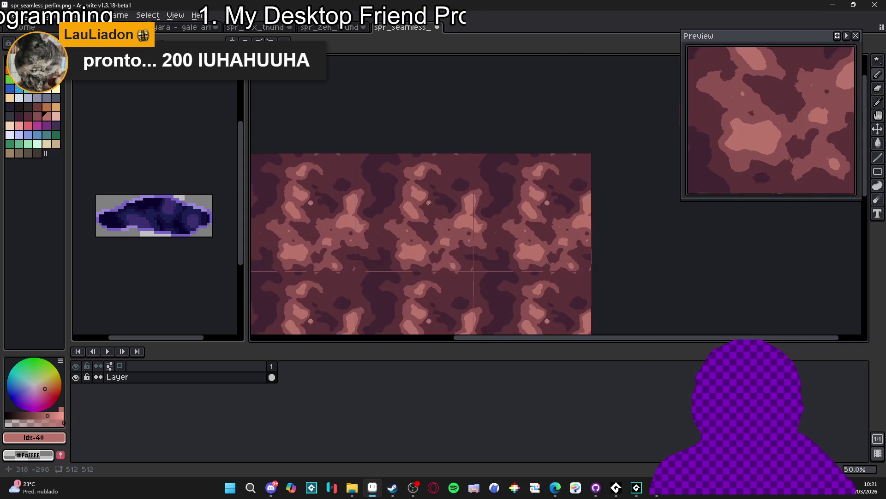
scroll(425, 218, "up", 5)
scroll(425, 217, "down", 5)
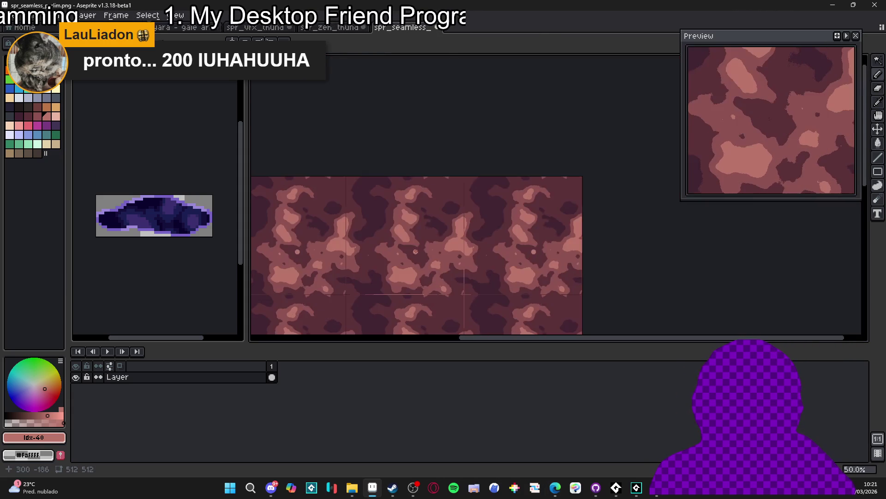
scroll(425, 218, "up", 6)
left_click(395, 303, "alt")
Step: Paint the dark shade over the light speckles and the lighter notch in the dark shape
scroll(395, 304, "up", 1)
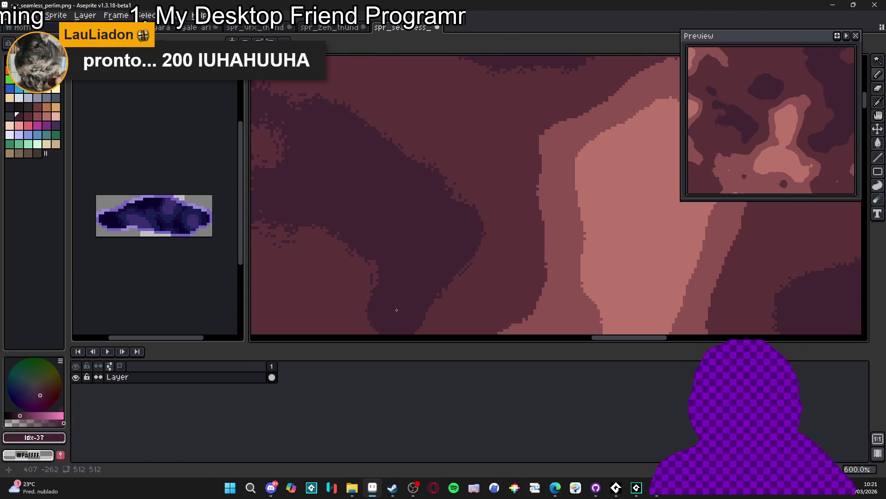
left_click_drag(402, 300, 421, 296)
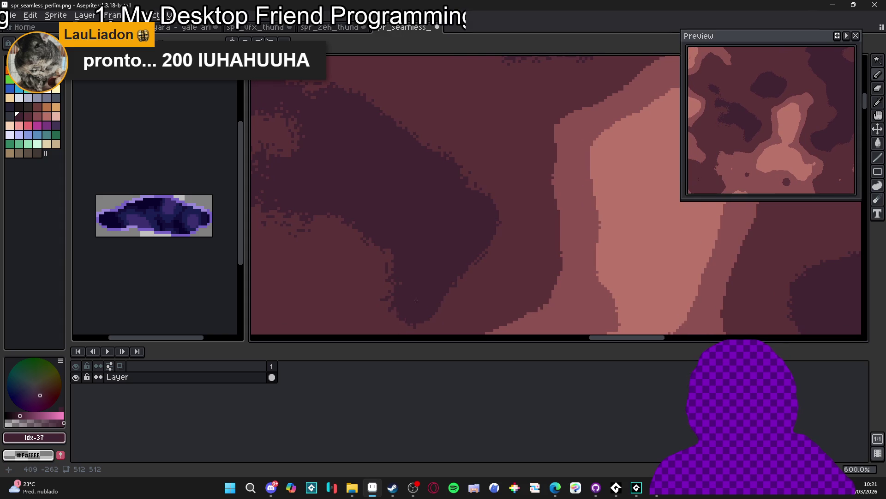
mouse_move(383, 229)
left_mouse_down()
mouse_move(434, 269)
mouse_move(482, 267)
left_mouse_up()
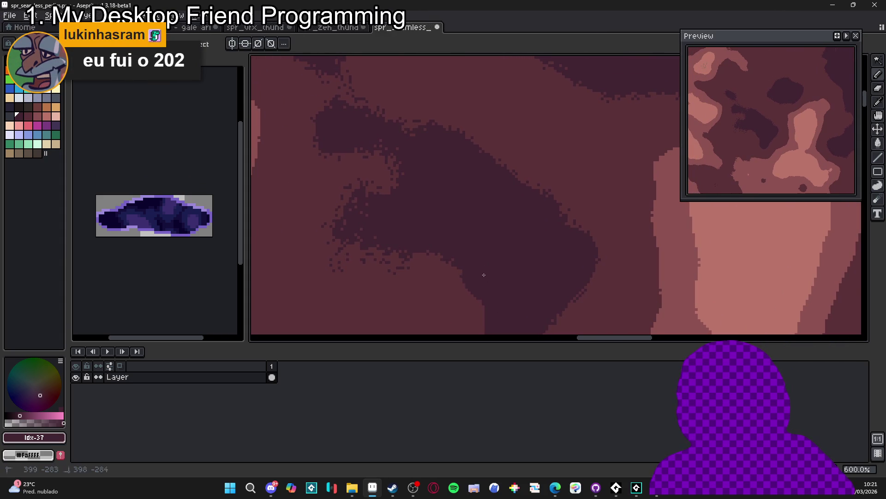
left_click_drag(435, 245, 378, 252)
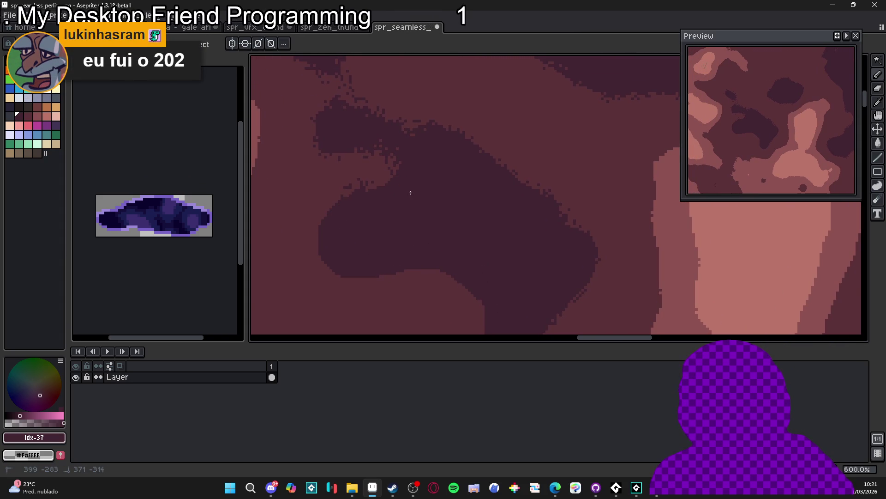
mouse_move(393, 145)
left_mouse_down()
mouse_move(333, 131)
mouse_move(352, 111)
mouse_move(452, 128)
left_mouse_up()
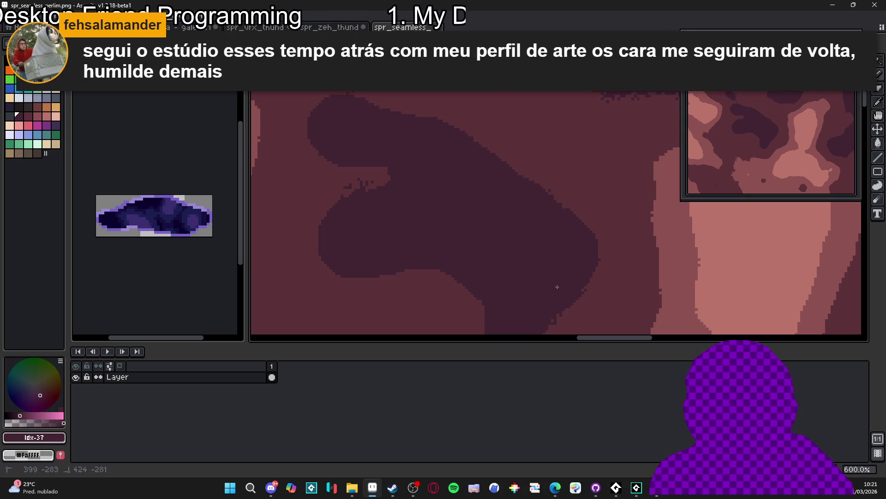
left_click_drag(378, 185, 324, 217)
scroll(443, 240, "down", 5)
left_click_drag(443, 240, 499, 244)
left_click(475, 242)
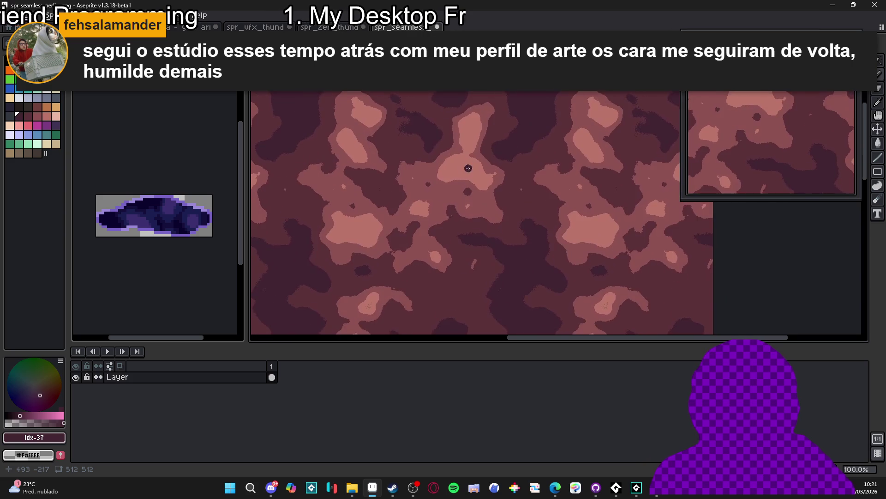
Step: Inspect the tiled texture's seams, then switch to the abyssal bog puddle sprite
scroll(443, 257, "up", 1)
scroll(427, 227, "down", 1)
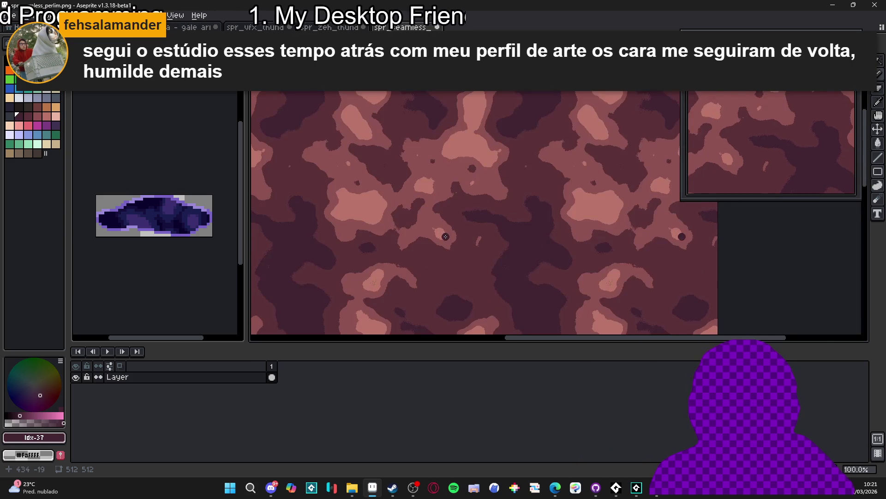
mouse_move(447, 161)
left_mouse_down()
mouse_move(453, 134)
mouse_move(434, 99)
left_mouse_up()
scroll(465, 217, "down", 1)
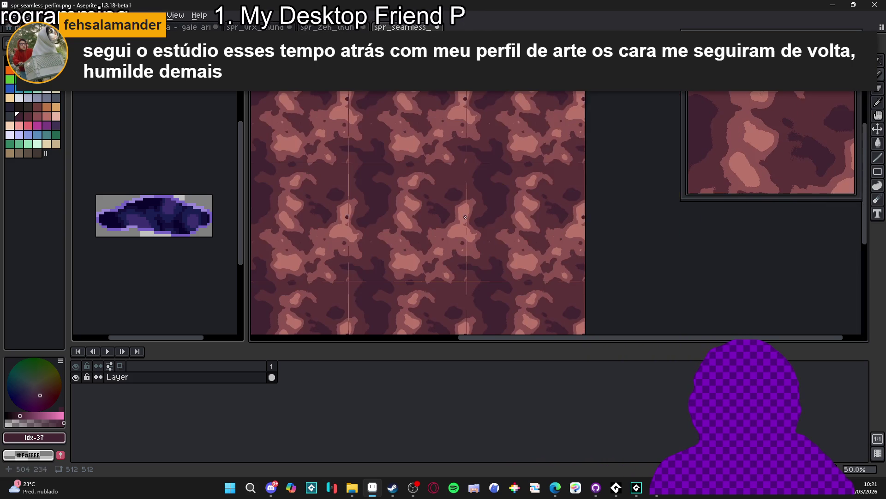
scroll(467, 198, "up", 2)
mouse_move(391, 200)
left_mouse_down()
mouse_move(477, 203)
mouse_move(452, 198)
left_mouse_up()
scroll(452, 198, "down", 2)
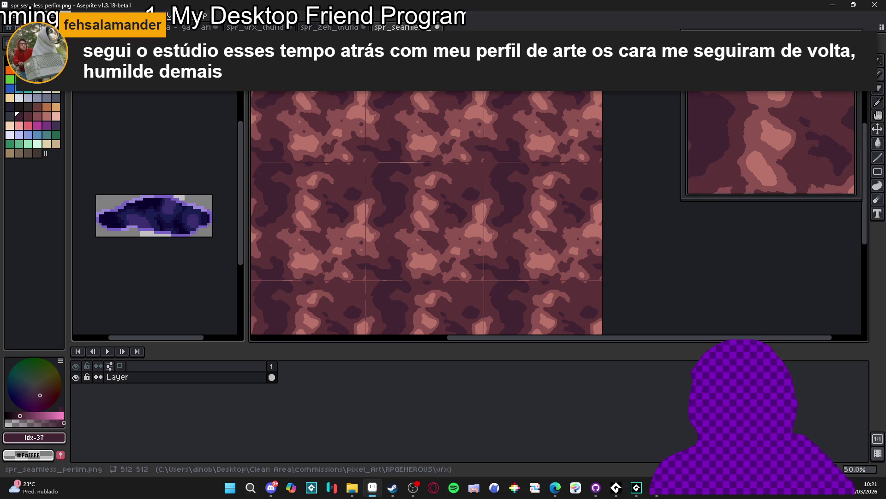
left_click(52, 16)
key("Escape")
left_click_drag(426, 203, 457, 224)
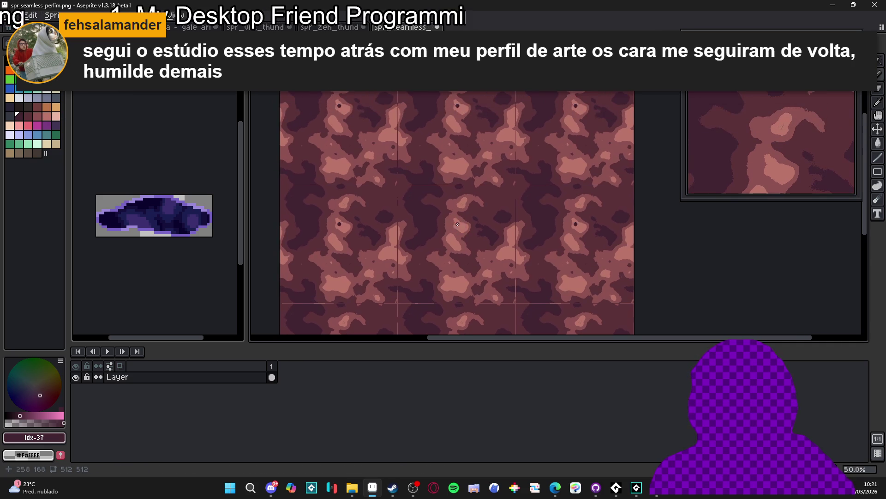
key("ctrl+Tab")
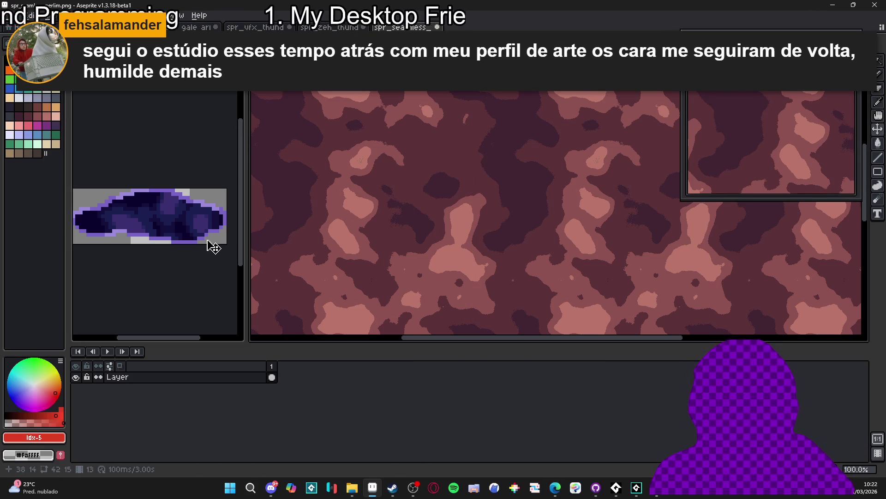
Step: Fill the lightest pink areas with the puddle's light purple and the light-pink areas with navy
left_click(55, 15)
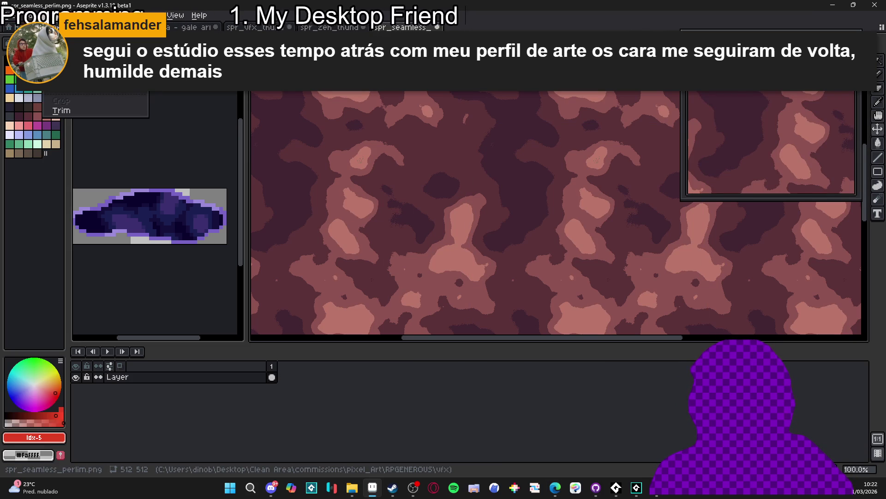
key("Escape")
left_click(452, 254, "alt")
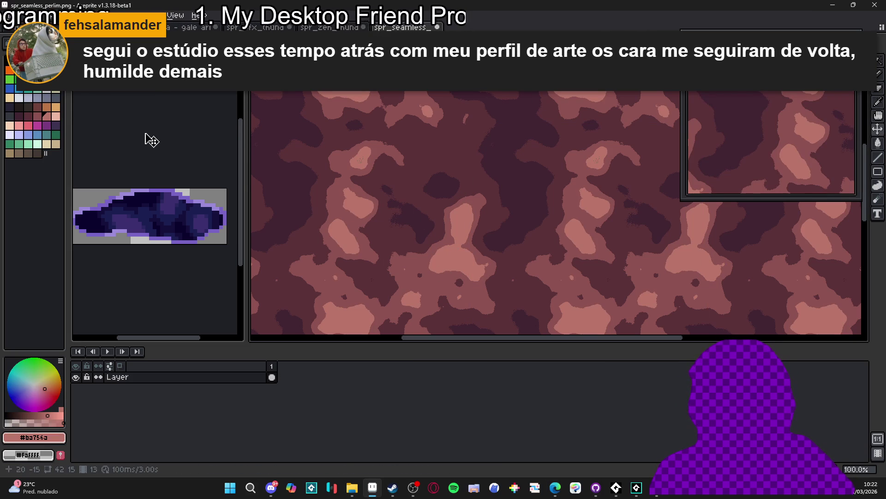
left_click(174, 218)
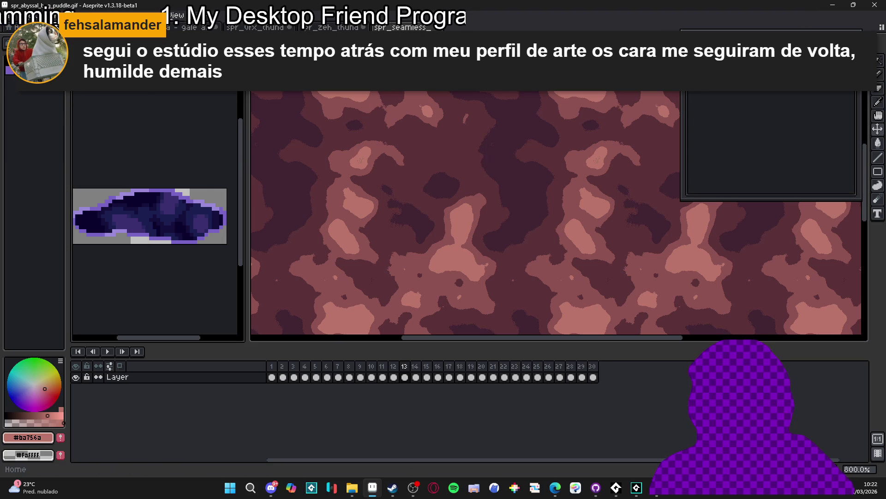
key("alt+s")
key("Escape")
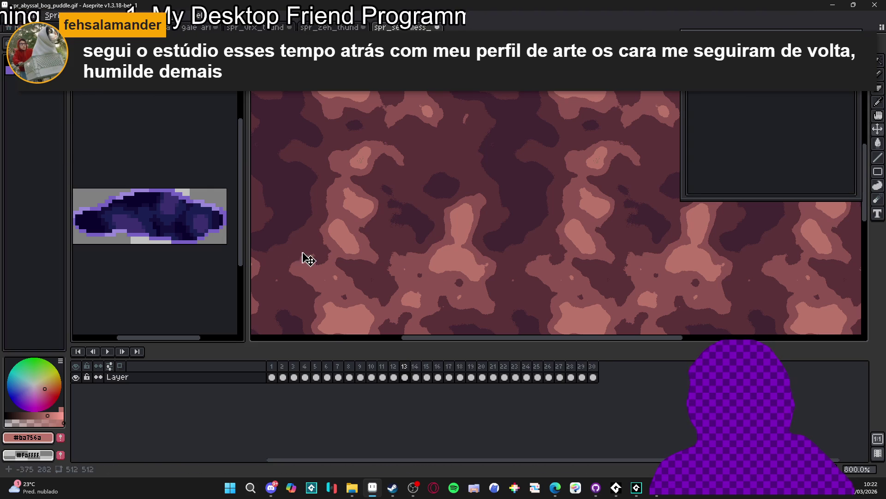
left_click(451, 253)
left_click(174, 230, "alt")
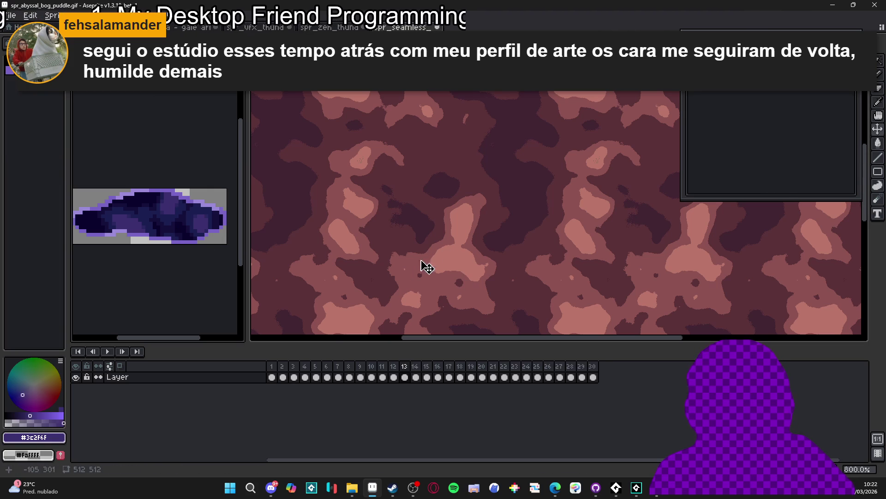
left_click(455, 255)
left_click(174, 206, "alt")
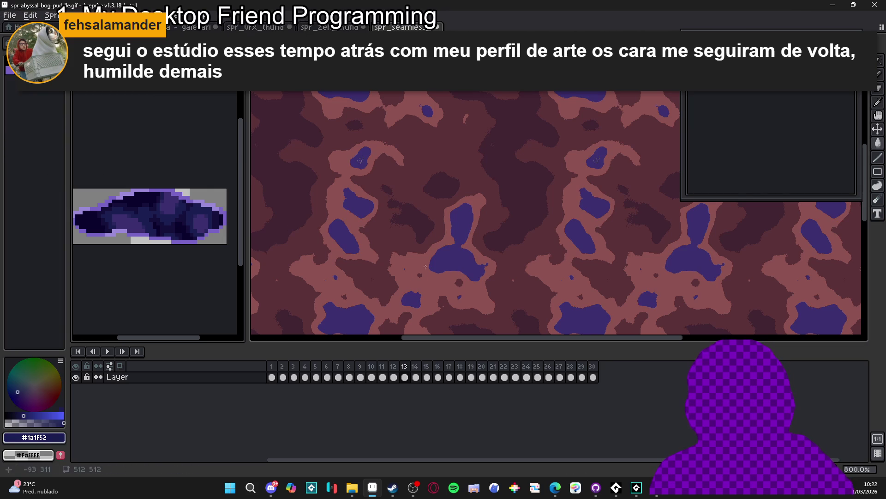
left_click(344, 258)
Step: Fill the mid-pink and dark-pink areas with the puddle's darker and darkest navy shades
left_click(178, 221, "alt")
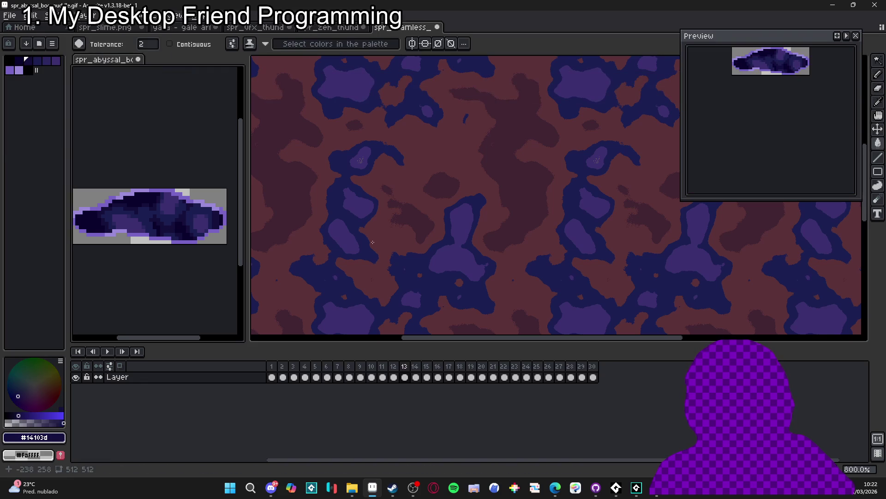
left_click(398, 240)
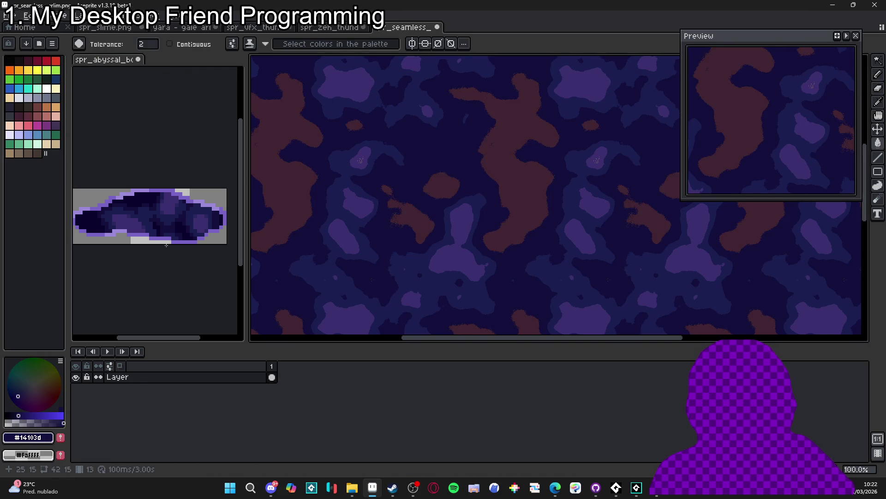
left_click(187, 228, "alt")
left_click(417, 223)
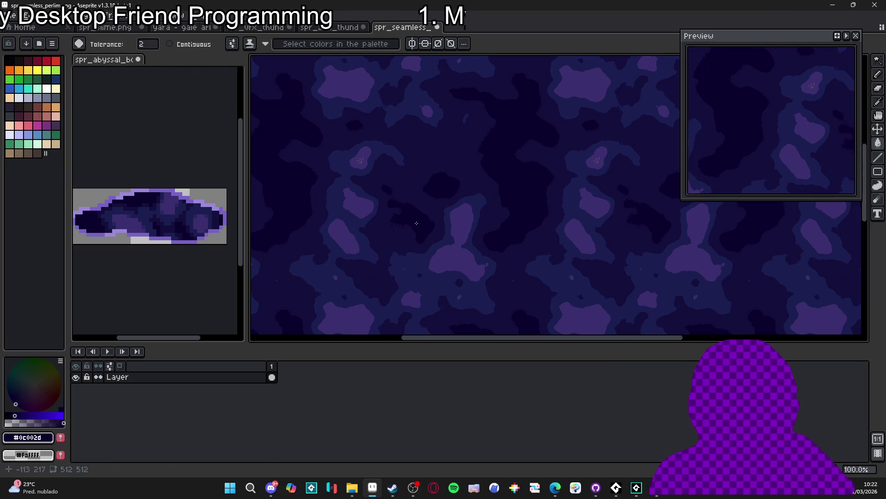
scroll(360, 166, "up", 5)
left_click(359, 174, "alt")
scroll(358, 174, "up", 3)
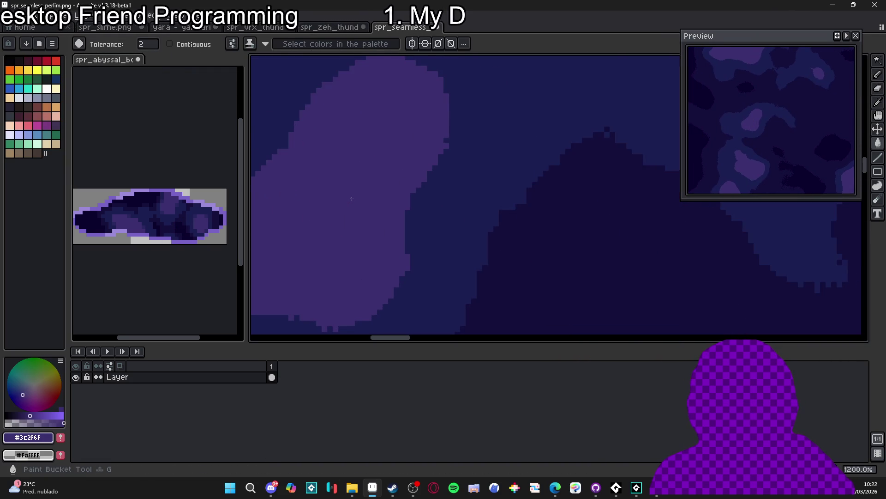
scroll(363, 207, "down", 7)
scroll(363, 207, "down", 4)
scroll(416, 208, "up", 4)
scroll(507, 210, "down", 4)
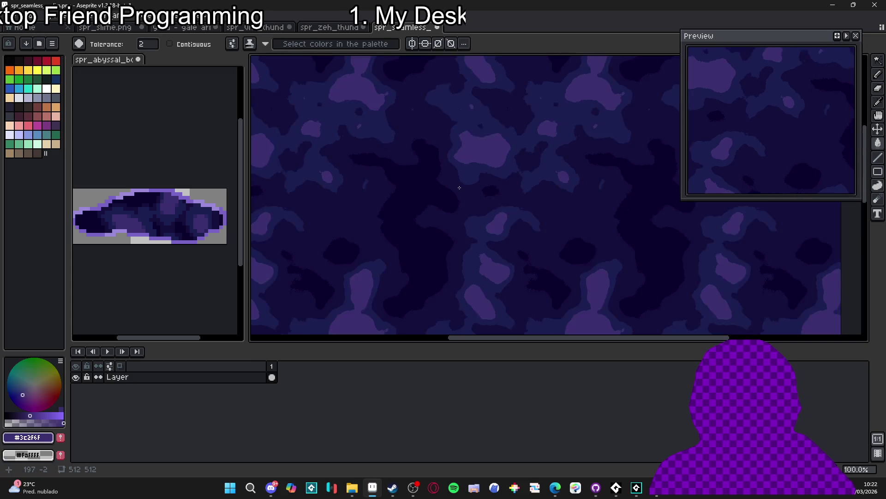
scroll(507, 210, "up", 3)
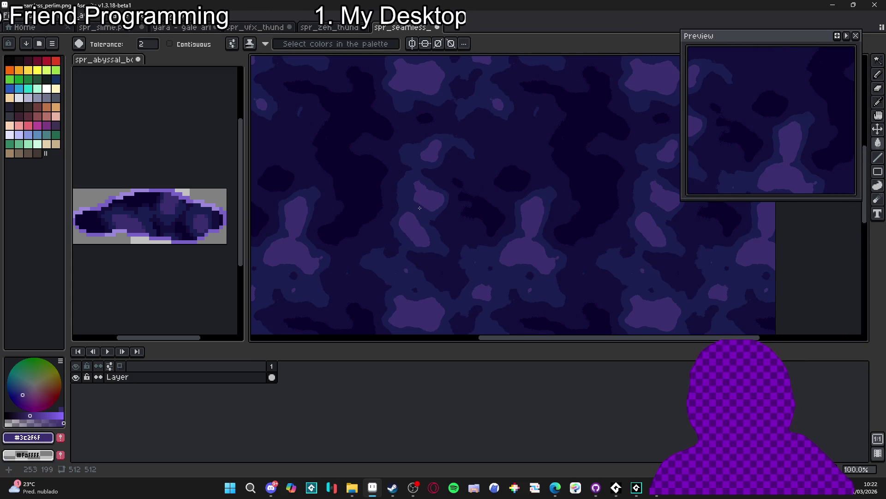
scroll(426, 210, "down", 2)
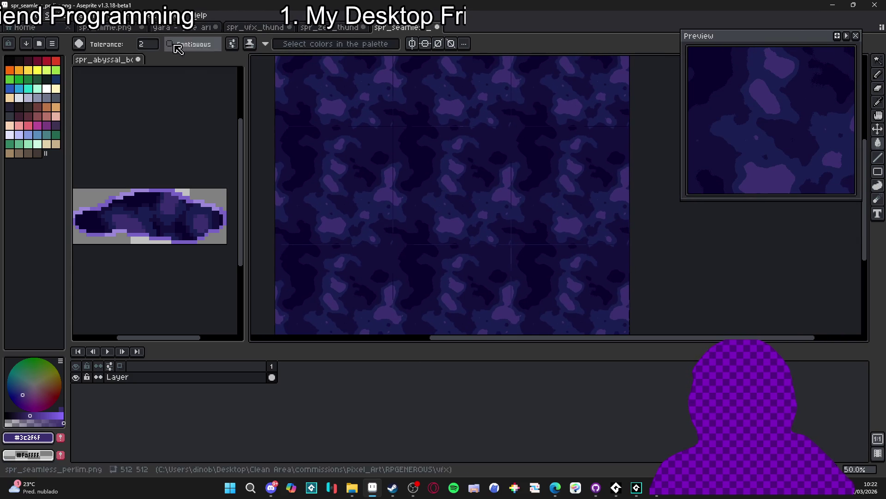
Step: Resize the sprite to 25% width so the tile becomes 128×128
left_click(55, 16)
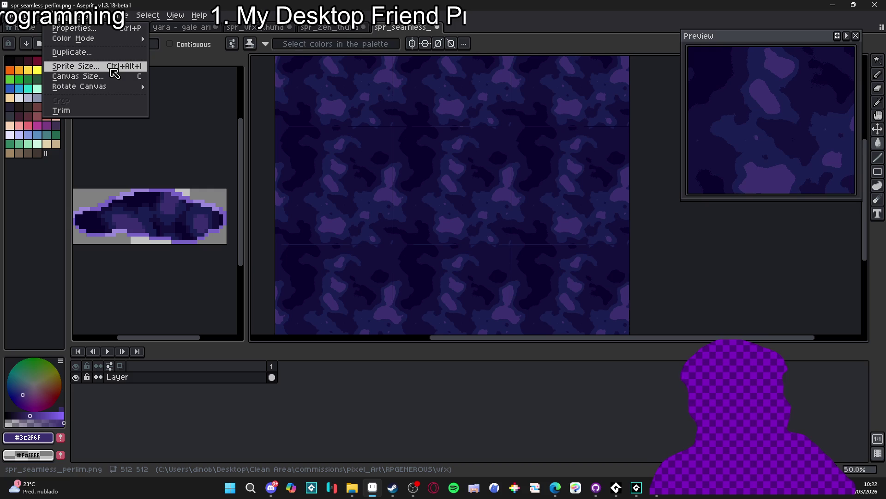
left_click(112, 69)
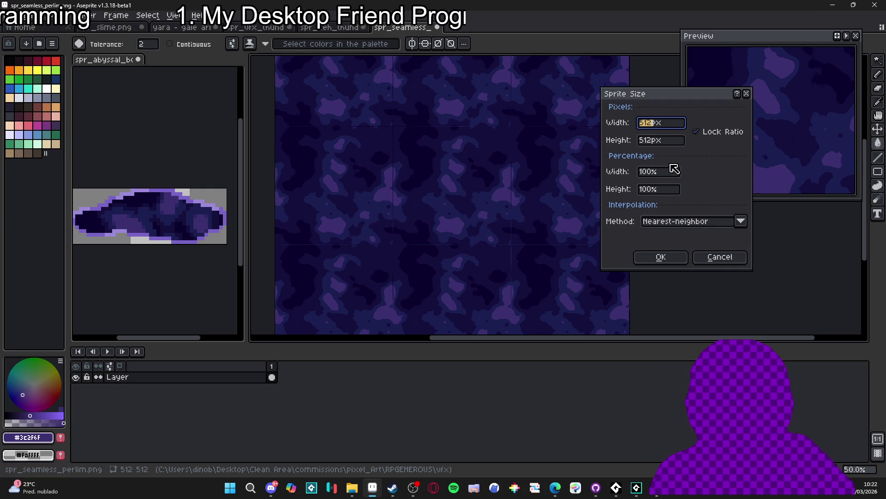
left_click(659, 171)
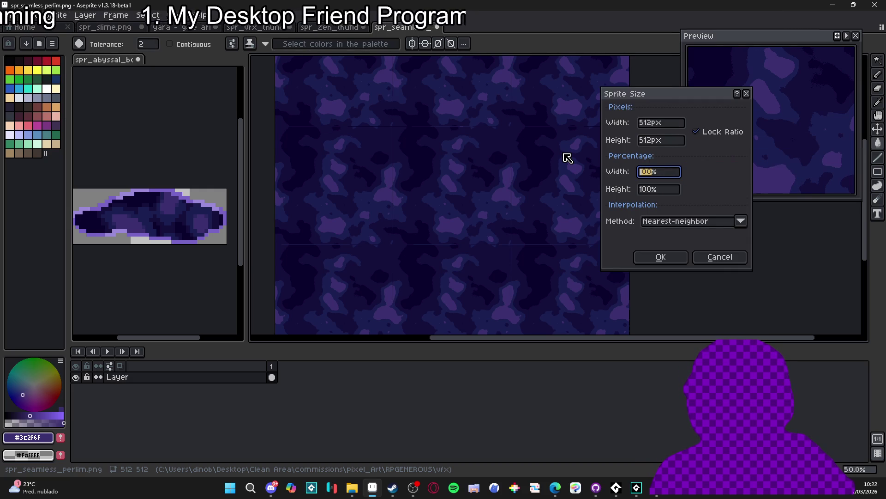
type("25")
key("Return")
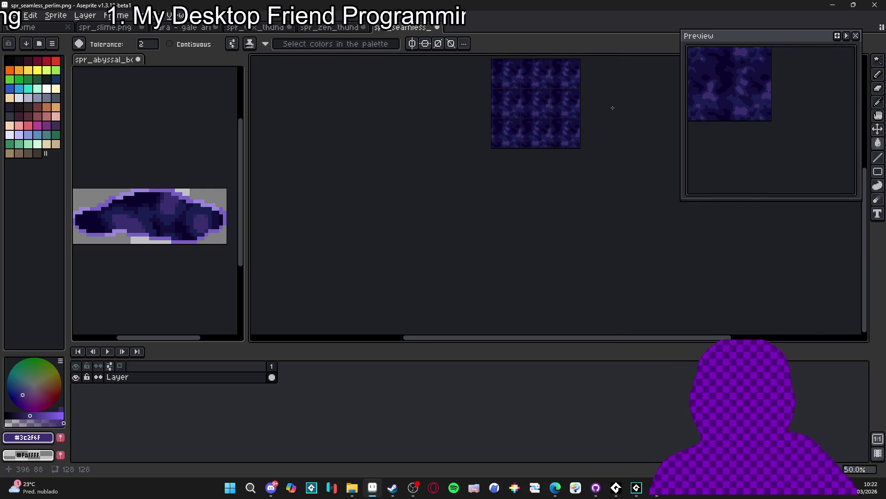
Step: Pencil over the dark spot with the dark blue #1a1f52
scroll(482, 190, "up", 2)
left_click_drag(482, 190, 477, 199)
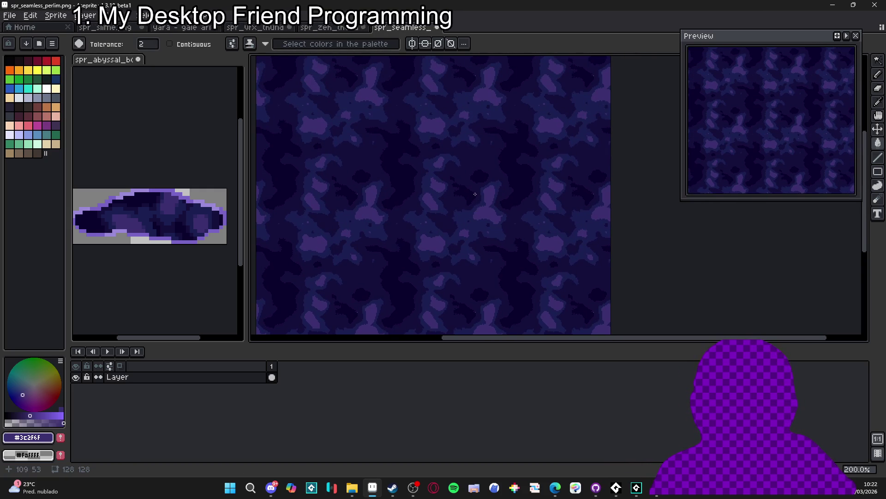
scroll(475, 194, "up", 1)
scroll(477, 201, "down", 5)
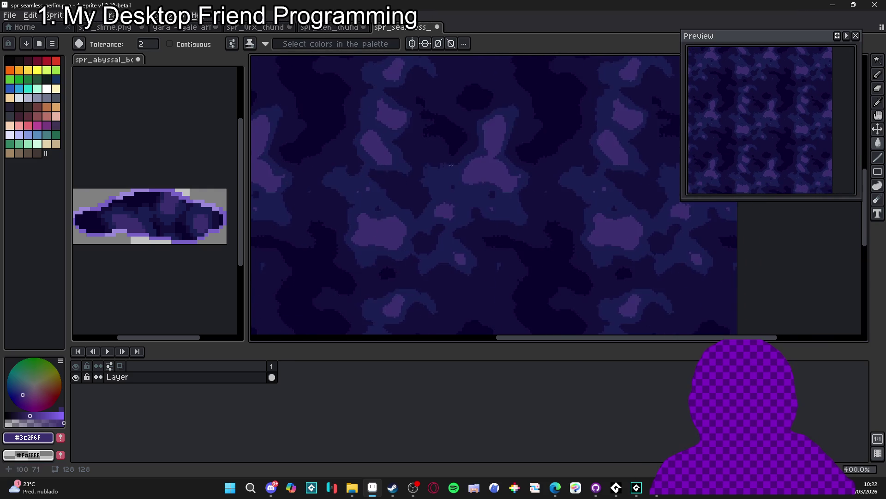
scroll(437, 213, "down", 1)
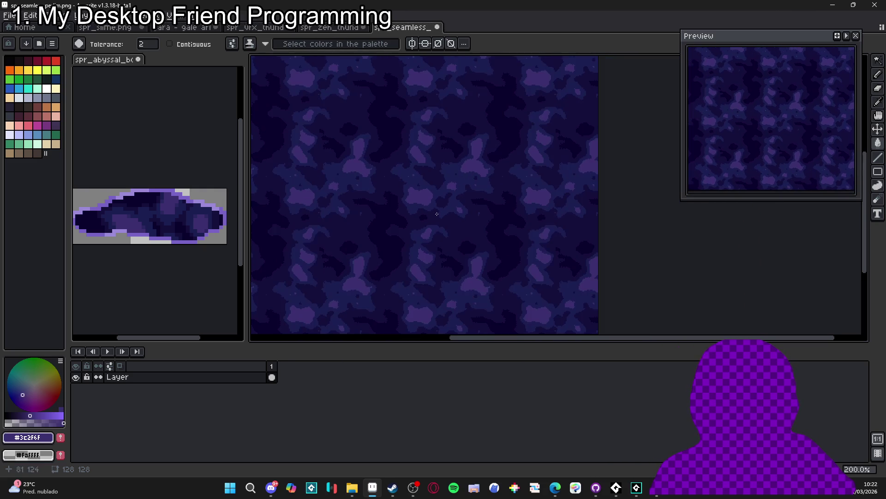
scroll(418, 291, "up", 2)
key("b")
left_click(425, 270, "alt")
scroll(430, 259, "up", 1)
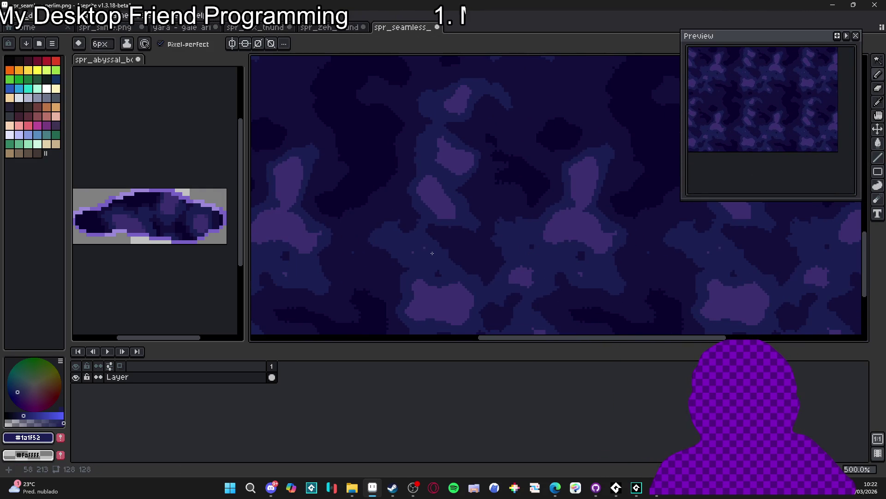
scroll(431, 251, "up", 4)
left_click(355, 185)
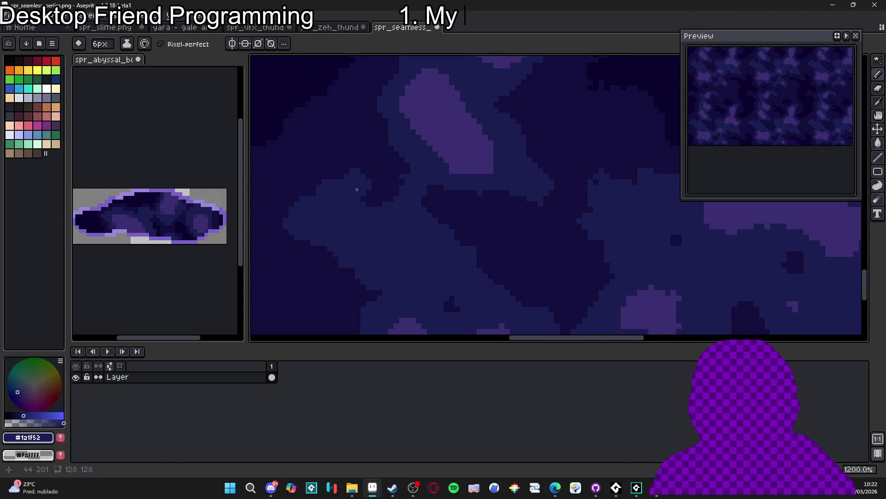
left_click_drag(356, 190, 382, 213)
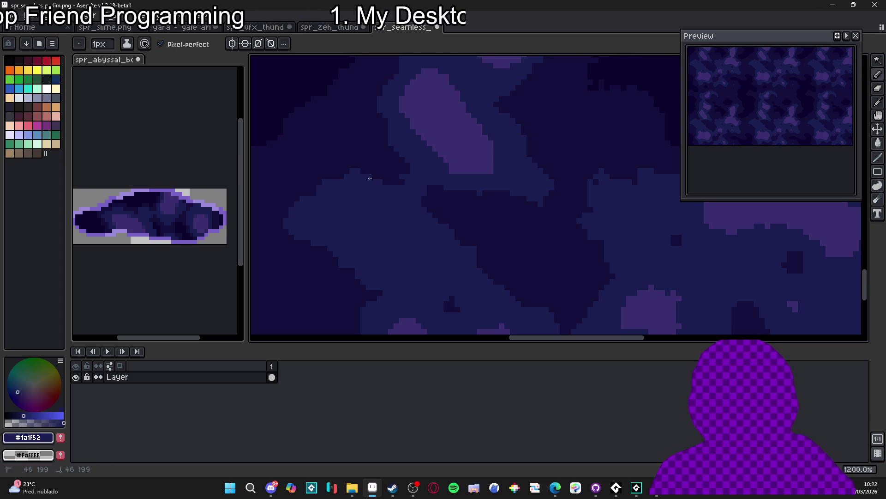
scroll(369, 179, "down", 3)
scroll(358, 245, "up", 4)
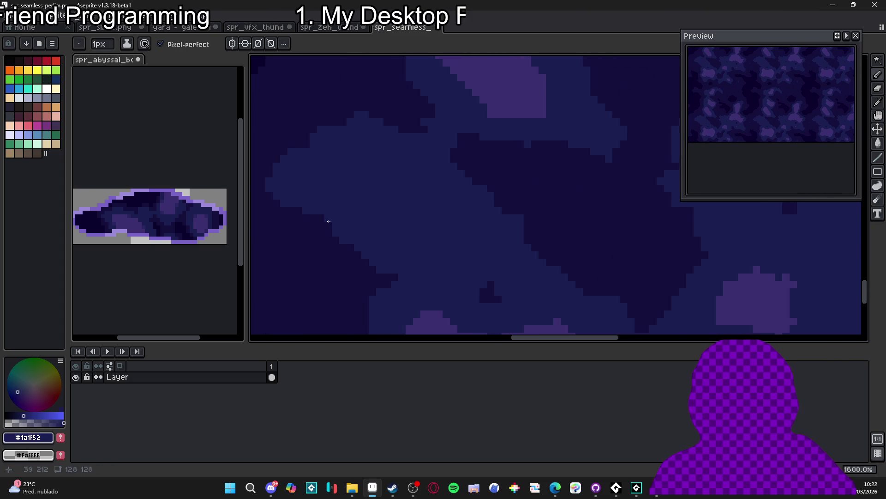
Step: Dismiss SpriteMancer's Tint colour picker and browse the add-node menu without adding a node
key("alt+Tab")
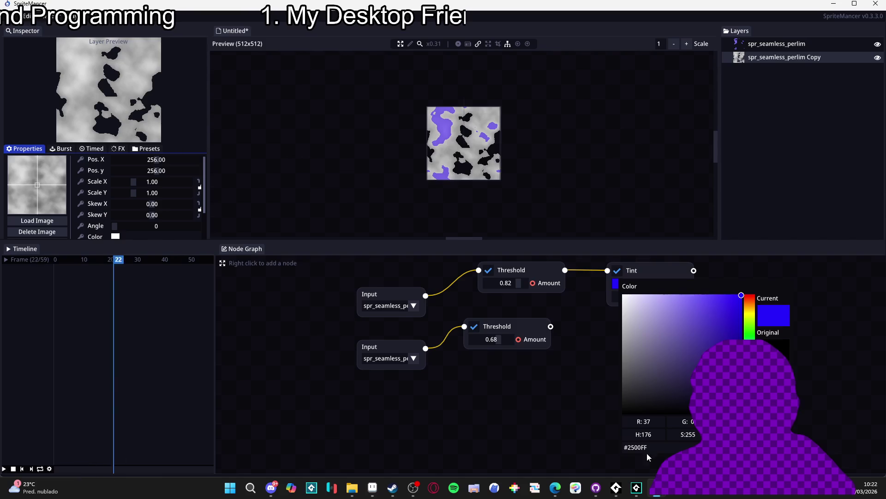
left_click(509, 389)
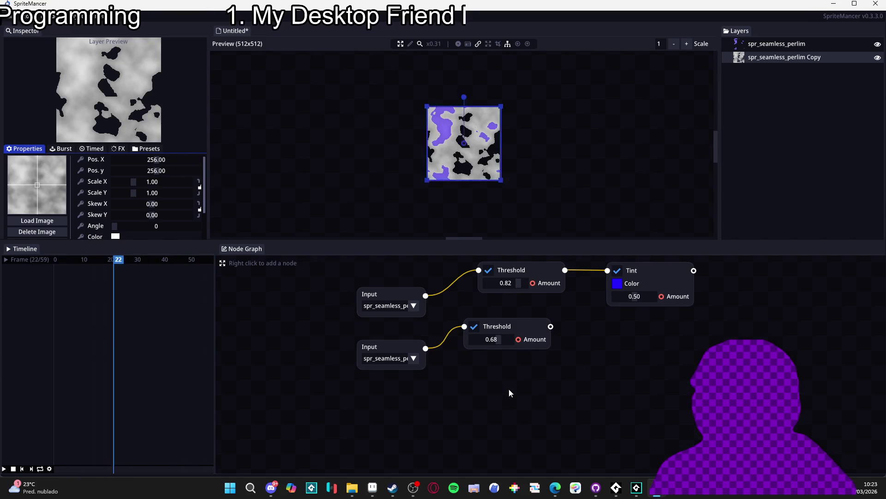
right_click(510, 390)
mouse_move(569, 411)
mouse_move(663, 453)
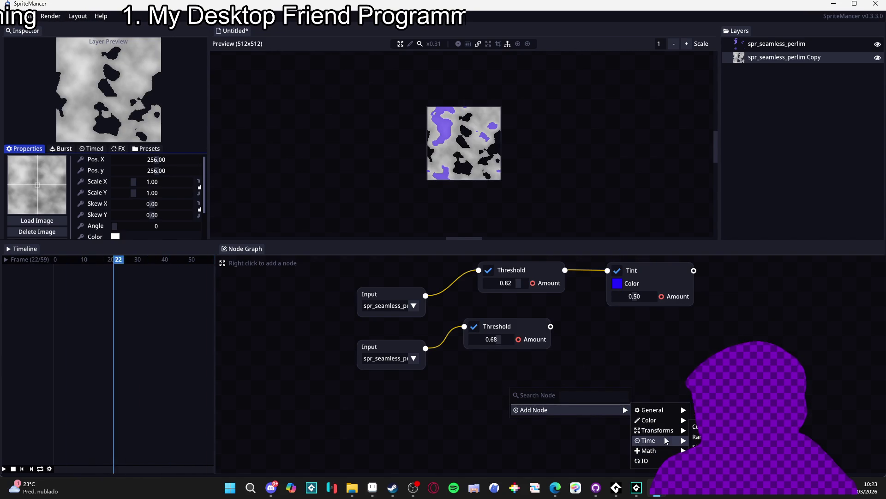
mouse_move(666, 430)
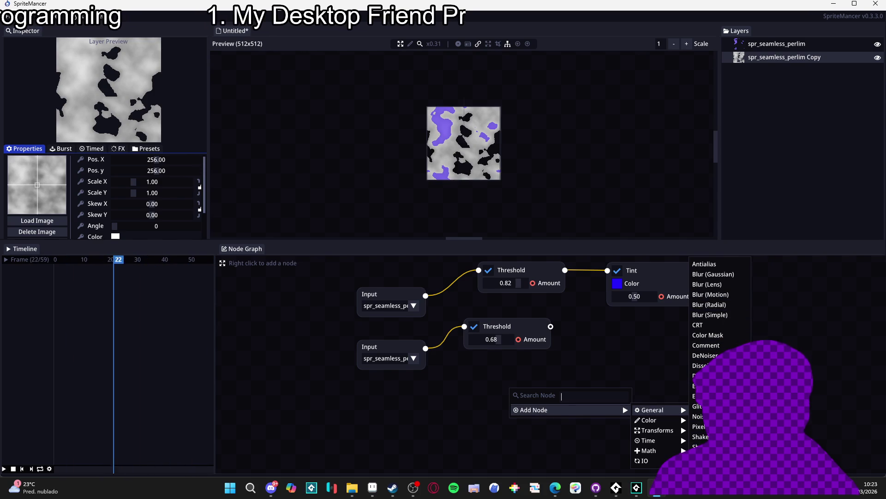
key("Escape")
Step: Return to Aseprite, test a dark stroke on the tile and undo it
left_click(871, 3)
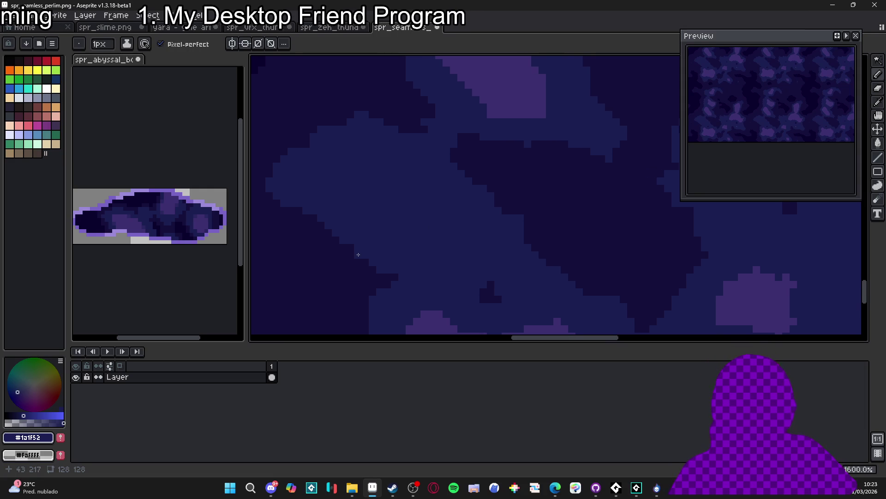
scroll(366, 252, "down", 1)
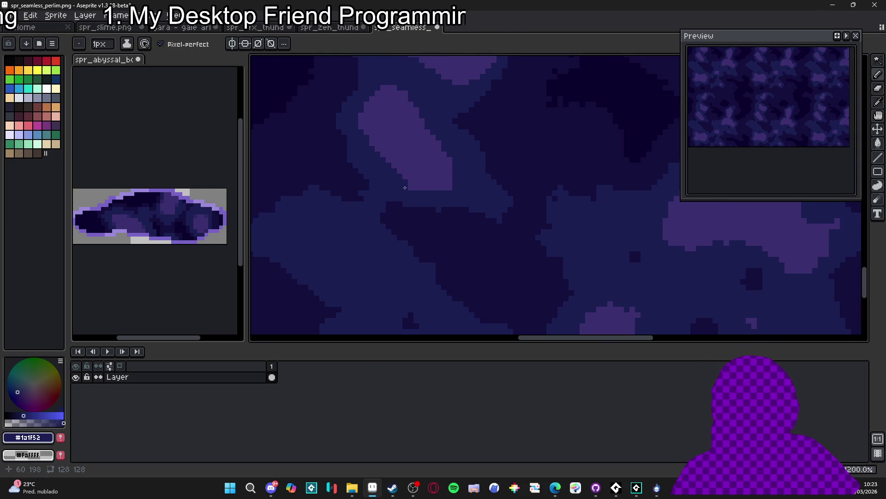
left_click_drag(405, 187, 420, 185)
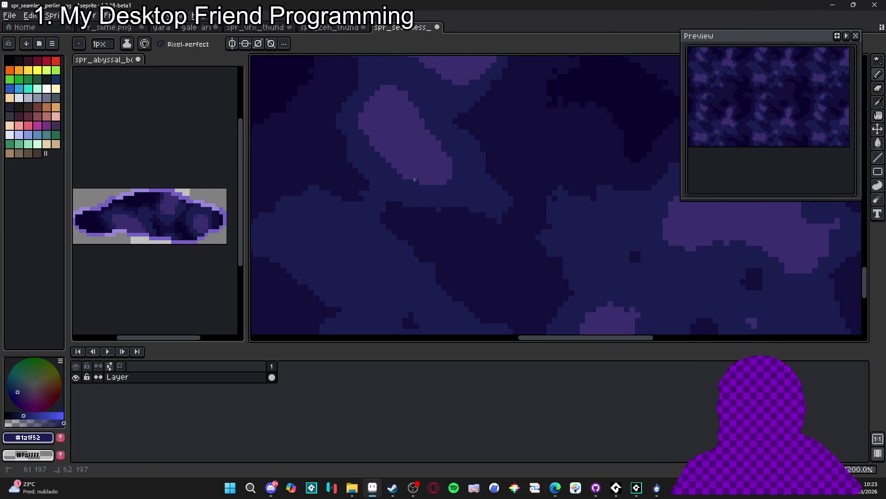
key("ctrl+z")
key("ctrl+z")
key("ctrl+z")
left_click(458, 190, "alt")
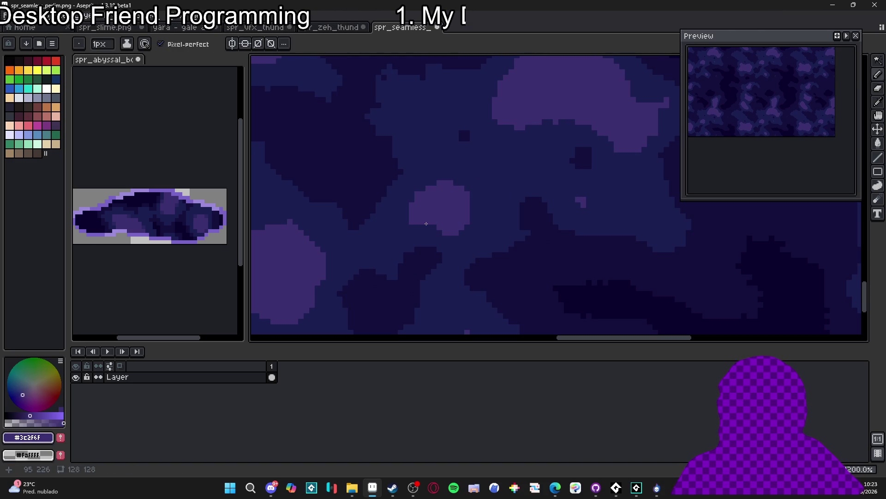
key("ctrl+z")
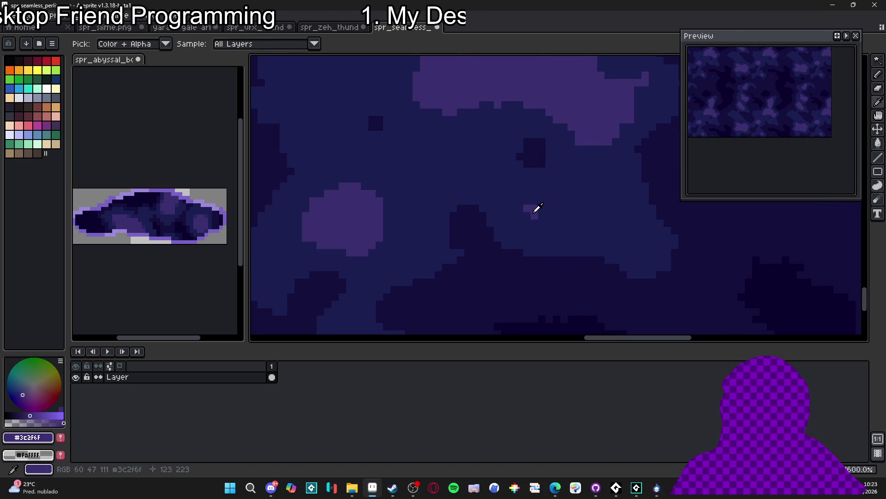
scroll(476, 218, "down", 1)
scroll(521, 176, "up", 3)
Step: Fill in pixels along a stepped edge with dark blue #1a1f52
left_click(547, 140, "alt")
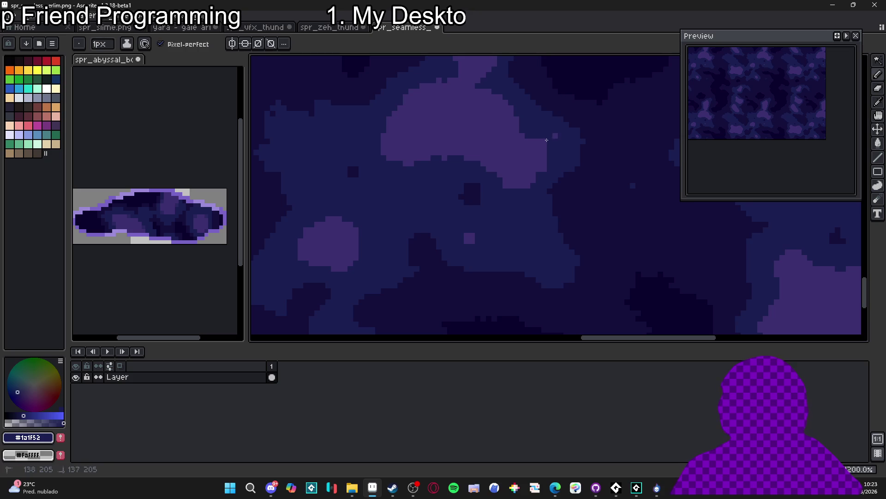
scroll(539, 141, "down", 2)
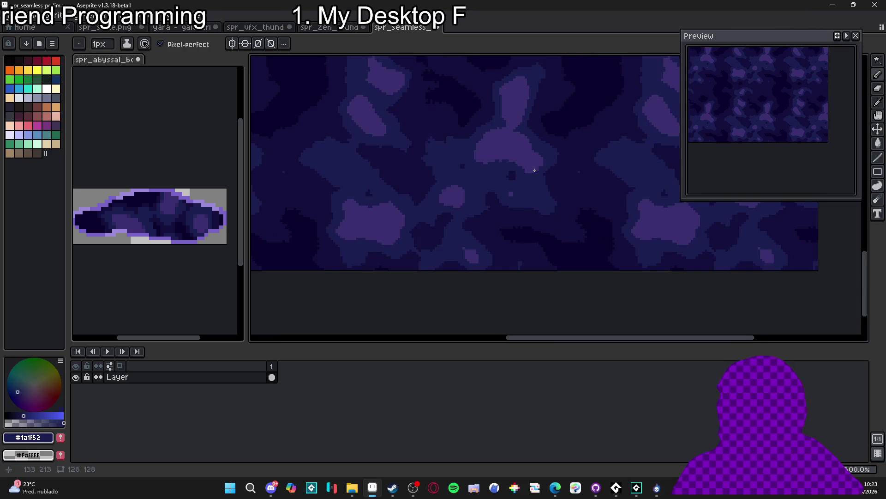
scroll(508, 152, "up", 1)
left_click(493, 158, "alt")
scroll(466, 159, "down", 1)
scroll(467, 159, "up", 4)
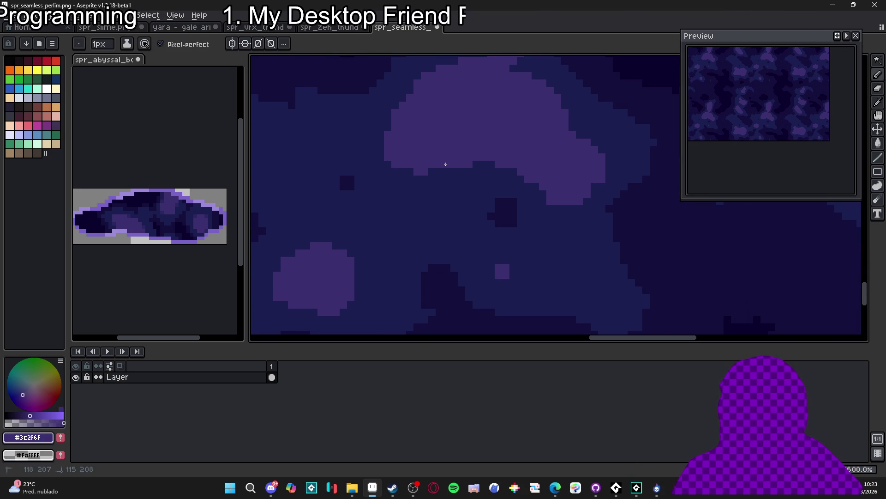
scroll(439, 172, "down", 3)
scroll(417, 206, "up", 4)
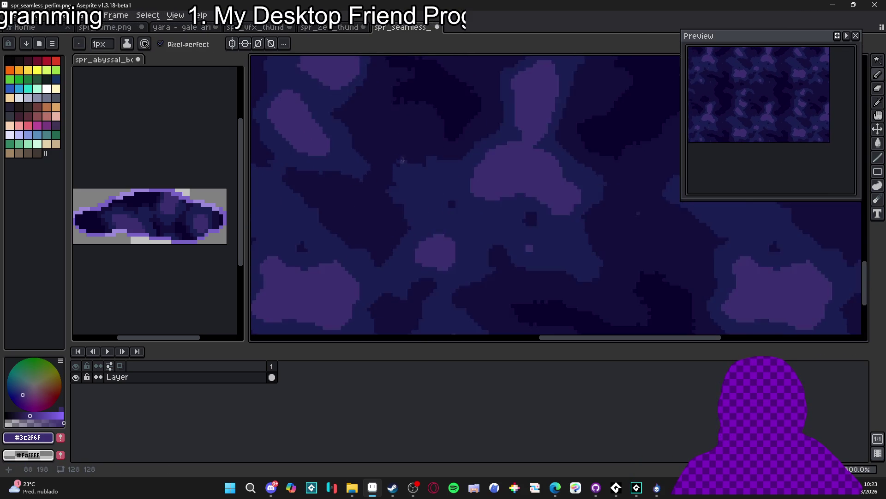
left_click(391, 164, "alt")
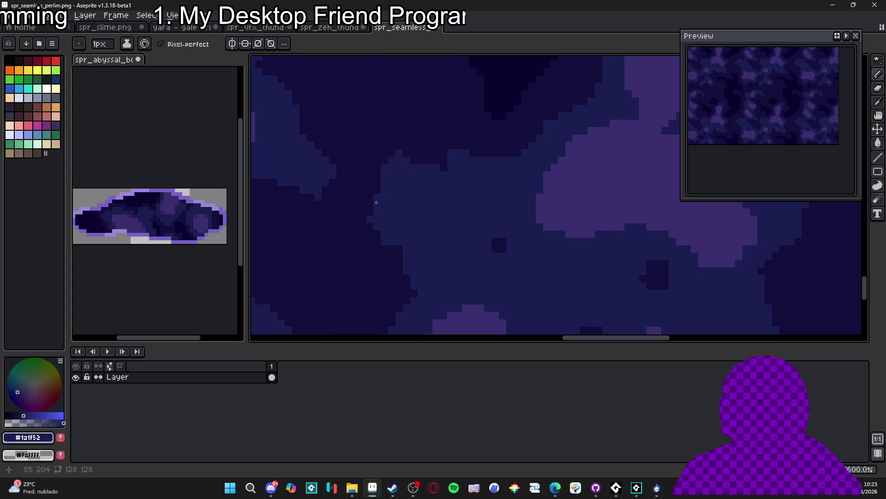
scroll(370, 208, "down", 3)
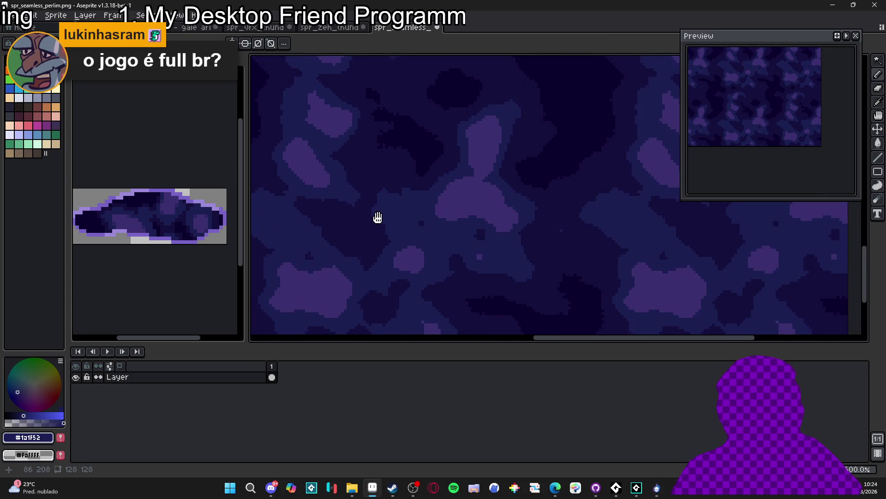
scroll(421, 177, "up", 3)
scroll(421, 176, "up", 4)
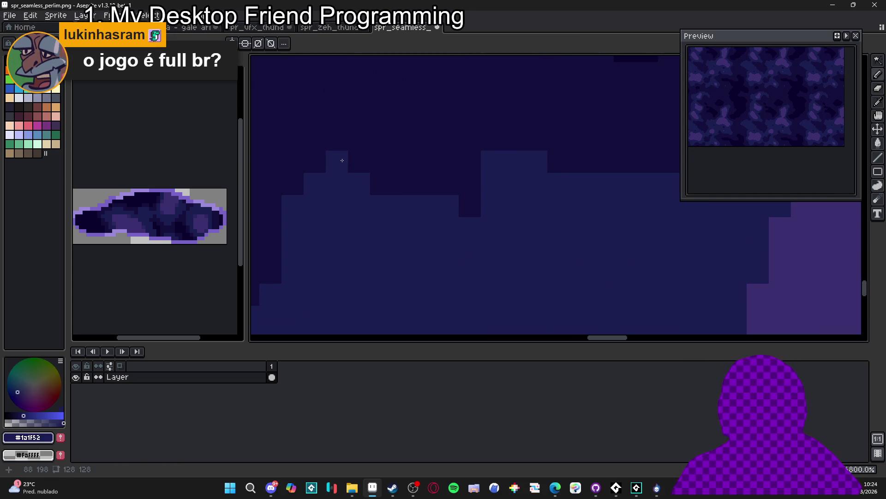
mouse_move(353, 161)
left_mouse_down()
mouse_move(376, 184)
mouse_move(427, 187)
mouse_move(469, 205)
mouse_move(469, 187)
left_mouse_up()
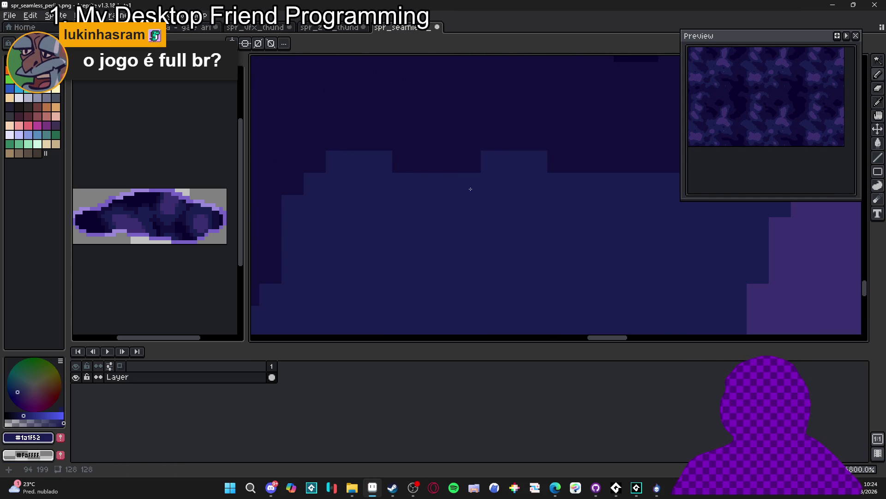
Step: Repaint stray pixels with the lighter blue and dark navy, including a short navy row
scroll(462, 198, "down", 4)
left_click_drag(437, 212, 440, 207)
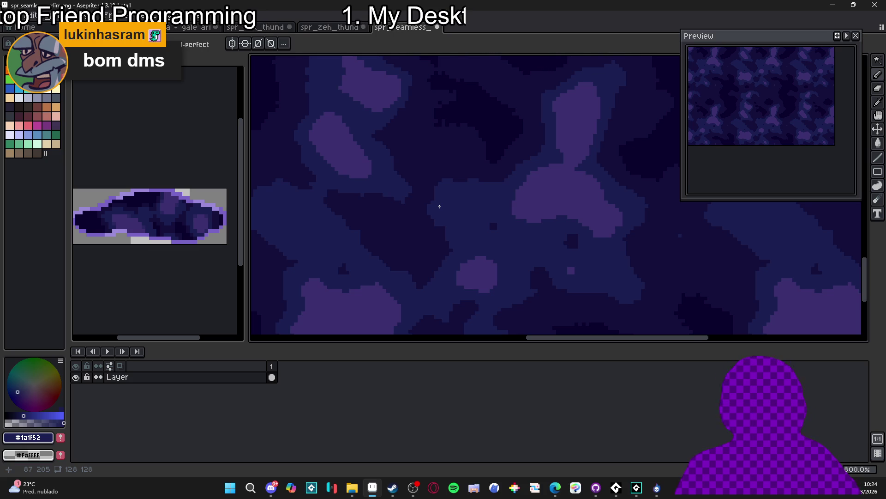
scroll(371, 187, "up", 4)
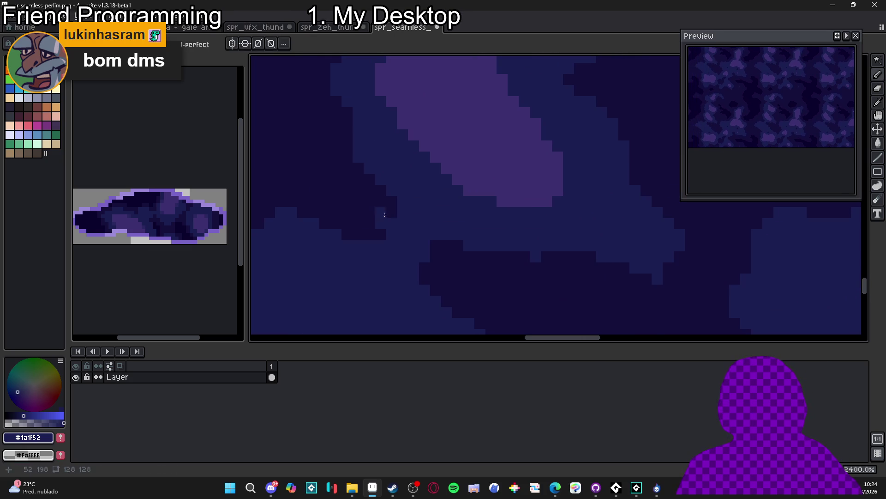
left_click_drag(347, 235, 358, 234)
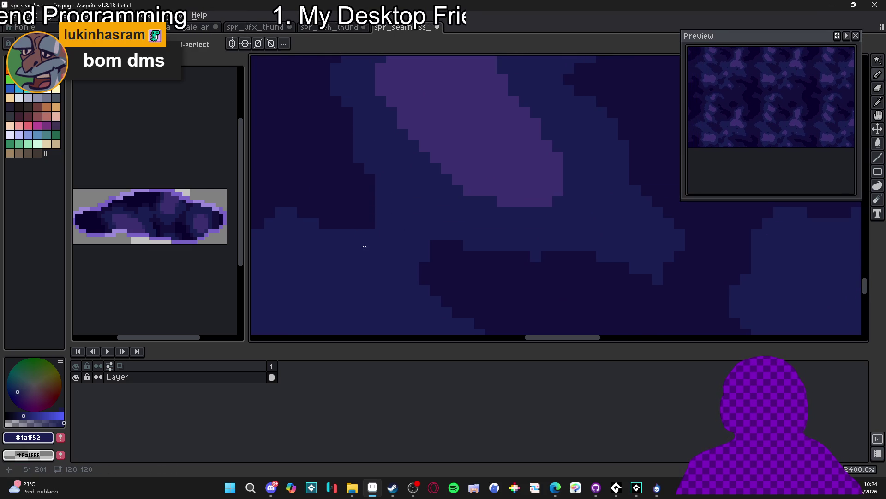
left_click(453, 245, "alt")
left_click(437, 245)
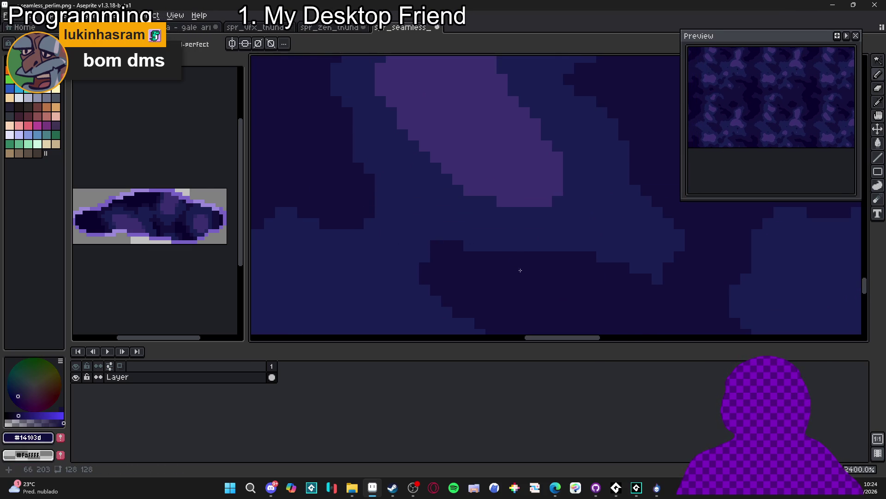
left_click_drag(469, 256, 526, 245)
scroll(531, 286, "down", 3)
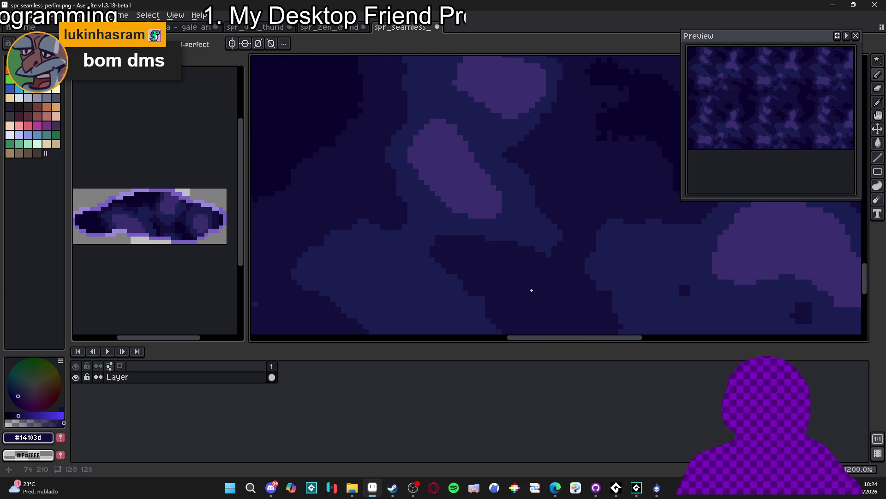
scroll(412, 215, "up", 2)
scroll(415, 227, "down", 2)
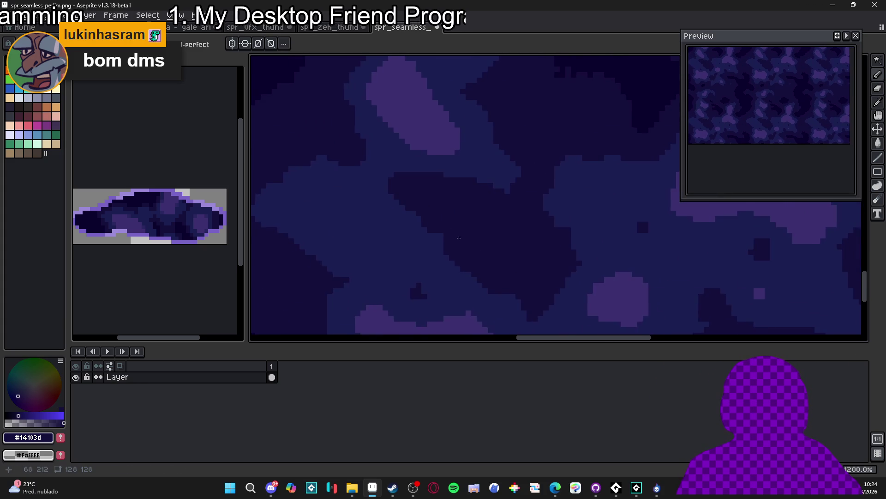
scroll(446, 233, "up", 2)
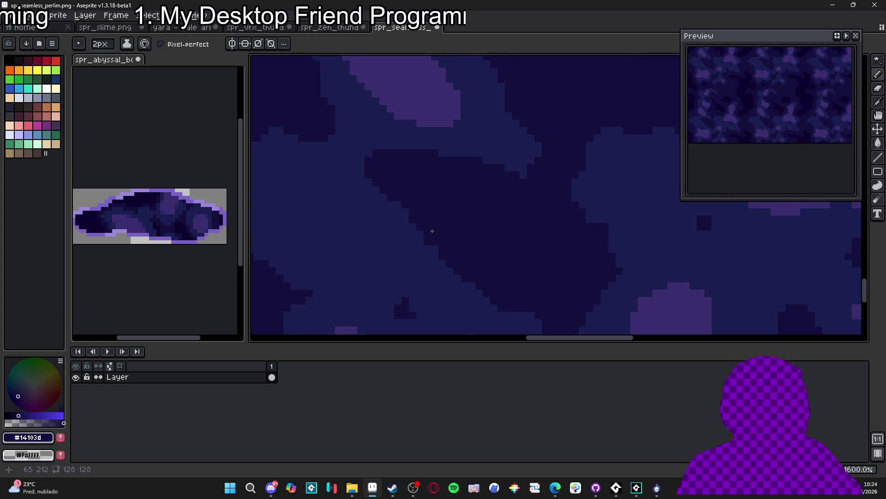
Step: Paint another stray pixel dark navy, sampling the mid blue and navy from the canvas
left_click(418, 244, "alt")
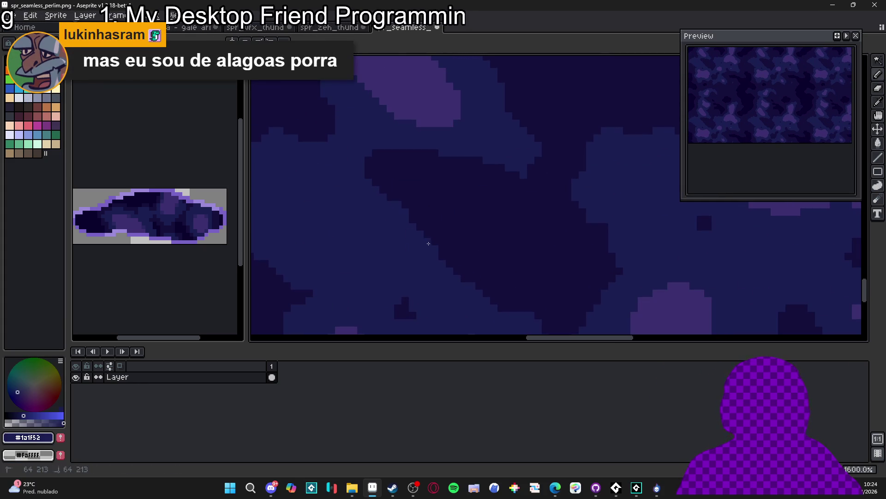
left_click(450, 248, "alt")
scroll(457, 263, "down", 2)
scroll(480, 275, "up", 3)
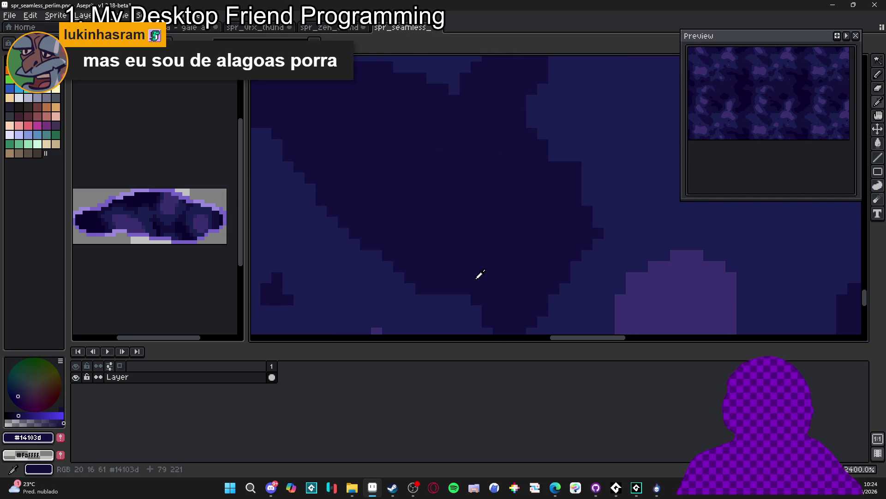
left_click(468, 298)
scroll(479, 306, "down", 3)
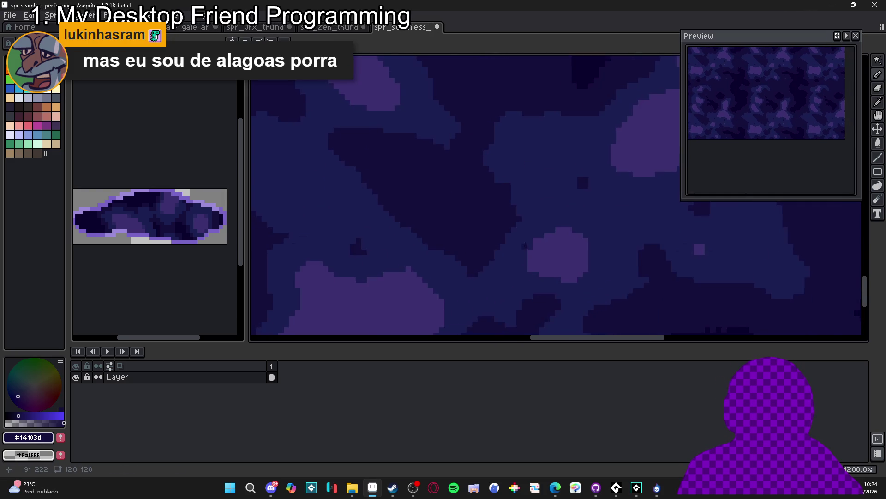
scroll(516, 204, "up", 2)
left_click(516, 203, "alt")
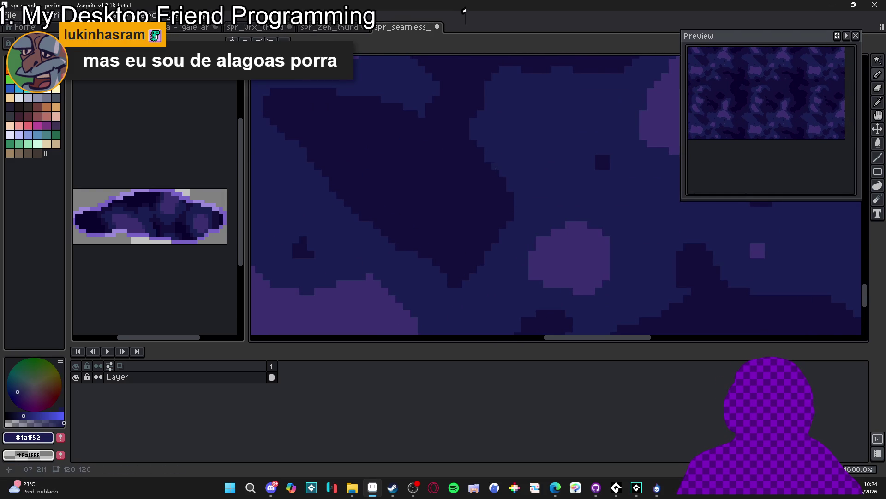
left_click(480, 172, "alt")
scroll(476, 178, "down", 3)
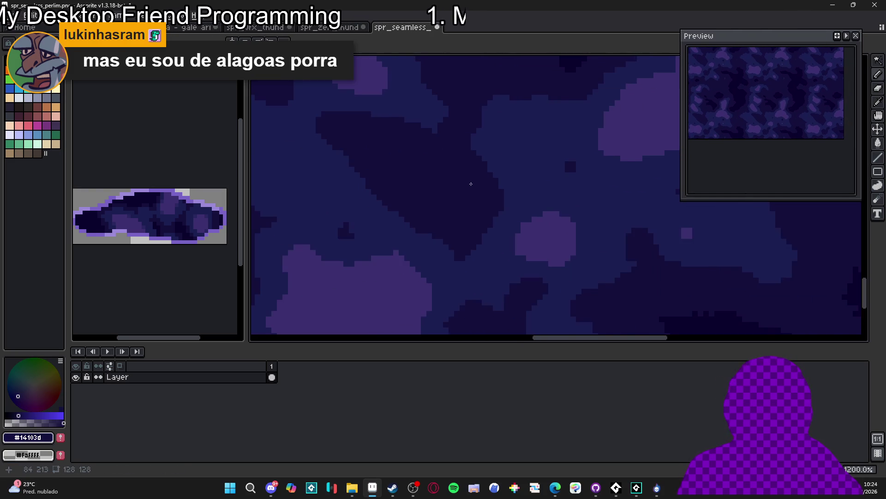
scroll(390, 208, "up", 2)
Step: Sample the light purple, mid blue and dark navy, leaving #14103d as the drawing colour
left_click(425, 196, "alt")
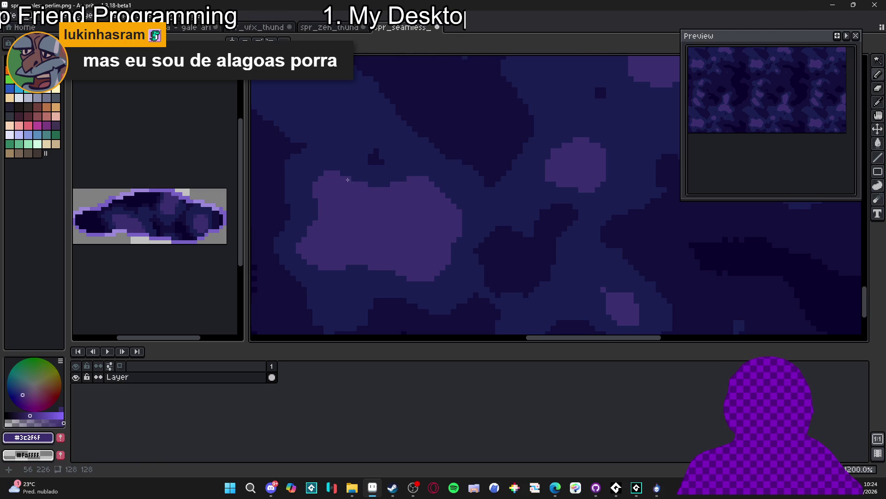
scroll(352, 181, "down", 3)
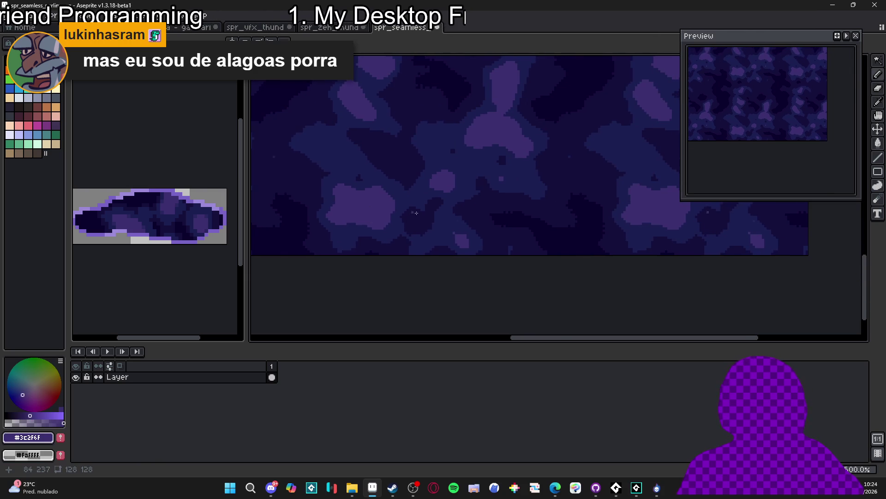
scroll(444, 235, "up", 4)
left_click(436, 241, "alt")
scroll(445, 249, "down", 3)
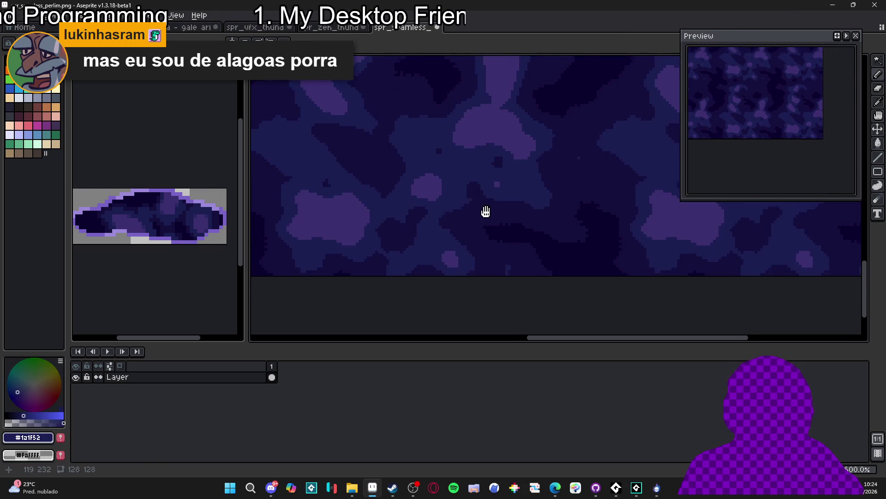
scroll(486, 210, "up", 3)
left_click(504, 197, "alt")
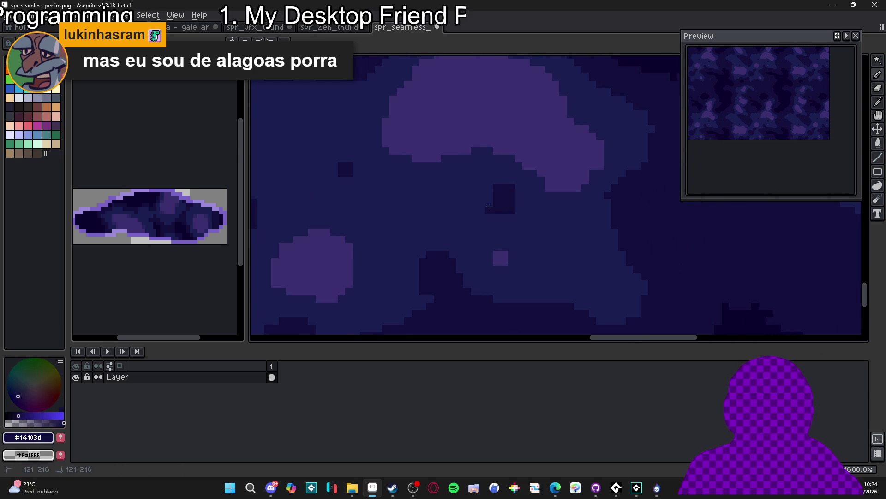
scroll(486, 202, "down", 2)
scroll(489, 201, "up", 3)
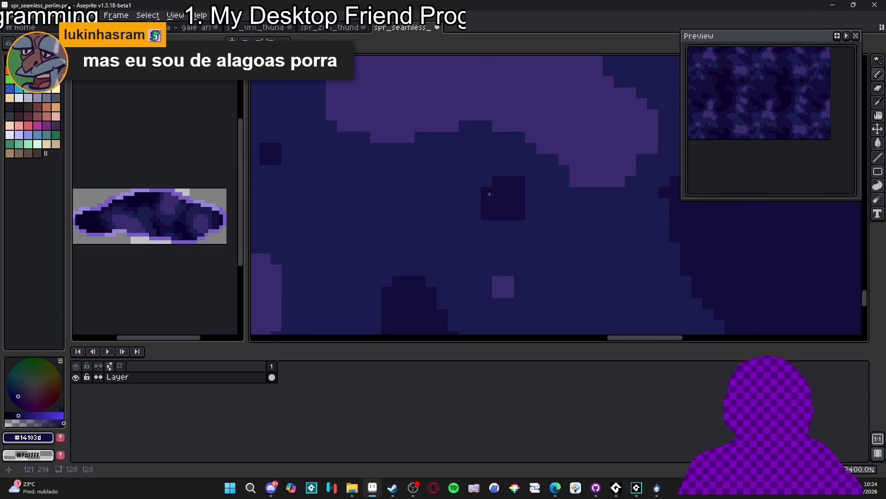
scroll(489, 194, "down", 2)
scroll(494, 198, "down", 1)
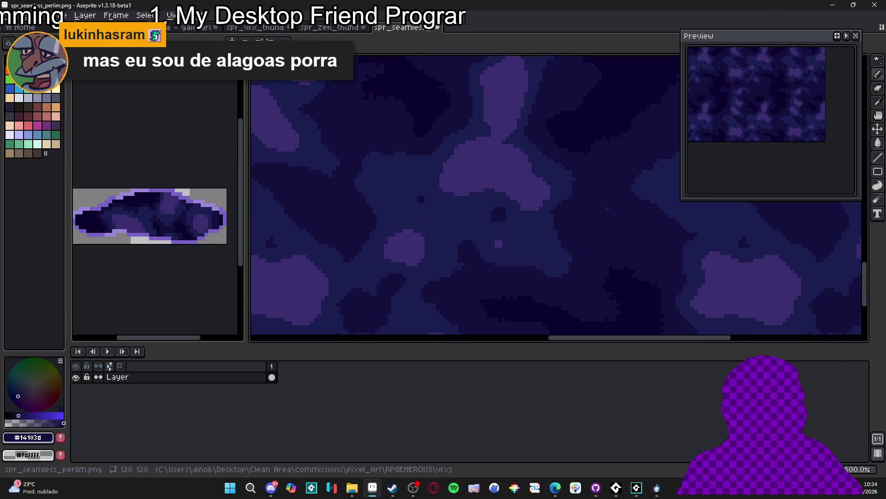
Step: Eyedrop the darkest shade and the dark navy from the noise canvas
key("alt+Tab")
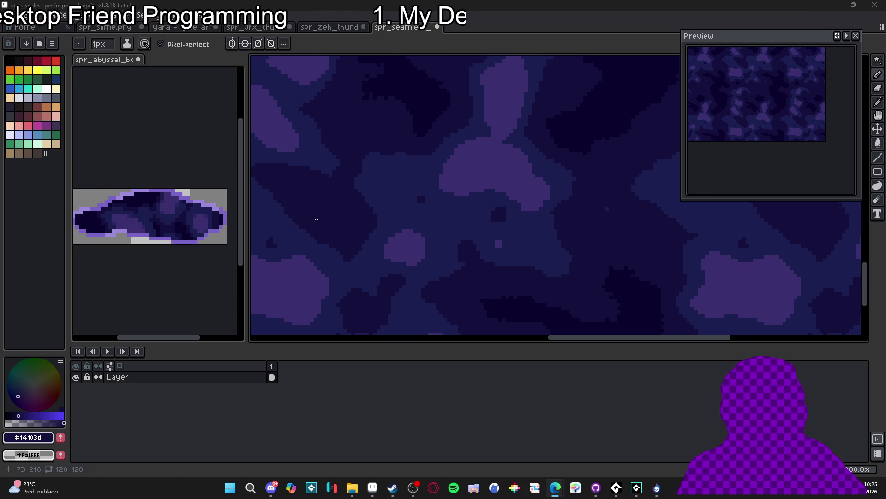
scroll(353, 276, "up", 1)
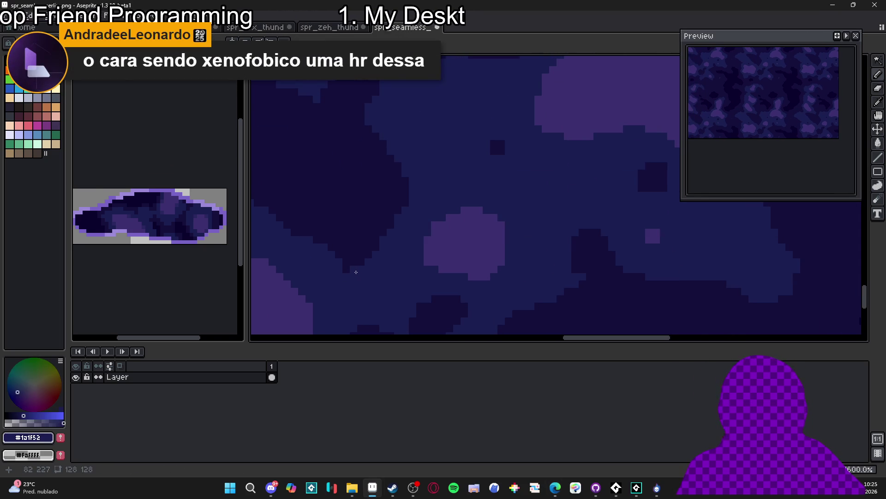
left_click_drag(326, 251, 399, 250)
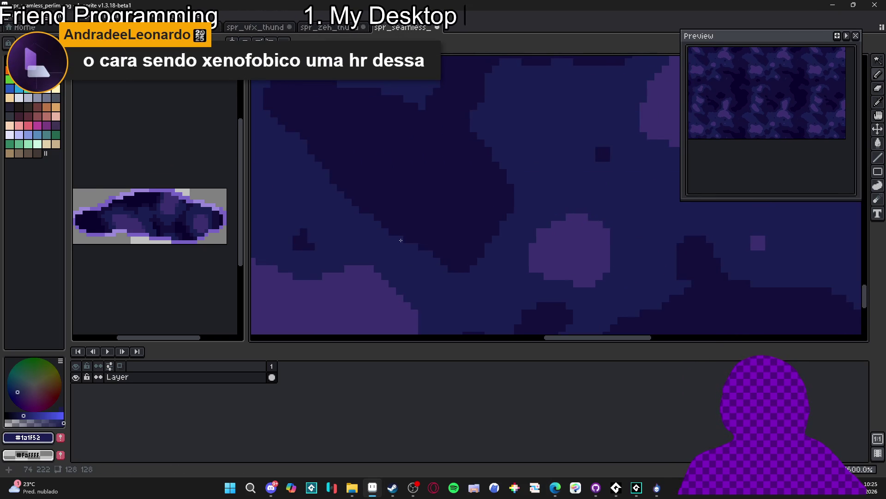
scroll(399, 249, "down", 2)
scroll(407, 109, "up", 2)
scroll(406, 109, "up", 1)
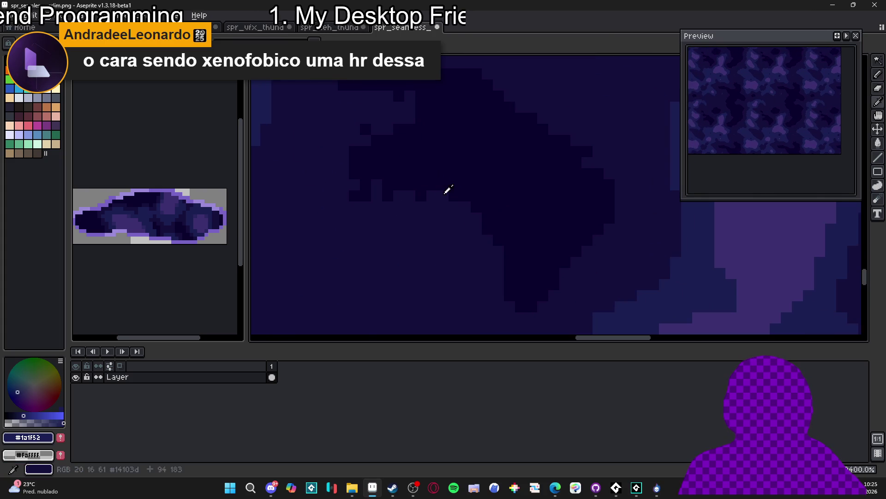
left_click(433, 192, "alt")
left_click(359, 192, "alt")
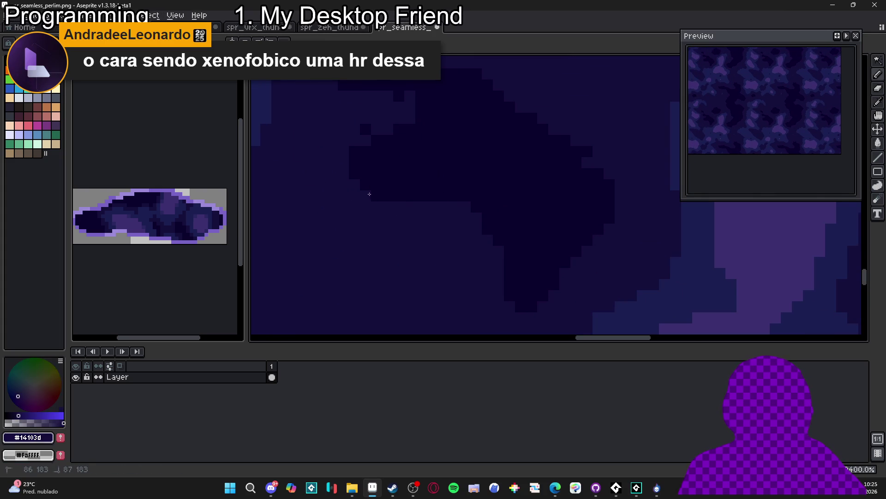
left_click(414, 188, "alt")
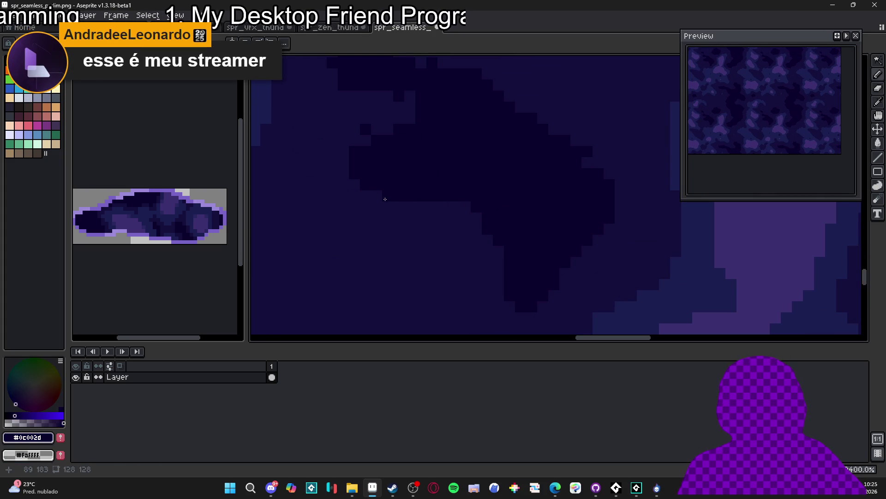
Step: Paint darkest pixels along the dark blob's upper edge and over one stray pixel
mouse_move(375, 165)
left_mouse_down()
mouse_move(372, 219)
mouse_move(392, 197)
left_mouse_up()
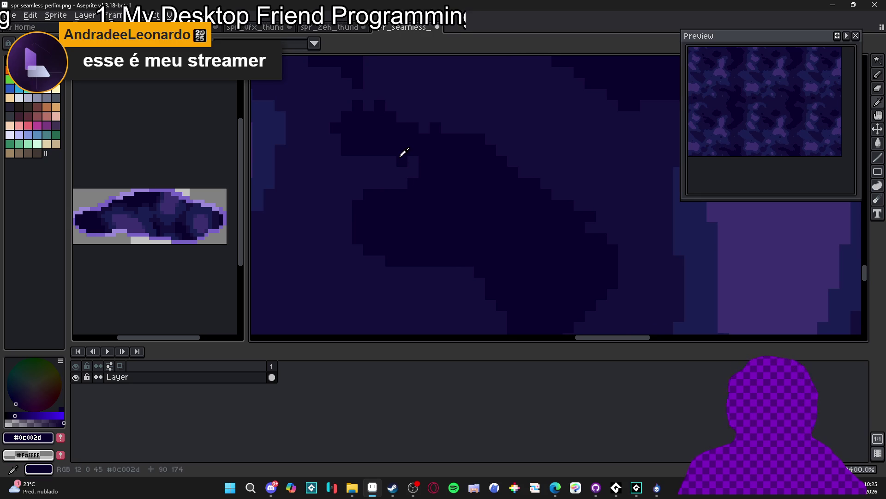
left_click_drag(396, 161, 358, 162)
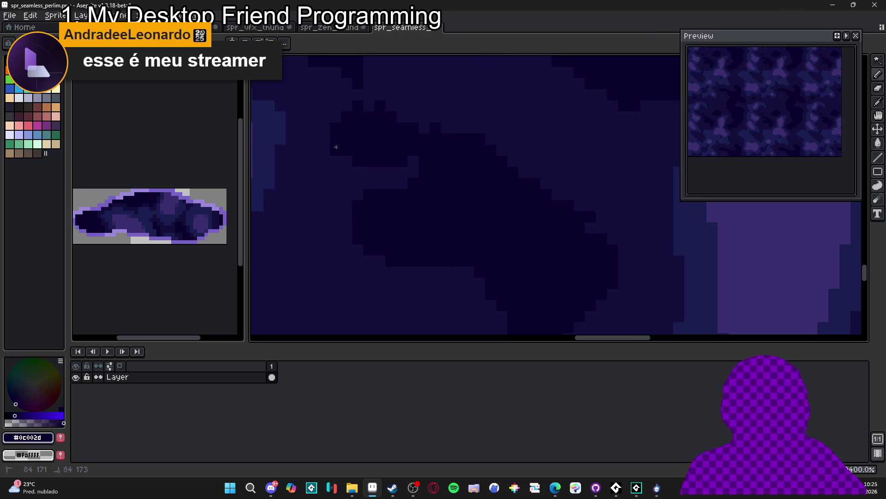
left_click(347, 159)
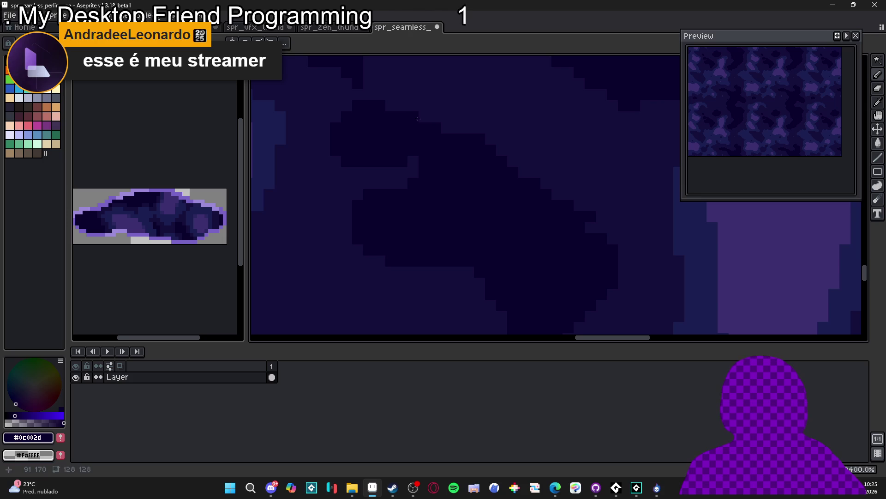
Step: Eyedrop the dark navy #1a1f52 as the drawing colour while inspecting the tile
scroll(476, 194, "right", 2)
left_click(559, 232, "alt")
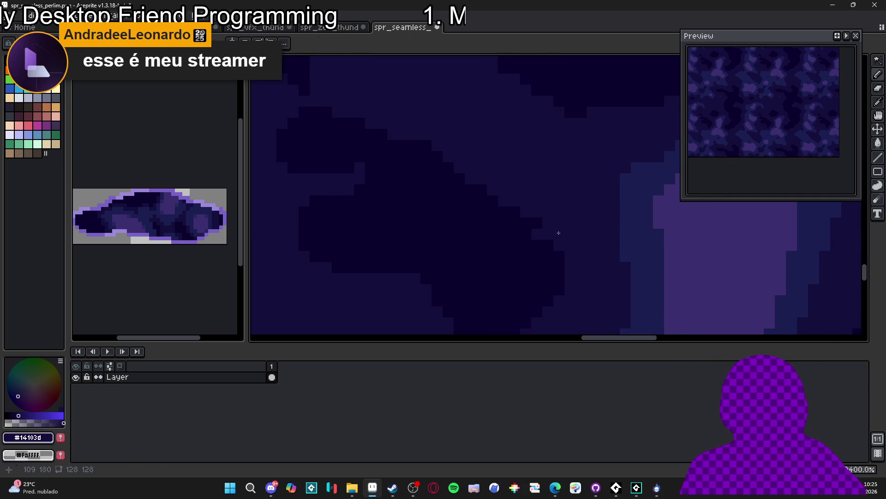
left_click(525, 236, "alt")
scroll(524, 226, "down", 3)
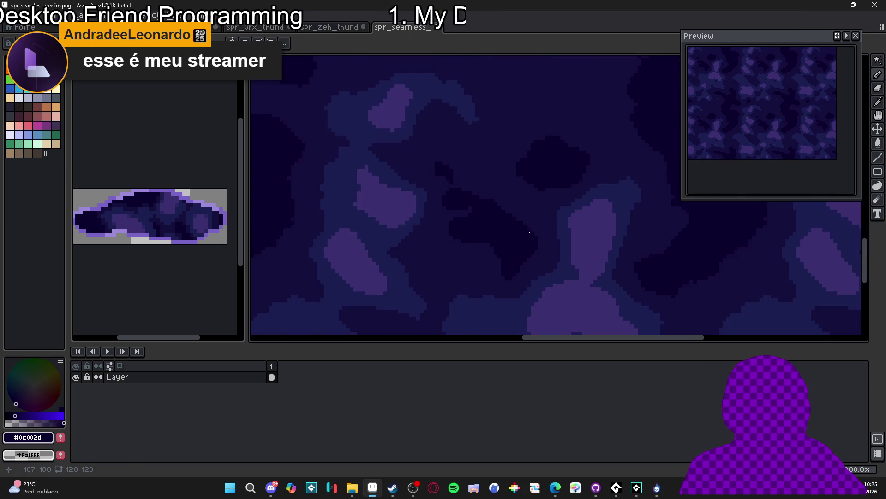
scroll(409, 178, "up", 2)
scroll(394, 179, "down", 1)
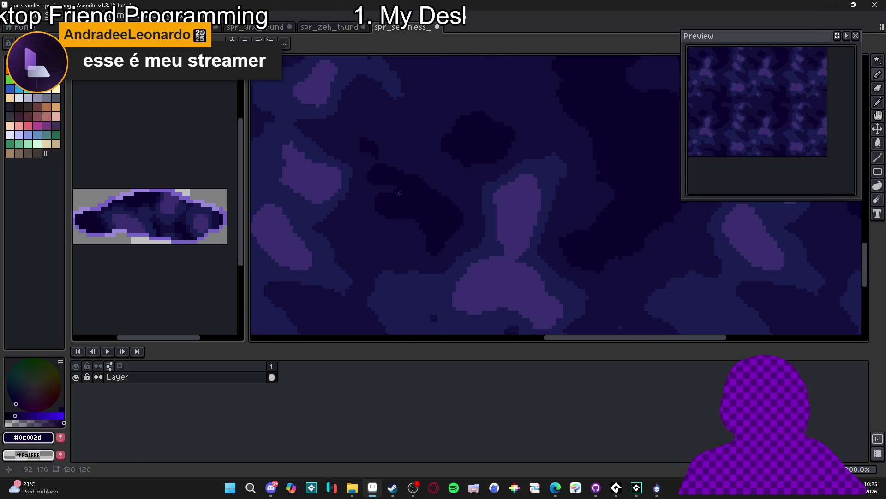
scroll(460, 173, "up", 4)
left_click(471, 154, "alt")
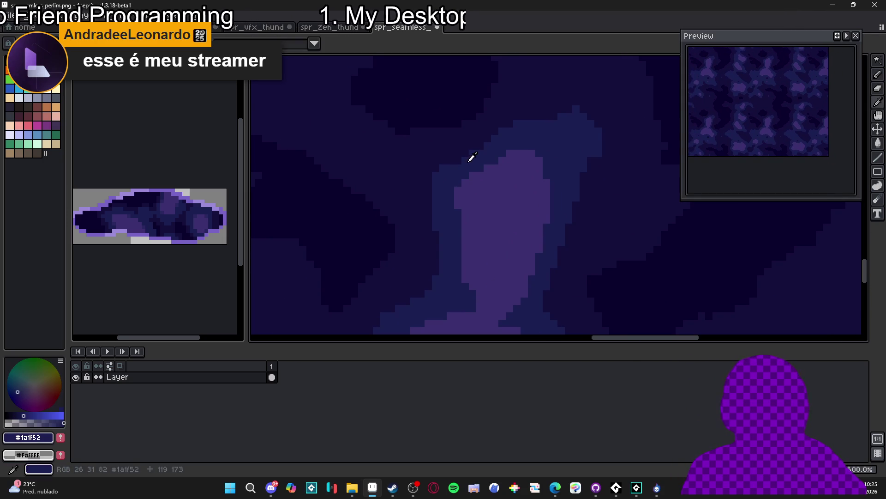
scroll(416, 182, "down", 2)
left_click_drag(424, 186, 404, 178)
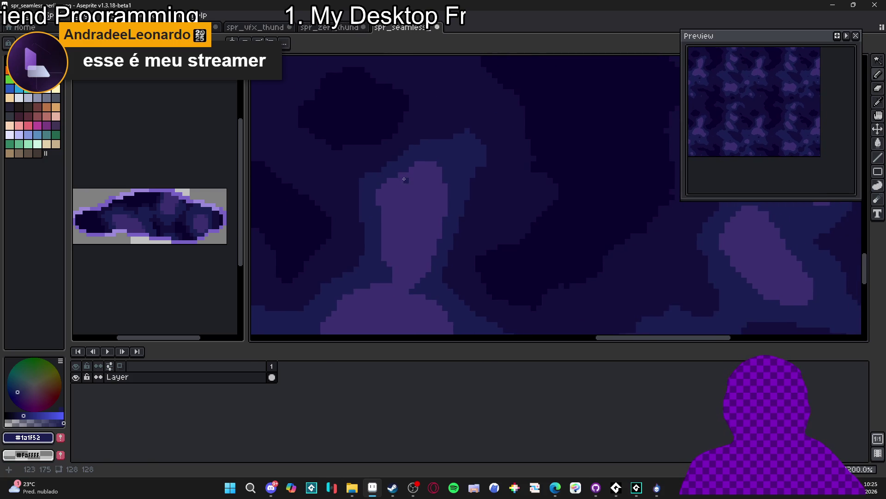
scroll(413, 167, "up", 2)
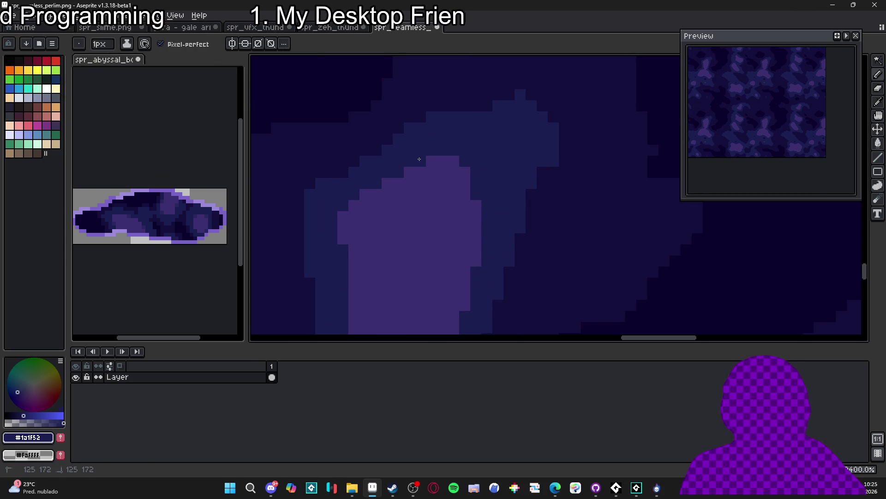
scroll(436, 206, "down", 3)
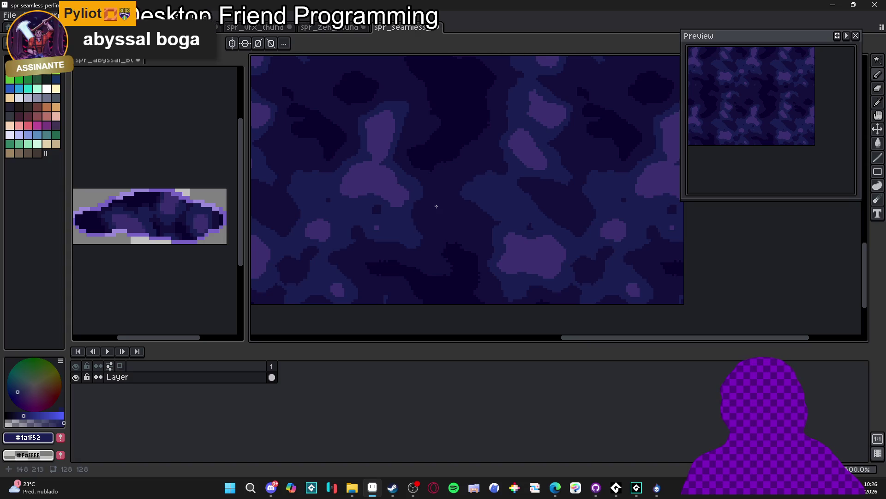
Step: Paint over the stray light pixel block and cover the small dark speck with mid blue
scroll(389, 216, "up", 2)
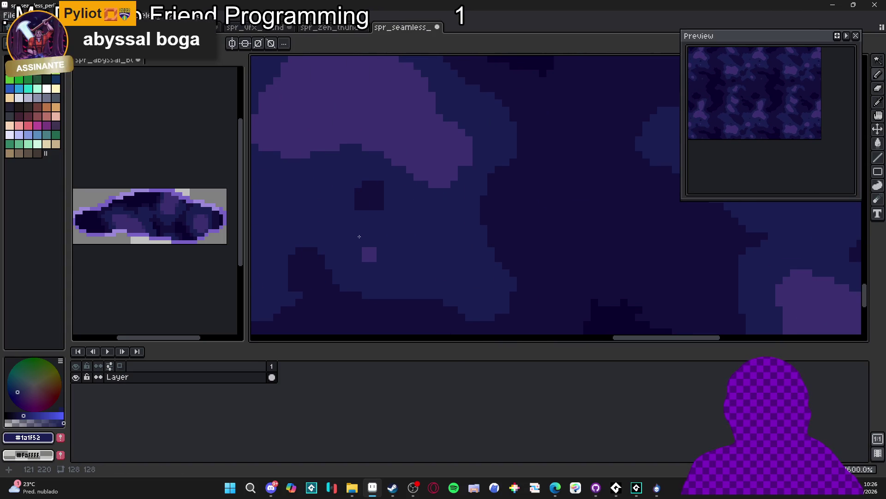
scroll(350, 245, "left", 1)
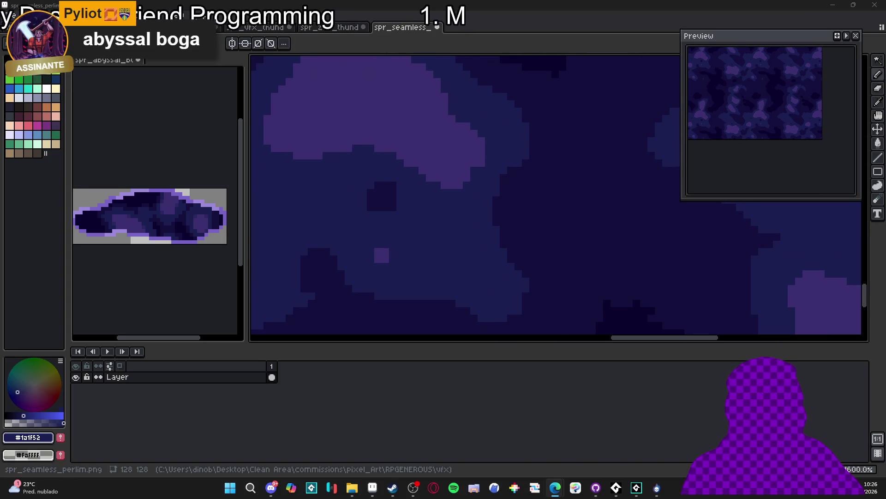
scroll(414, 256, "left", 1)
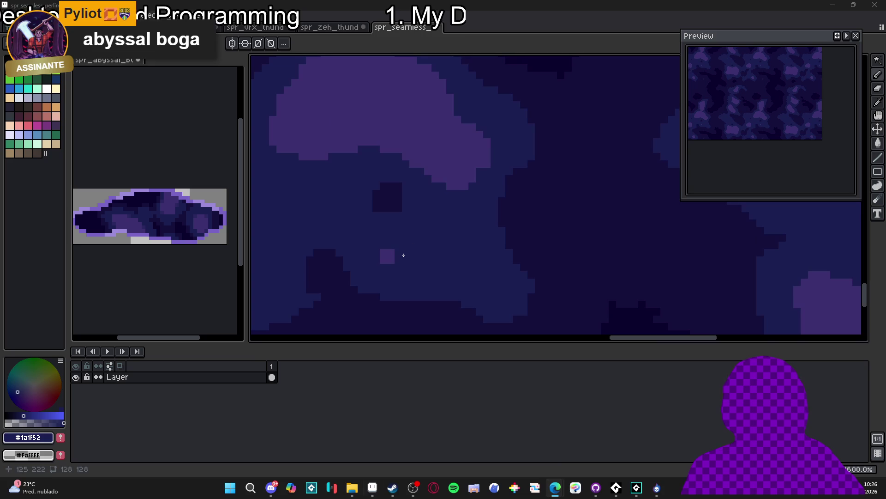
left_click(389, 258)
scroll(420, 233, "down", 3)
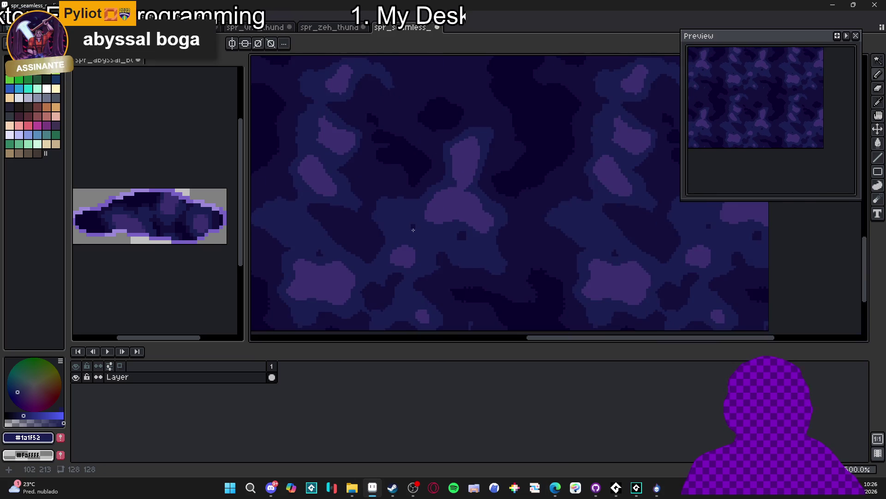
scroll(375, 168, "up", 3)
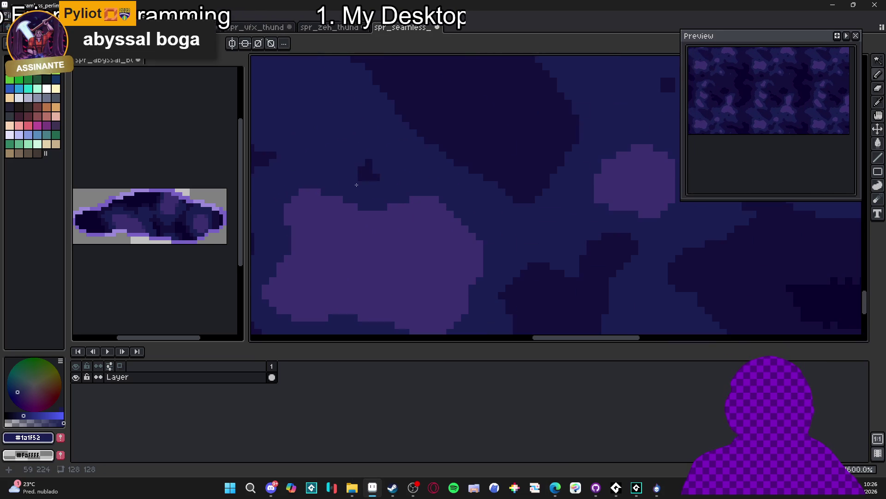
left_click(365, 173)
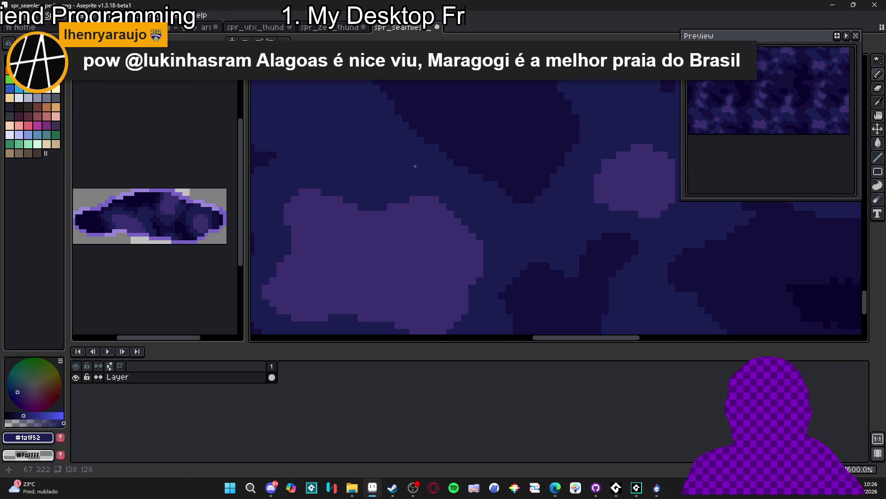
Step: With #14103d, smooth the dark edge and extend the dark block with extra pixels
left_click(467, 137, "alt")
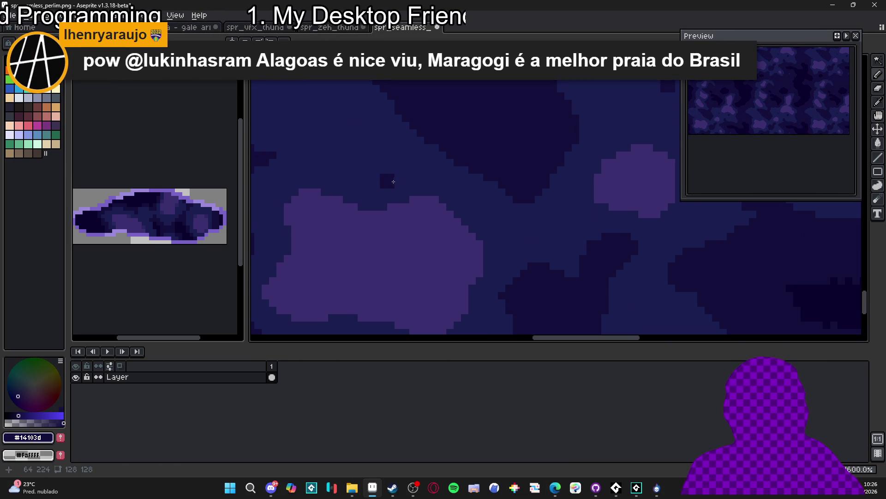
scroll(399, 180, "down", 1)
left_click_drag(351, 174, 337, 167)
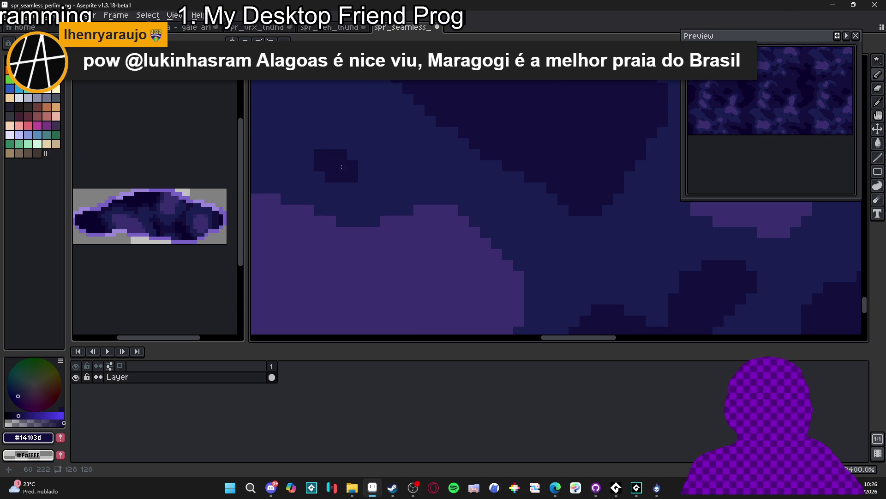
scroll(379, 171, "down", 1)
scroll(378, 172, "up", 5)
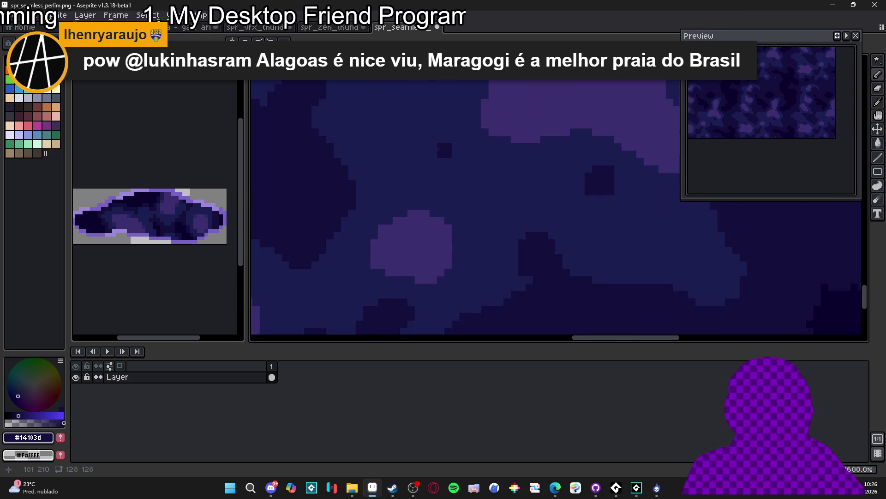
scroll(434, 149, "up", 4)
left_click_drag(431, 134, 441, 135)
left_click(420, 135)
left_click(464, 157)
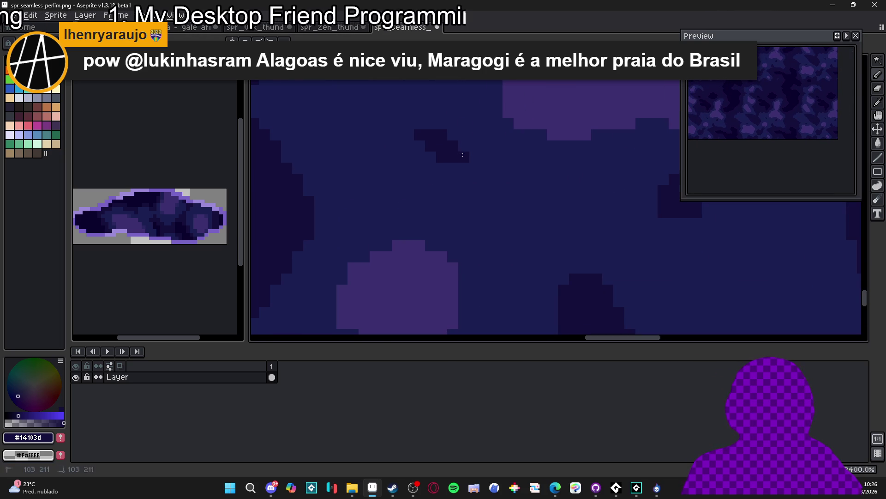
left_click(464, 146)
left_click(453, 134)
Step: Compare the darker #0c002d against #14103d, returning to #14103d as the drawing colour
scroll(451, 141, "down", 2)
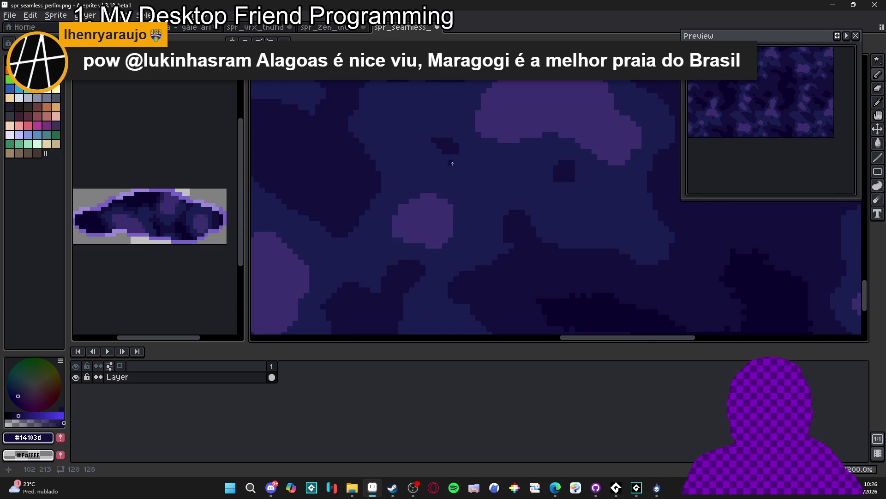
scroll(358, 179, "down", 2)
scroll(398, 198, "up", 3)
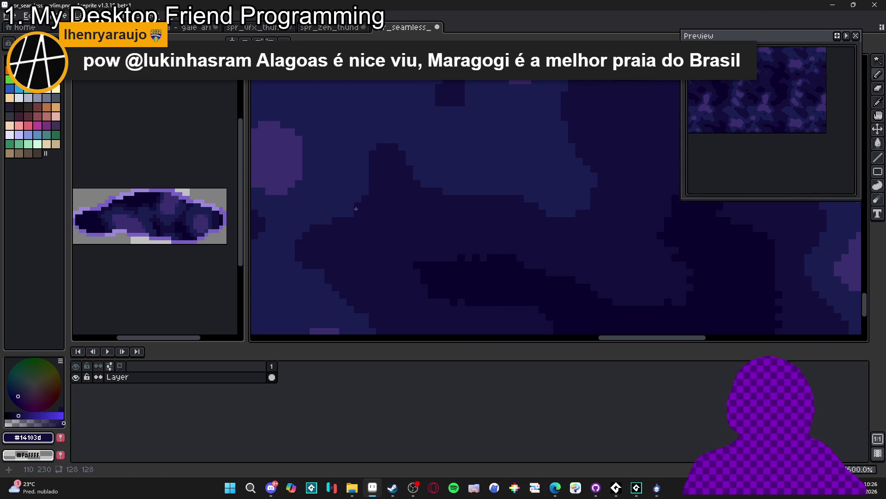
scroll(348, 211, "down", 2)
scroll(359, 264, "up", 1)
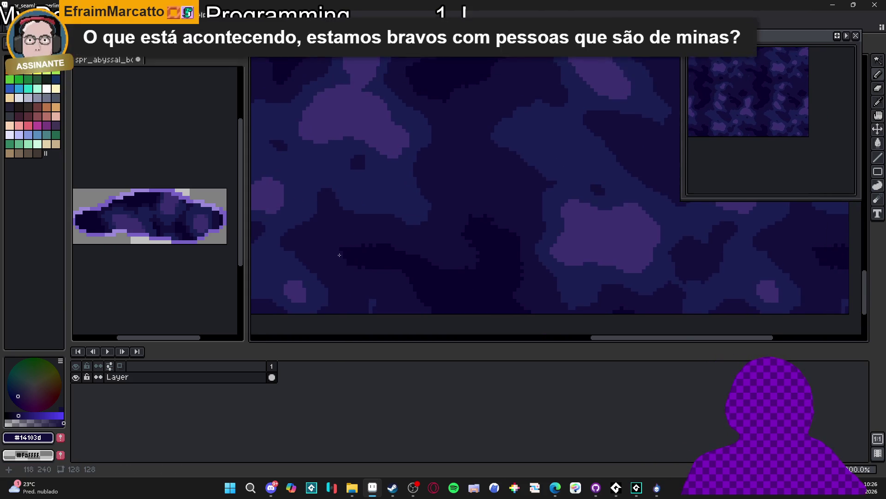
scroll(359, 264, "up", 1)
left_click(395, 263, "alt")
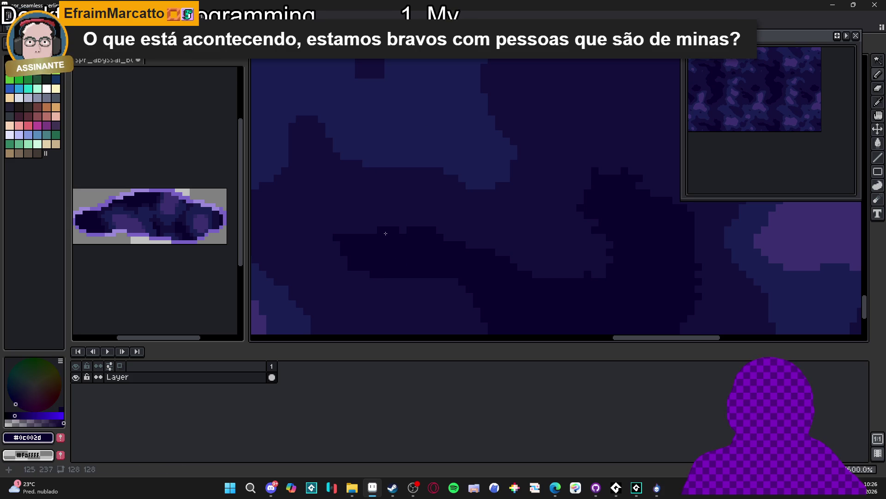
left_click(339, 232, "alt")
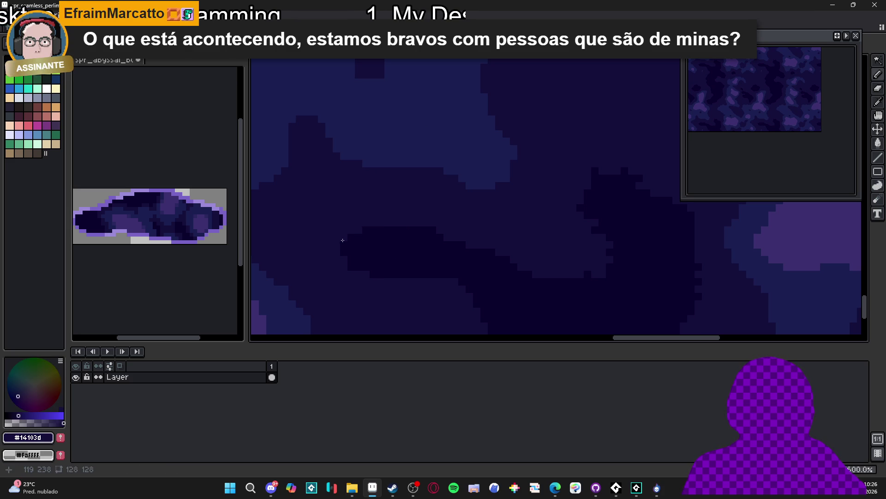
scroll(396, 262, "down", 2)
scroll(396, 262, "up", 1)
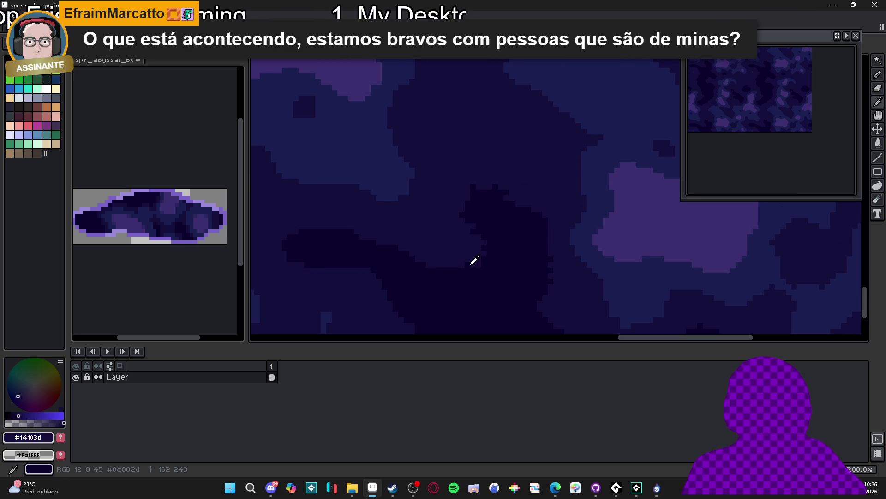
left_click(476, 259, "alt")
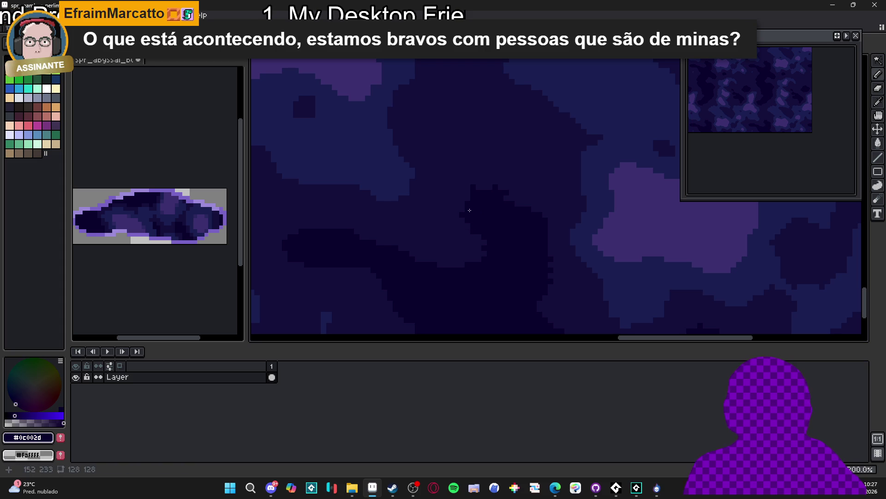
left_click(475, 184, "alt")
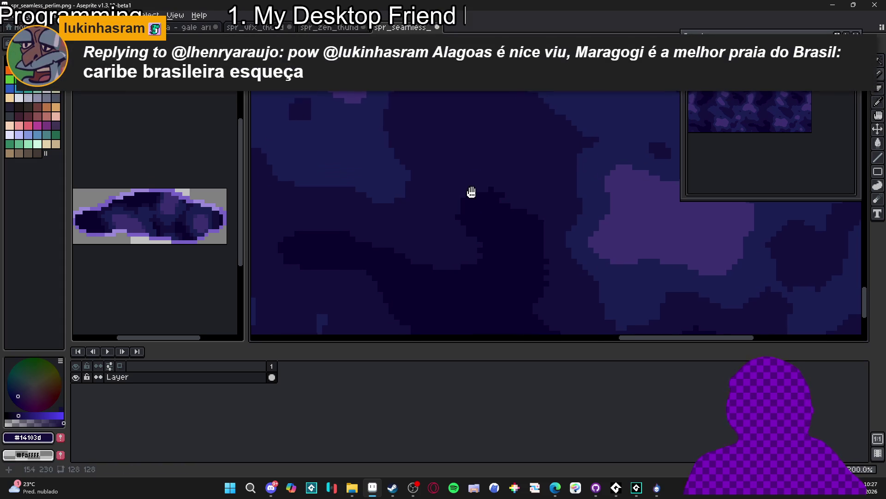
Step: Move to the tile's lower edge, sampling #0c002d and then #14103d again
left_click_drag(471, 192, 460, 195)
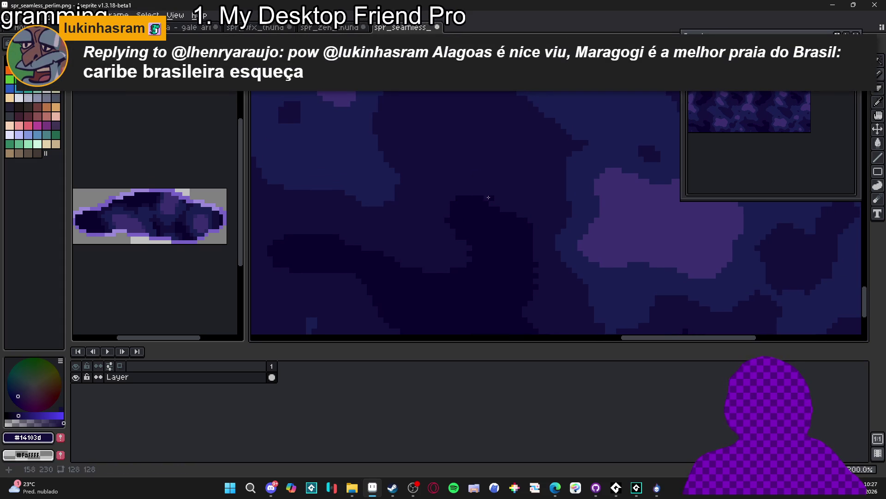
left_click_drag(509, 237, 474, 214)
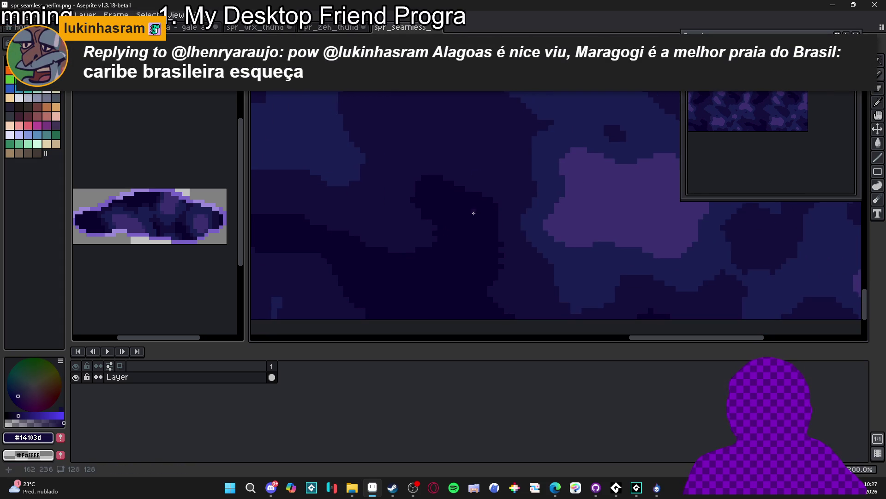
left_click(488, 223, "alt")
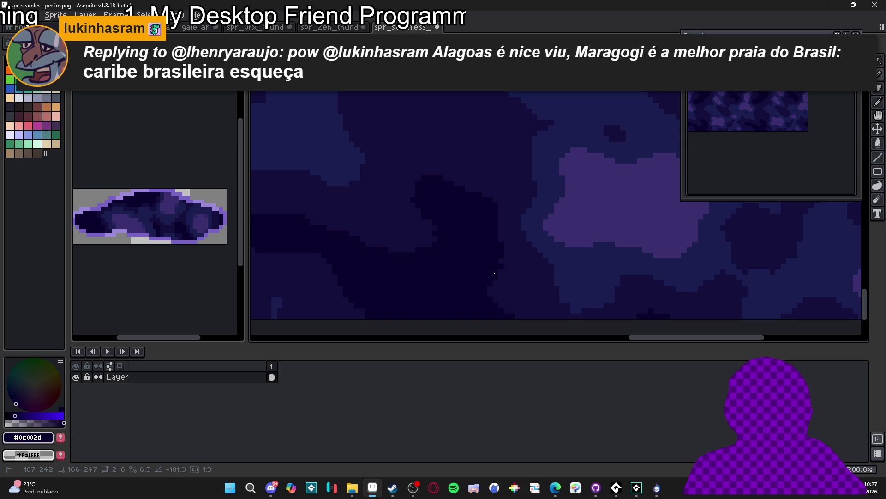
left_click_drag(496, 272, 461, 237)
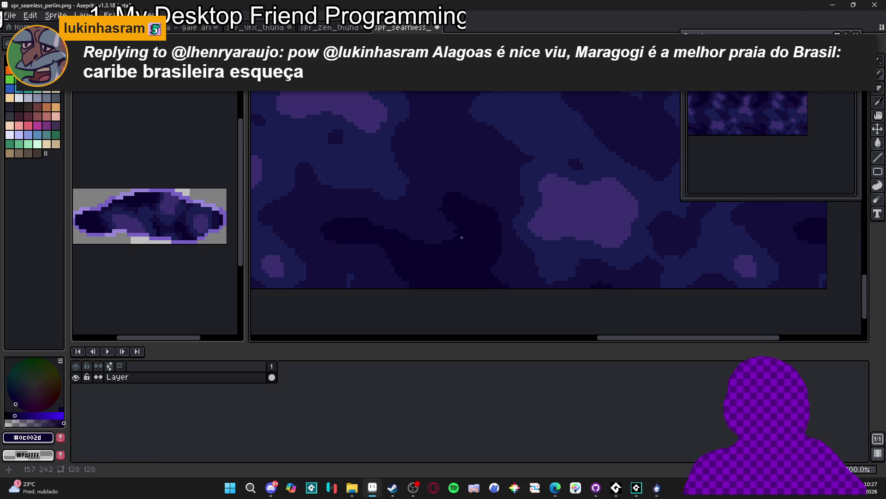
scroll(461, 238, "up", 1)
left_click(459, 240, "alt")
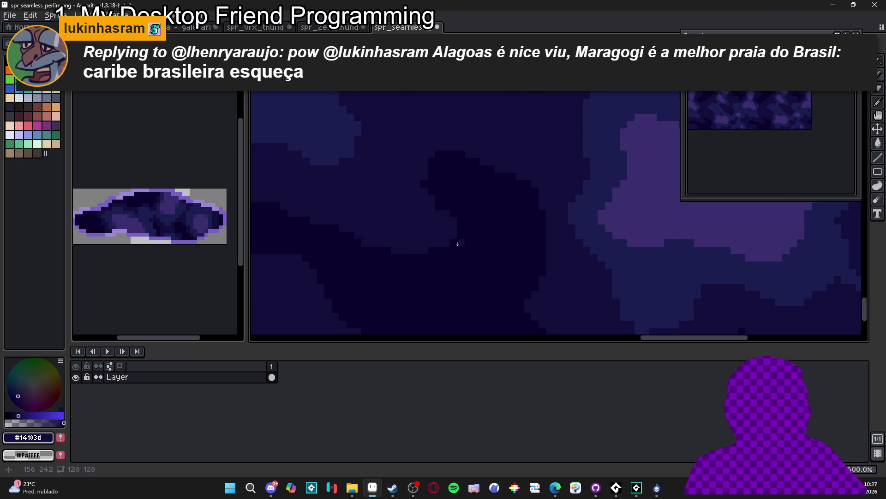
Step: Pick the lighter #1a1f52 and extend the lighter blue patch with more pixels
scroll(457, 244, "down", 3)
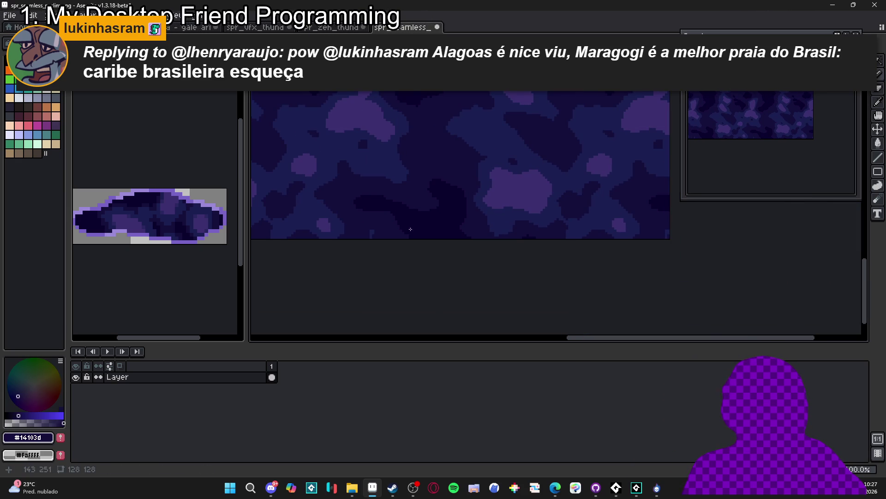
scroll(466, 286, "down", 2)
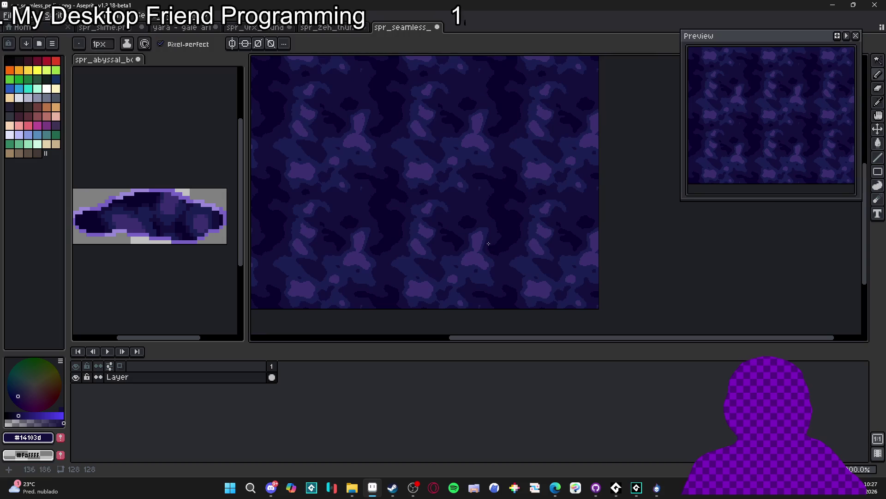
scroll(481, 188, "up", 6)
left_click(490, 182, "alt")
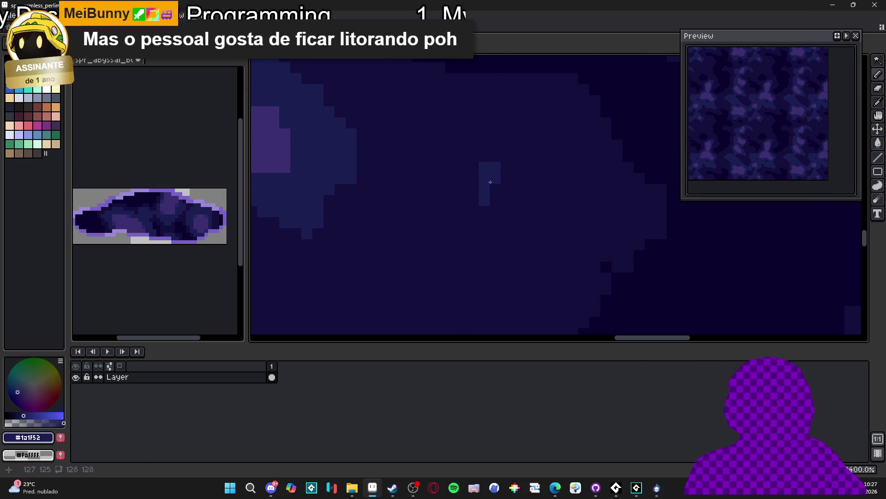
mouse_move(490, 182)
left_mouse_down()
mouse_move(494, 203)
mouse_move(471, 217)
left_mouse_up()
Step: Sample dark purple #14103d and zoom out to review the whole repeating tile
scroll(471, 217, "down", 1)
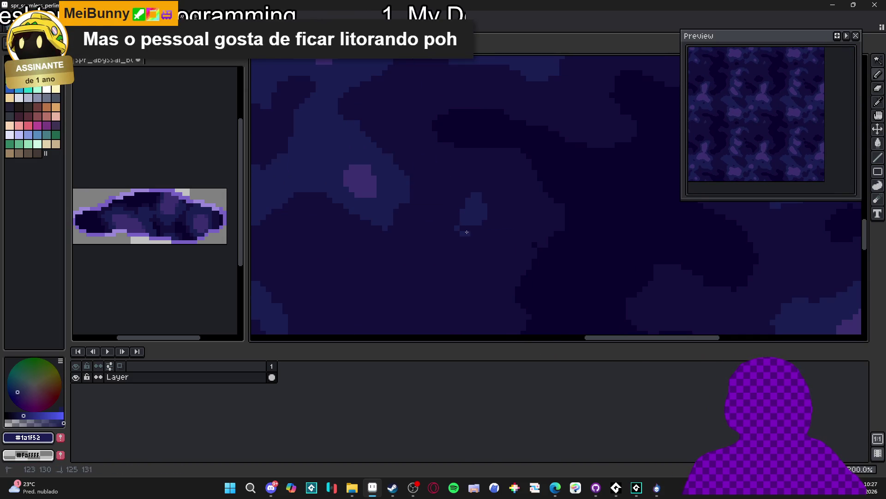
scroll(457, 227, "down", 5)
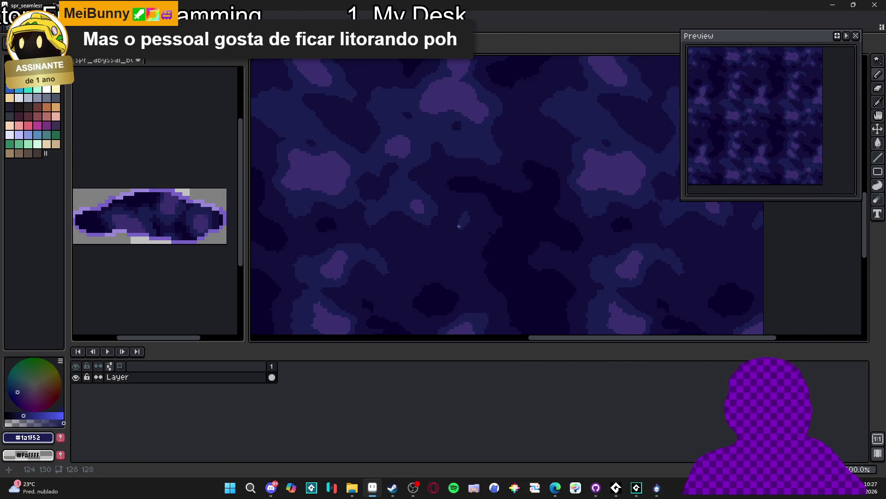
scroll(453, 227, "up", 2)
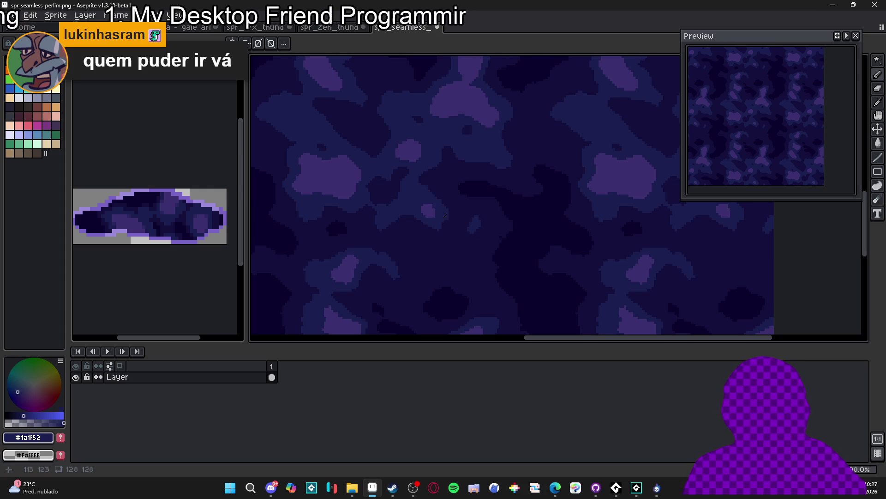
scroll(445, 215, "up", 4)
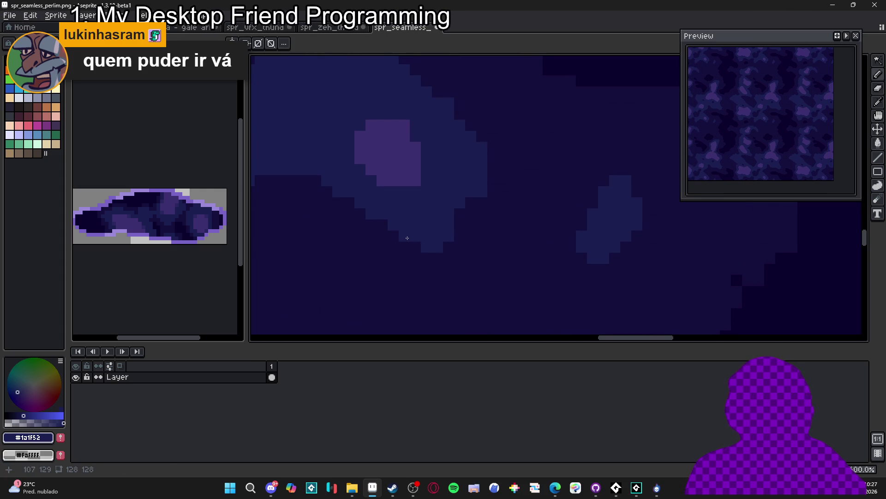
scroll(472, 208, "down", 2)
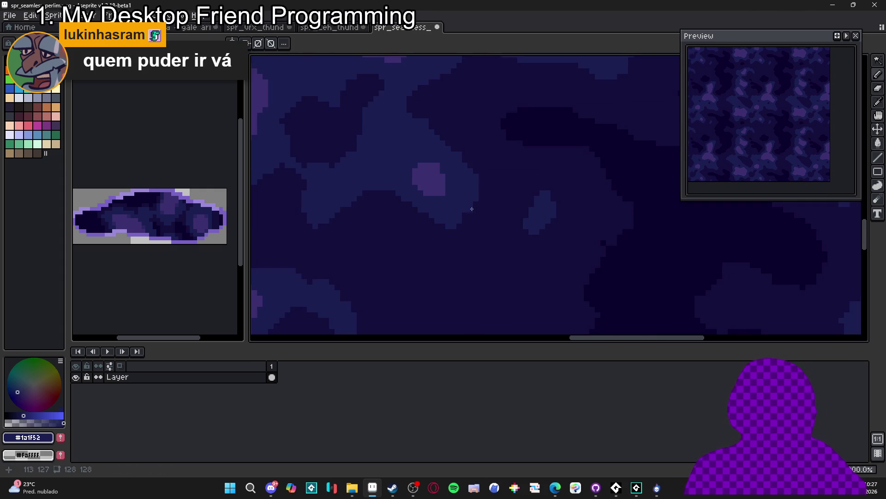
scroll(472, 208, "up", 2)
left_click(433, 114, "alt")
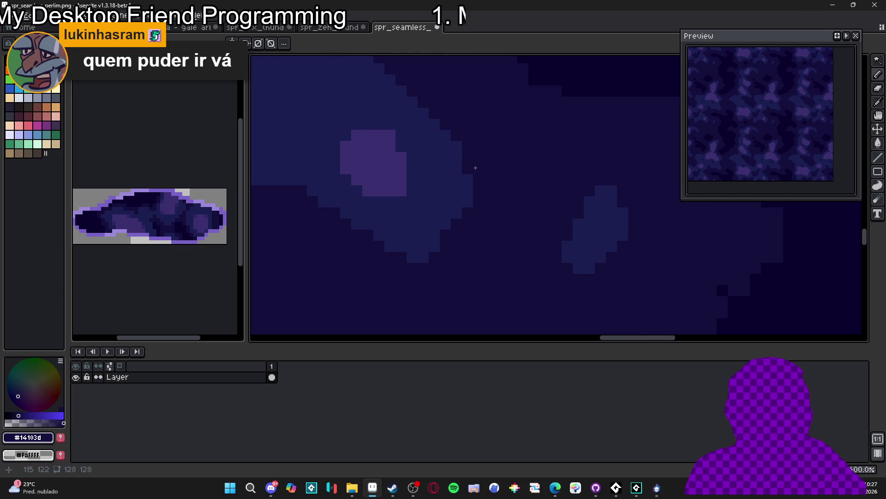
scroll(475, 167, "down", 3)
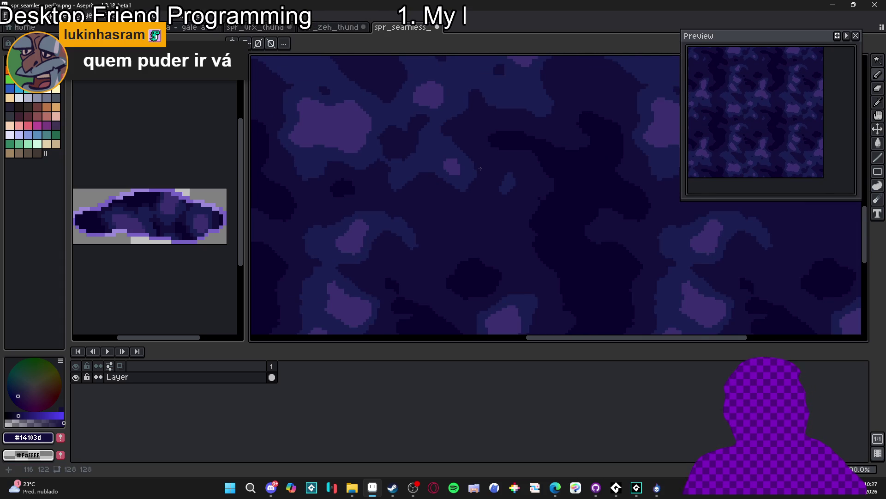
scroll(481, 168, "down", 3)
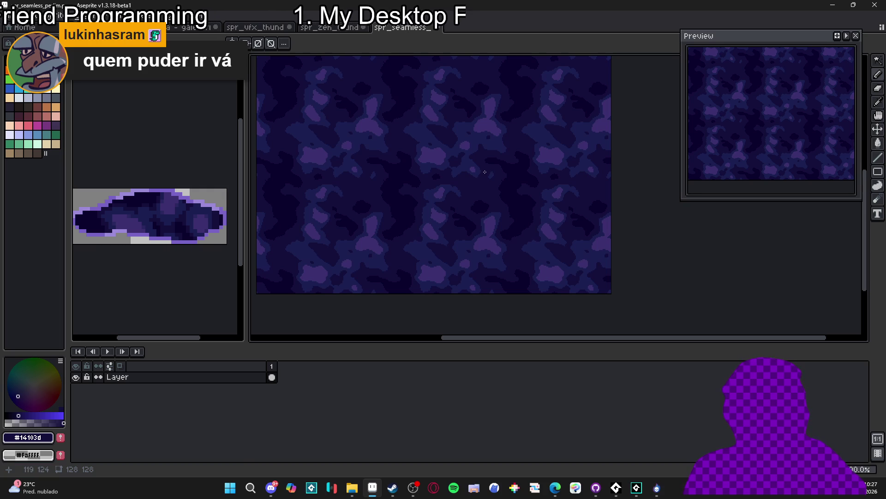
scroll(484, 172, "down", 2)
scroll(421, 188, "up", 2)
mouse_move(468, 207)
left_mouse_down()
mouse_move(463, 185)
mouse_move(475, 152)
mouse_move(454, 135)
left_mouse_up()
scroll(474, 143, "down", 3)
Step: Start Save As and browse to vfx > character_spells > zeh > abyssal_bog
left_click(16, 16)
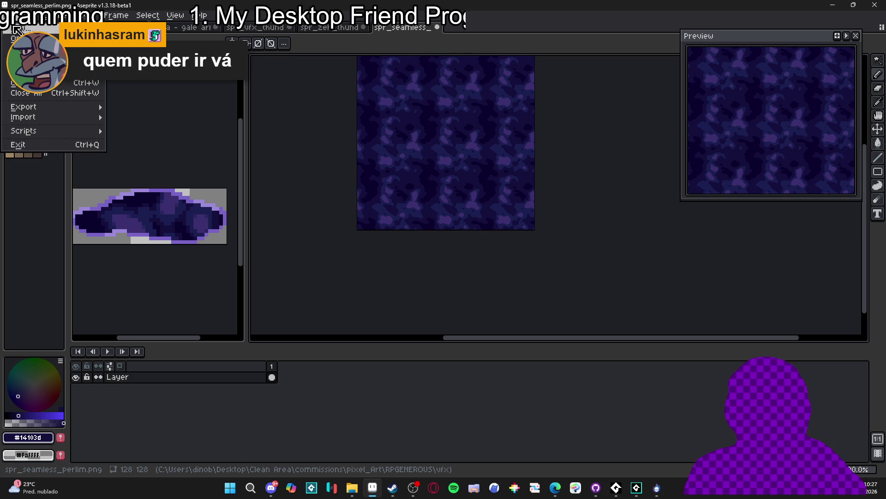
left_click(28, 71)
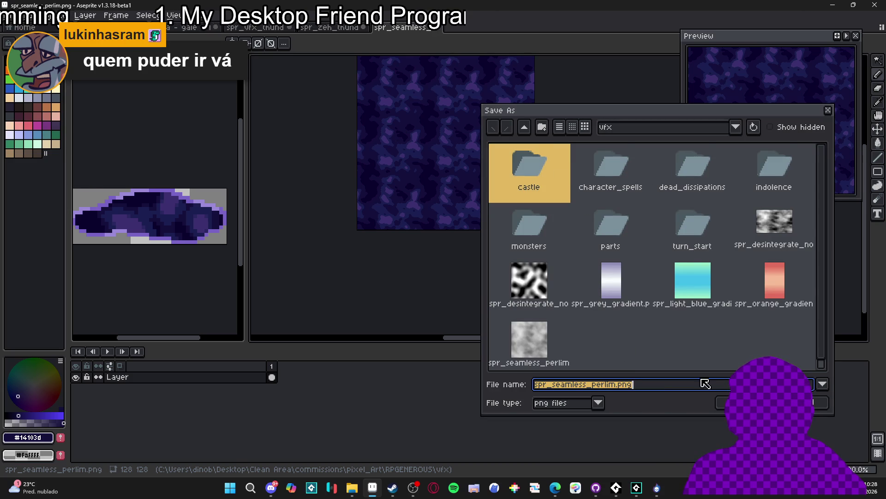
left_click(610, 385)
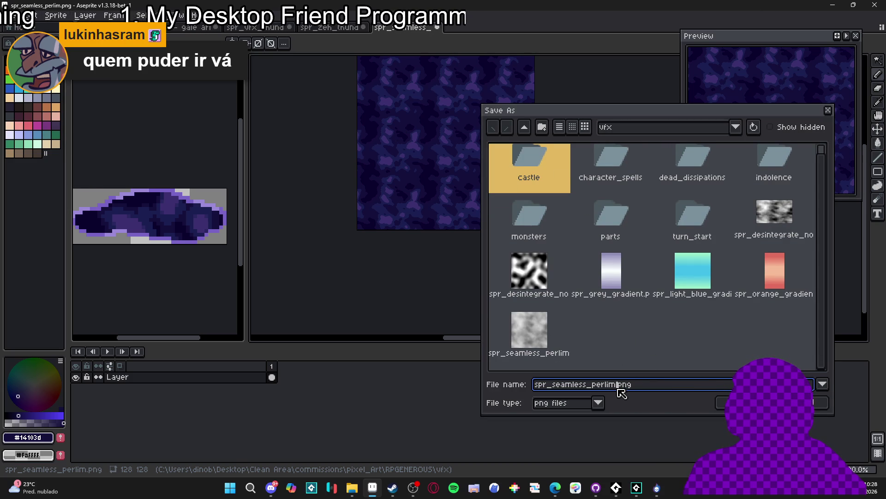
left_click(524, 127)
double_click(705, 281)
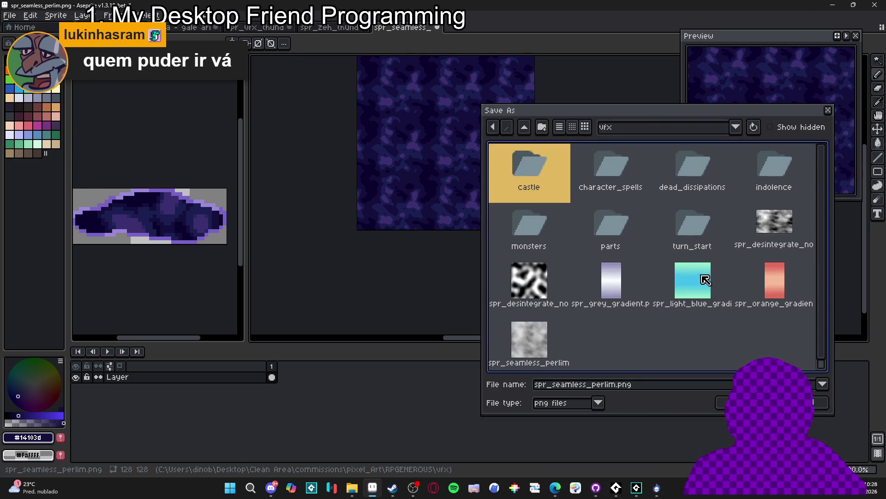
double_click(609, 167)
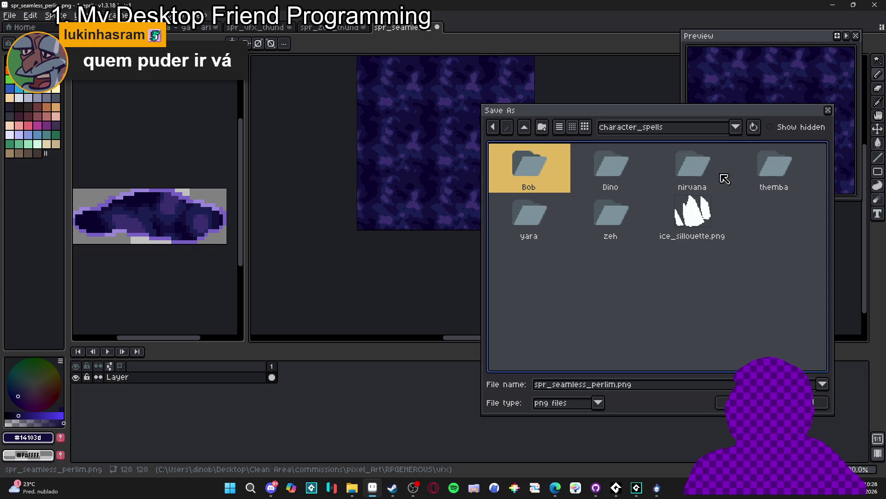
left_click(609, 223)
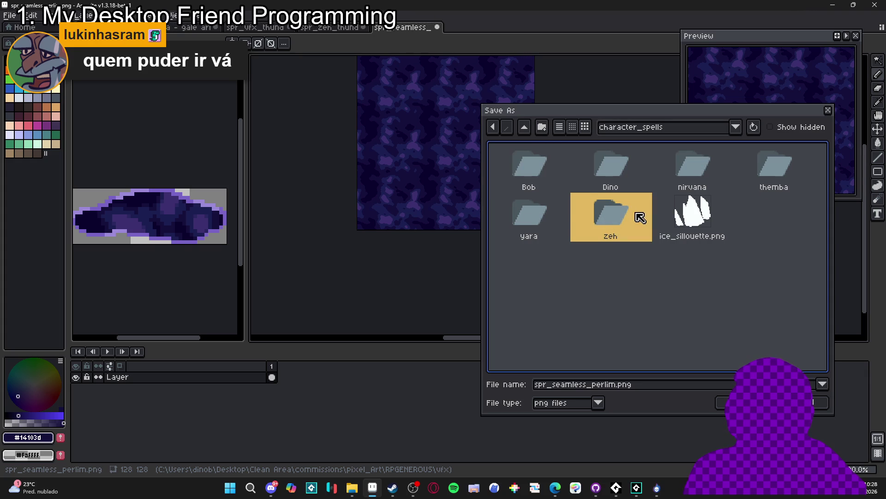
double_click(611, 215)
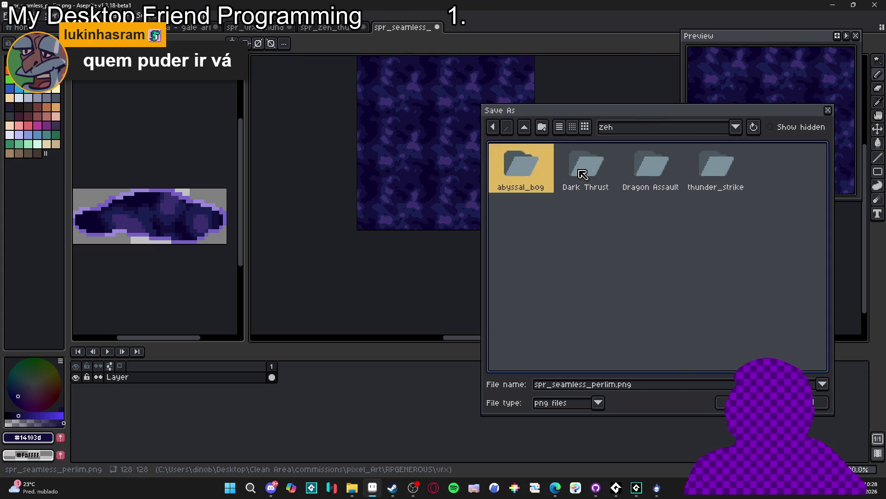
double_click(510, 175)
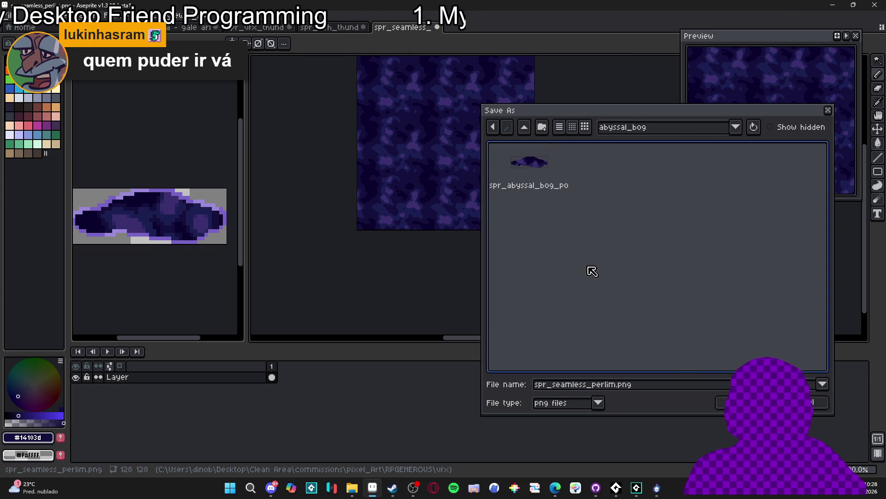
Step: Name the file spr_abyssal_bog_perlimm.png and save it
left_click_drag(617, 387, 455, 384)
type("ab")
key("BackSpace")
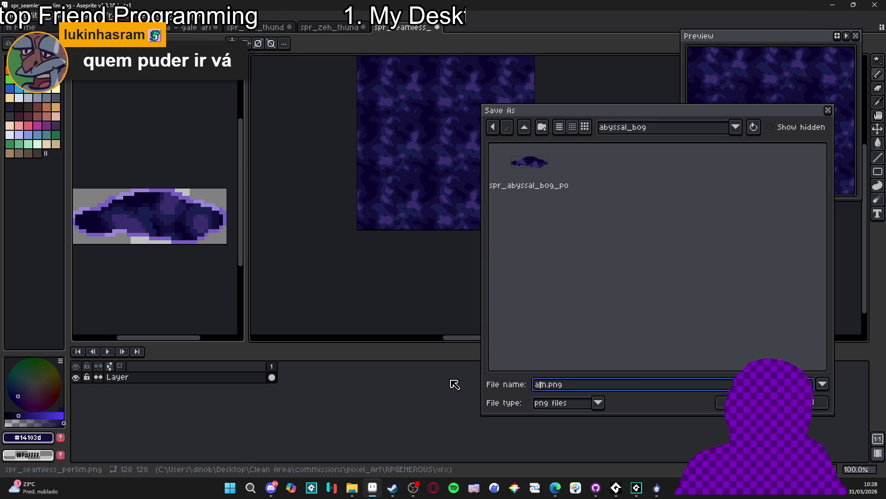
type("_abyssal_bog_perlim")
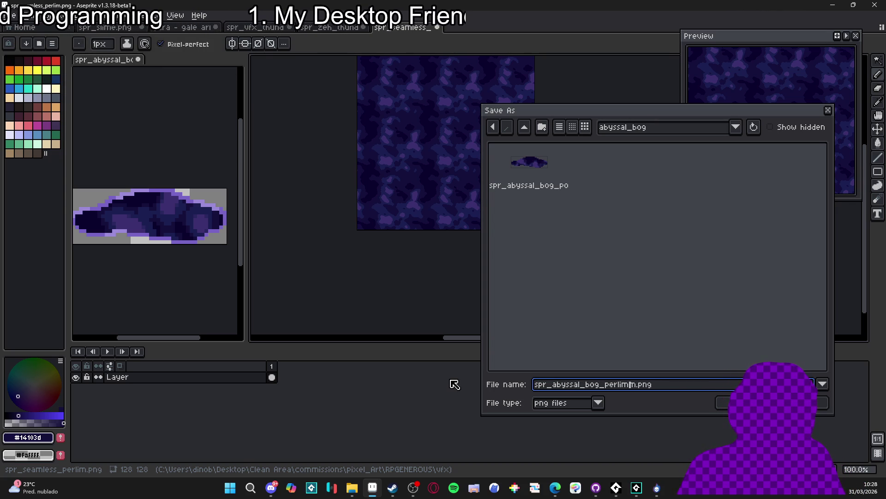
key("Return")
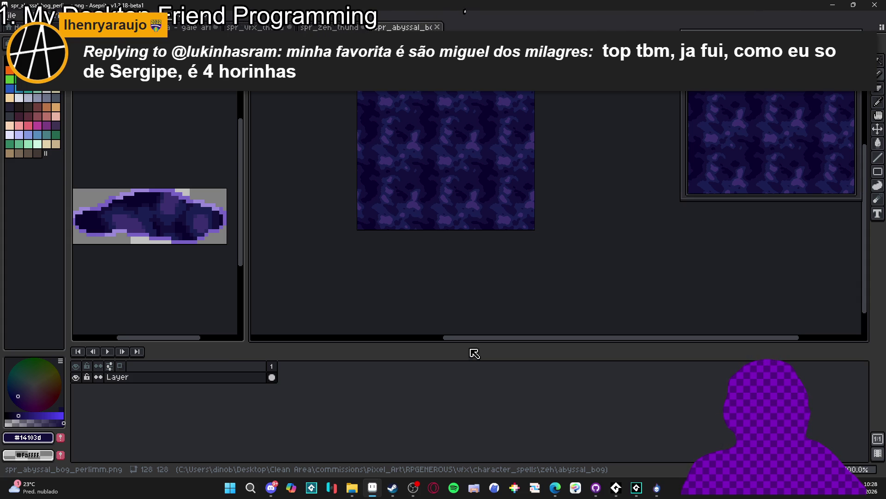
mouse_move(455, 162)
left_mouse_down()
mouse_move(447, 194)
mouse_move(435, 194)
left_mouse_up()
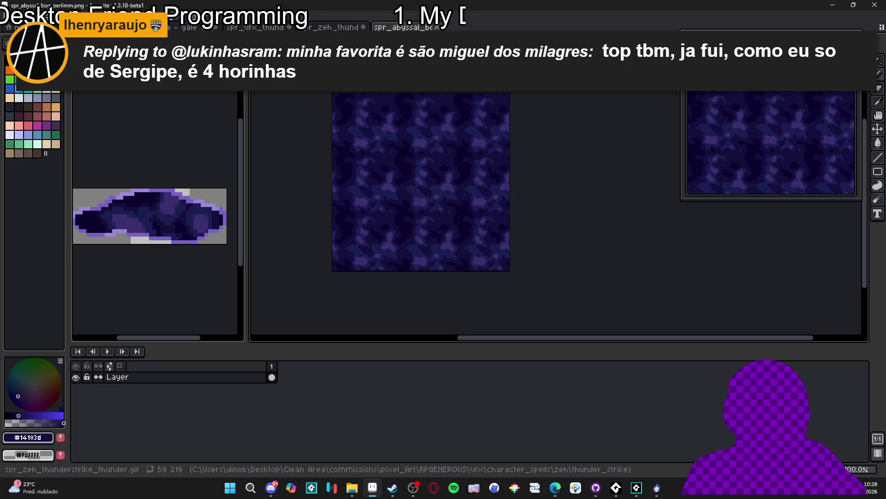
left_click(330, 27)
left_click(352, 487)
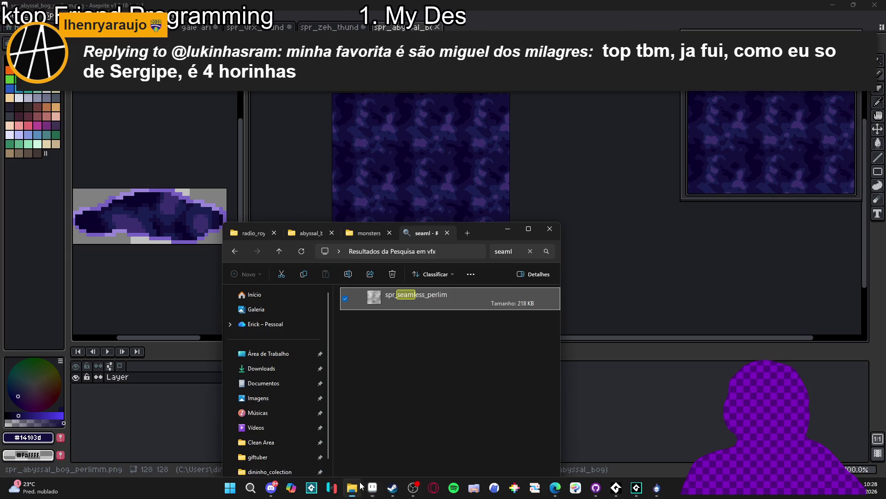
double_click(492, 236)
left_click(289, 4)
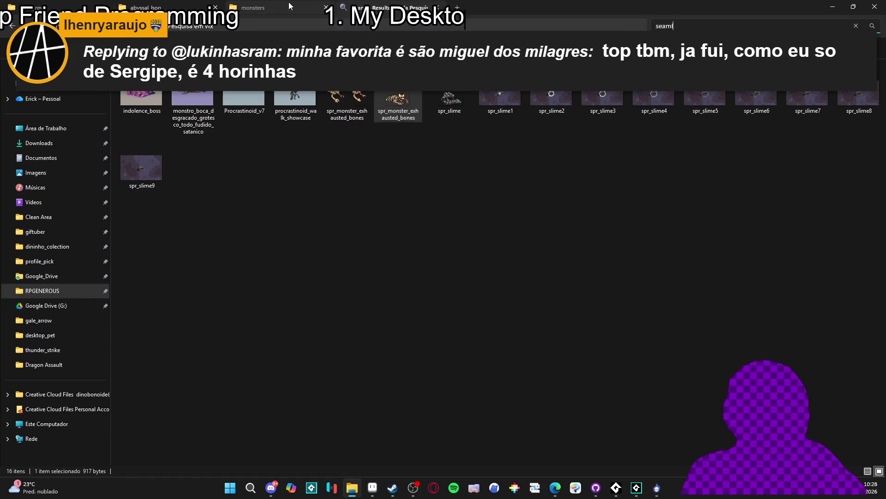
key("alt+Tab")
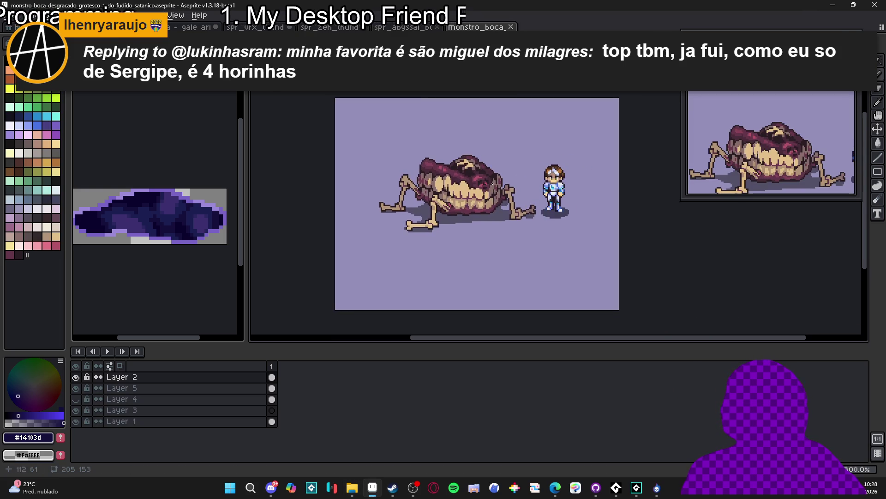
Step: From Explorer, open spr_monster_exhausted_bones.png in Aseprite and frame the 50×26 sprite
scroll(488, 136, "up", 1)
scroll(488, 136, "down", 1)
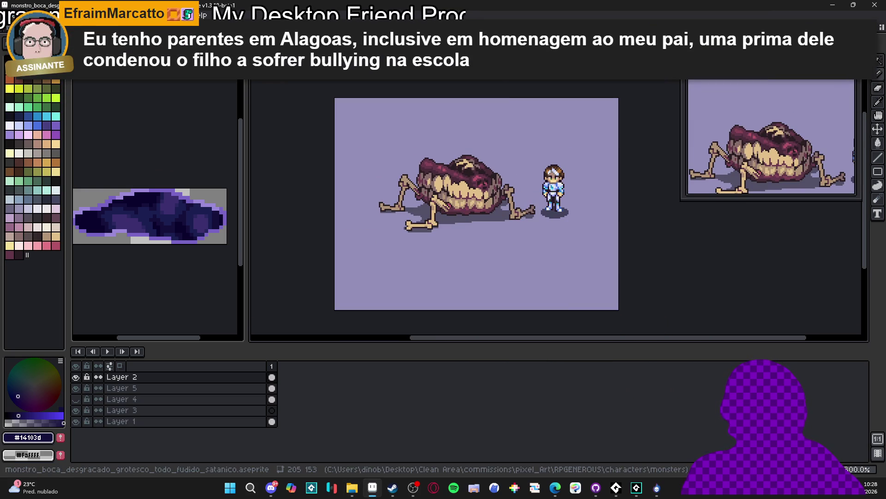
key("ctrl+Tab")
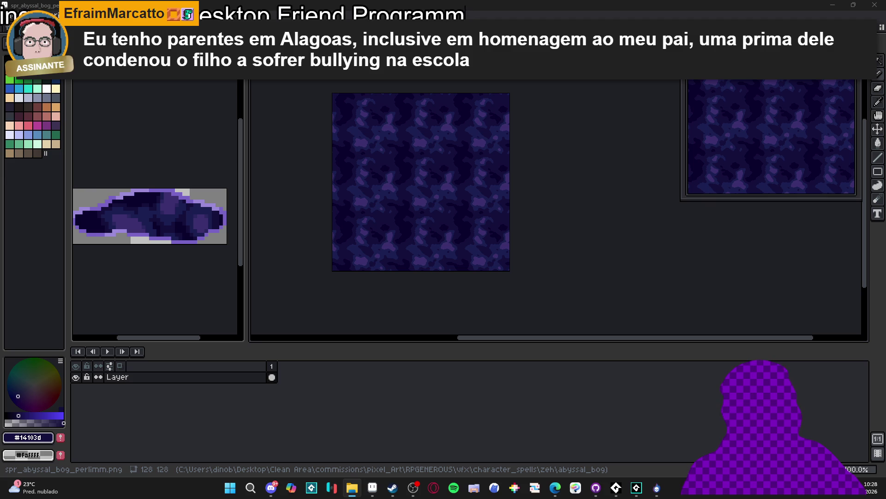
key("alt+Tab")
key("Return")
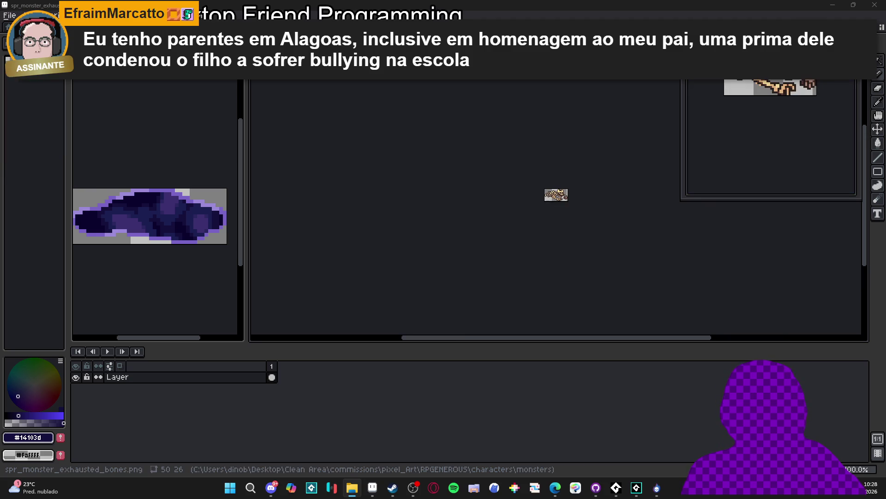
scroll(544, 212, "up", 1)
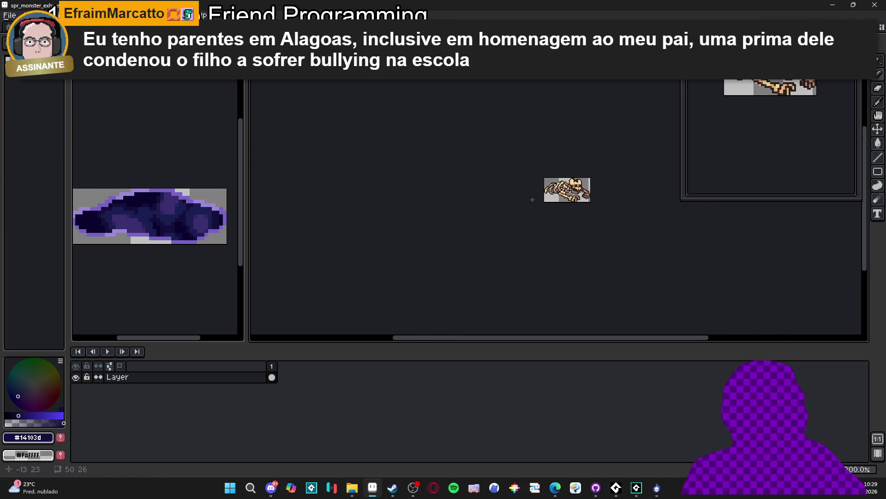
mouse_move(544, 212)
left_mouse_down()
mouse_move(443, 198)
mouse_move(463, 217)
left_mouse_up()
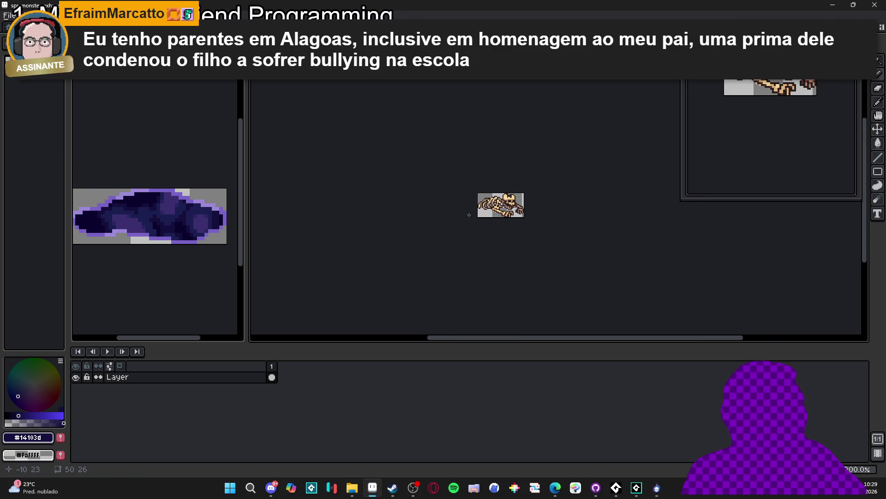
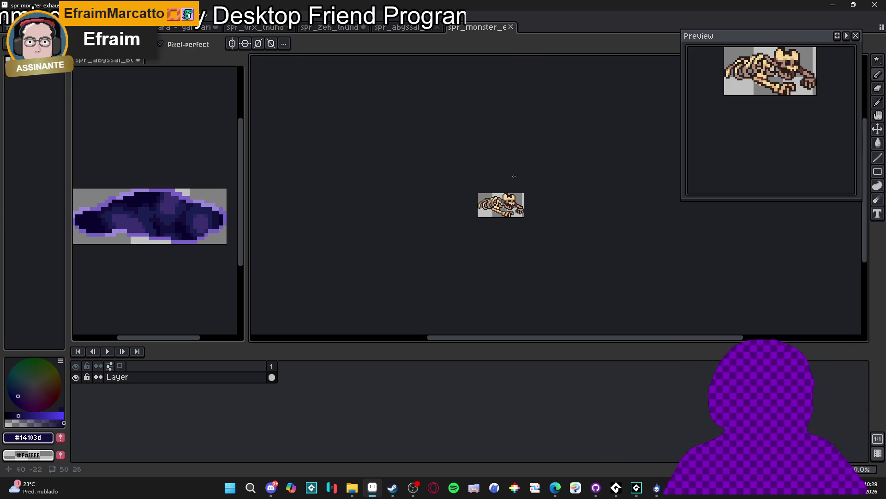
Step: Switch to the eraser, glance at the purple bog texture, and return to the skeleton monster sprite
scroll(478, 229, "up", 5)
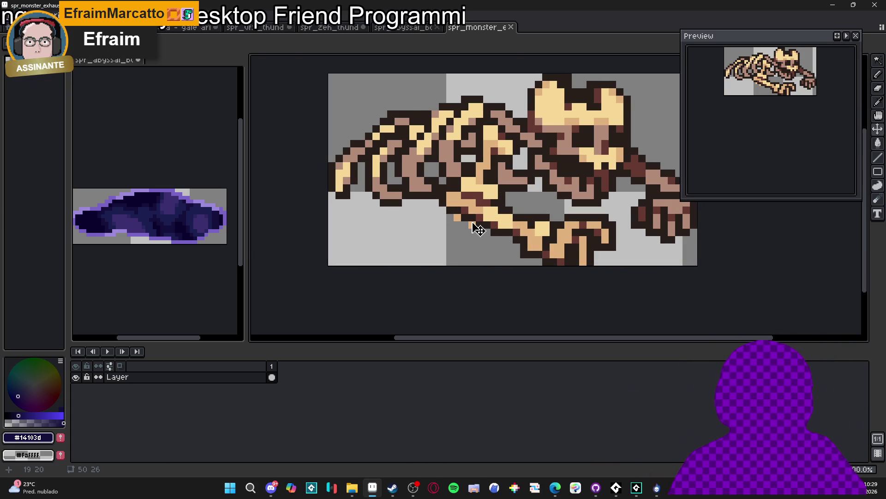
key("e")
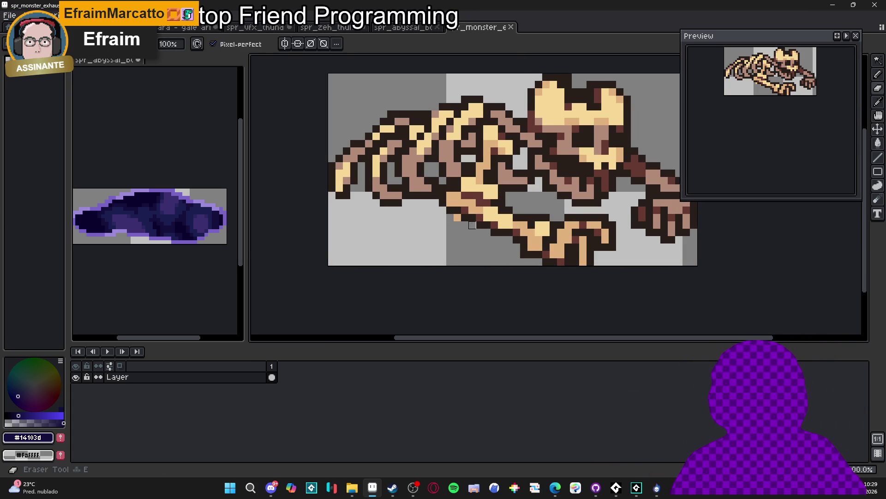
scroll(458, 218, "down", 3)
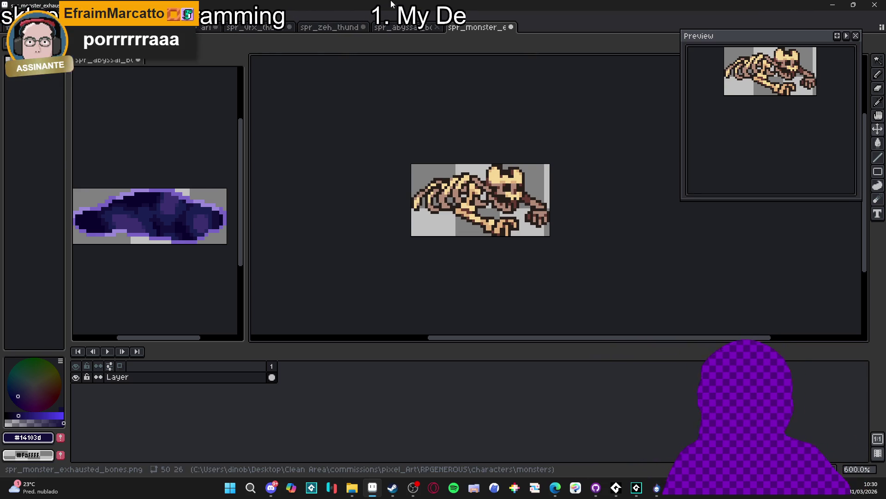
scroll(457, 148, "right", 2)
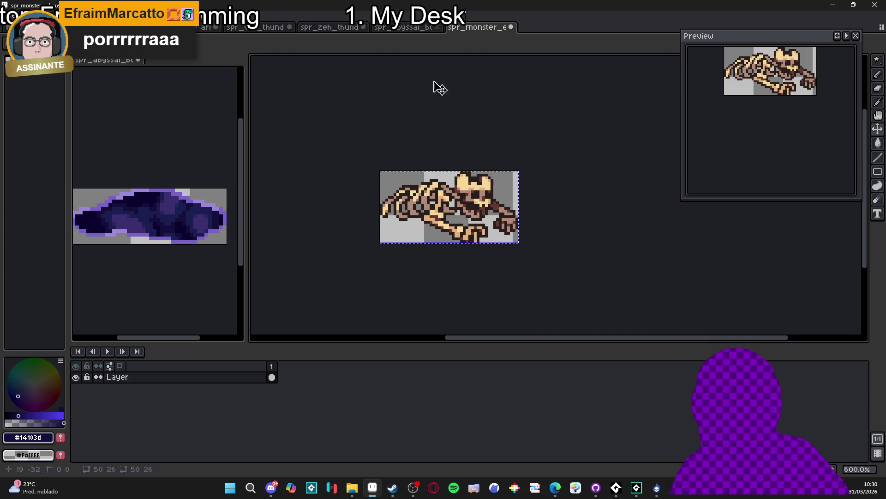
left_click(413, 28)
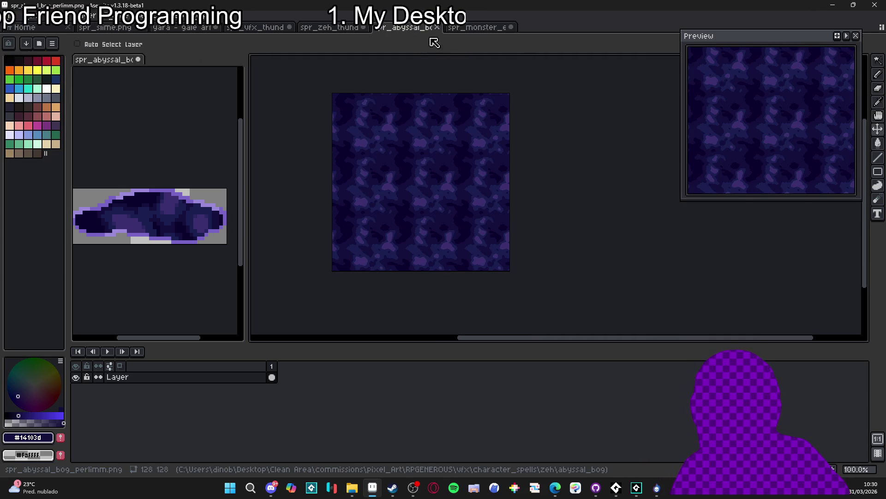
left_click(481, 28)
scroll(474, 212, "down", 2)
Step: Resize the skeleton canvas to 136×96px, then add 5px top and bottom for 136×106px
key("ctrl+alt+c")
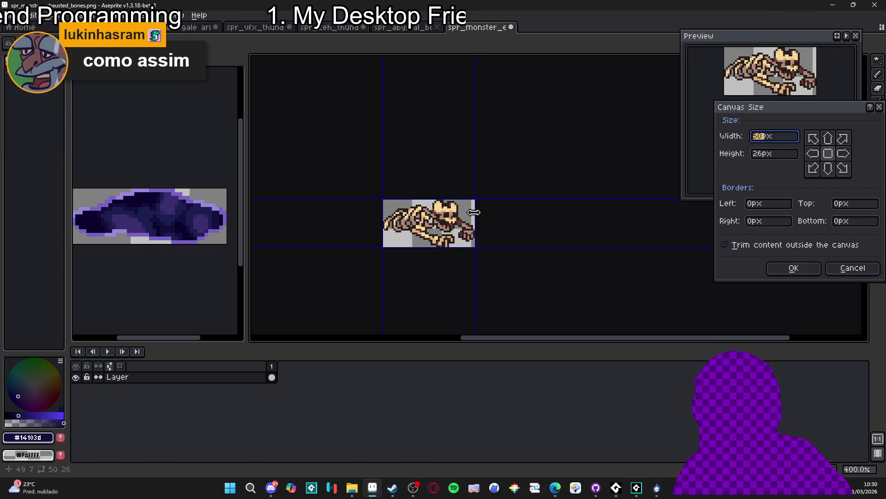
mouse_move(475, 212)
left_mouse_down()
mouse_move(554, 213)
mouse_move(550, 120)
mouse_move(550, 133)
left_mouse_up()
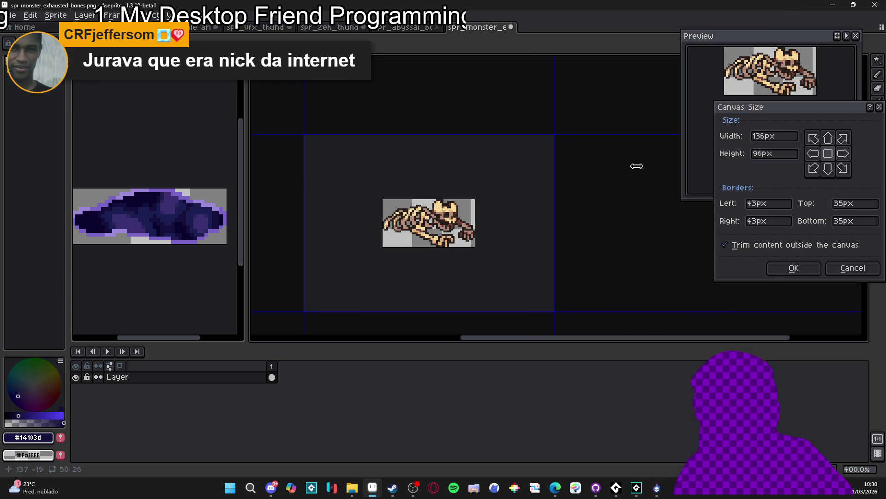
left_click(795, 270)
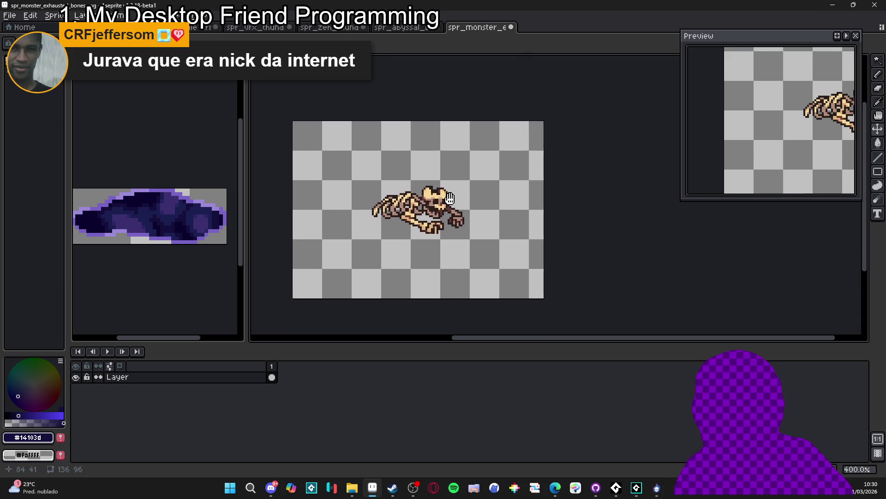
key("ctrl+alt+c")
mouse_move(492, 219)
left_mouse_down()
mouse_move(492, 210)
mouse_move(494, 225)
mouse_move(483, 227)
left_mouse_up()
key("Return")
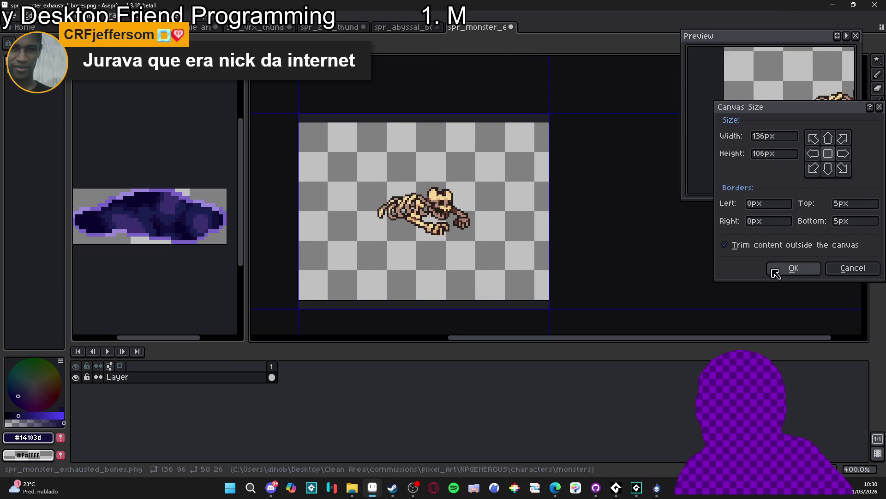
Step: Start Save As and browse to the vfx/character_spells/zeh/abyssal_bog folder
left_click(8, 15)
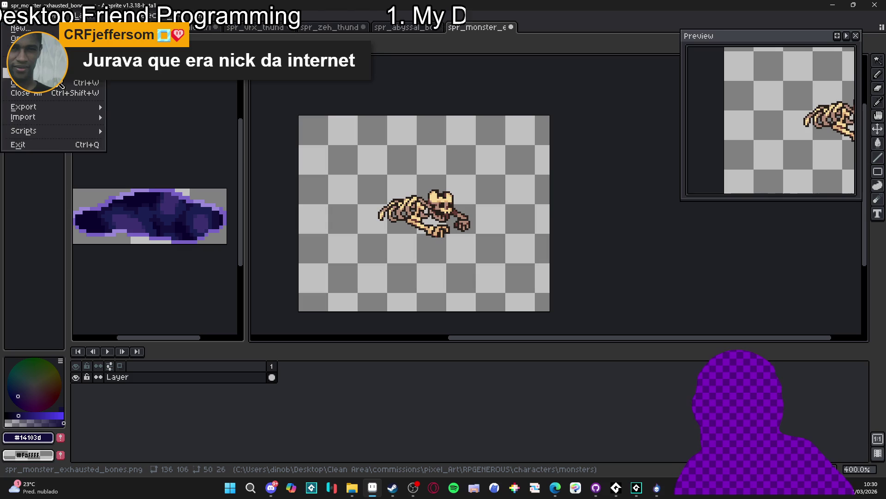
left_click(72, 73)
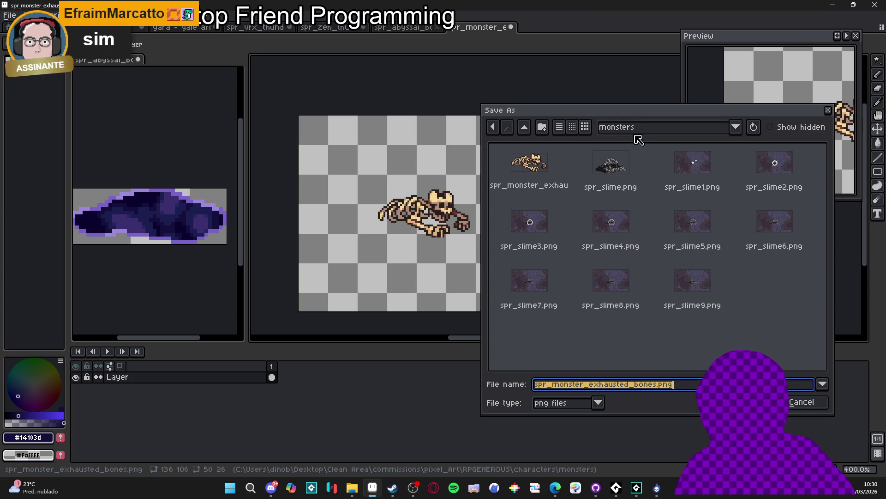
left_click(524, 127)
left_click(525, 127)
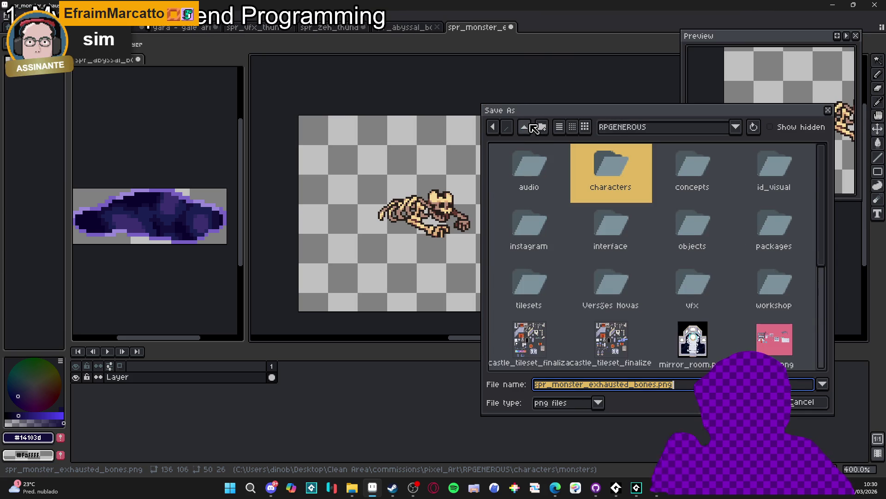
left_click(705, 286)
double_click(709, 289)
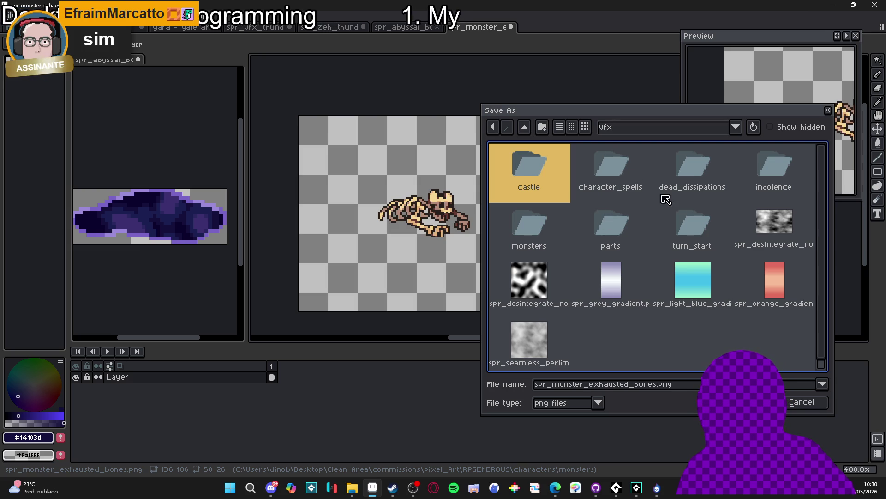
double_click(609, 190)
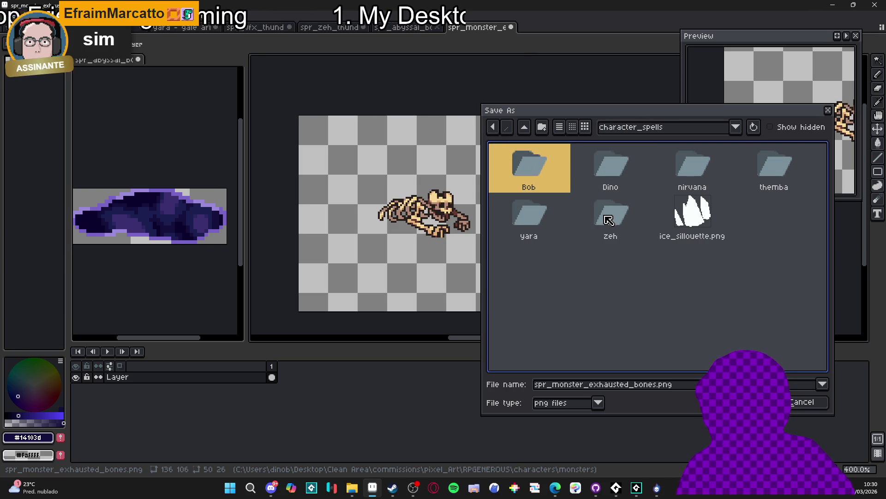
double_click(609, 220)
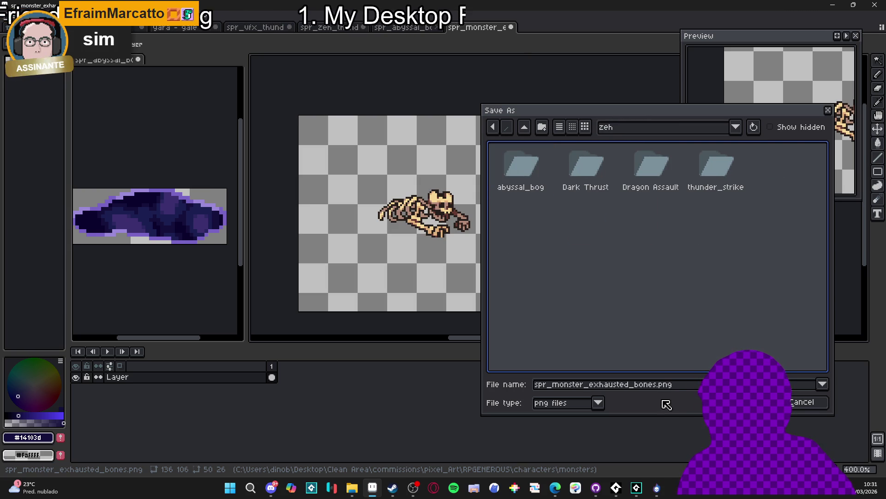
left_click(651, 386)
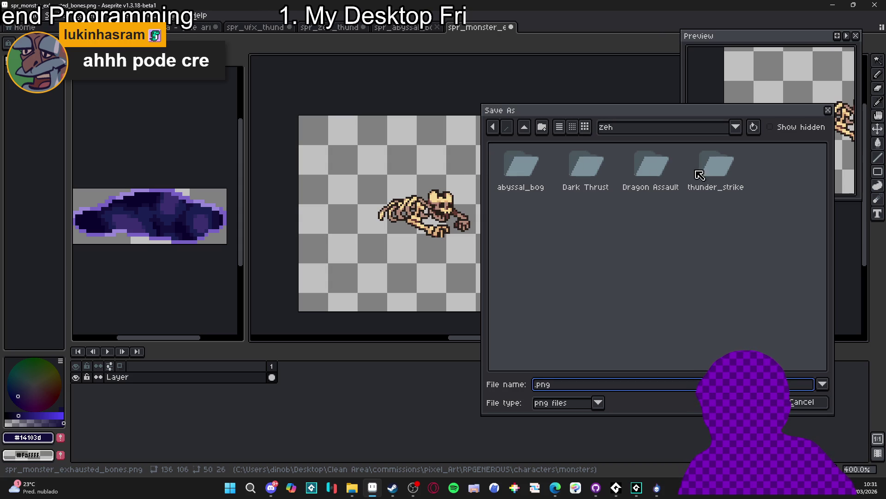
double_click(520, 167)
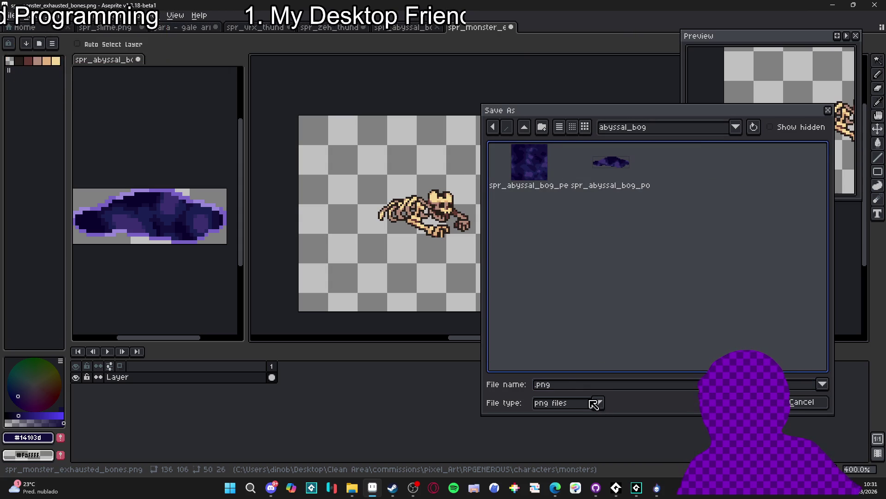
Step: Choose the aseprite file type and save the sprite as abyssal_bog_vfx.aseprite
left_click(571, 406)
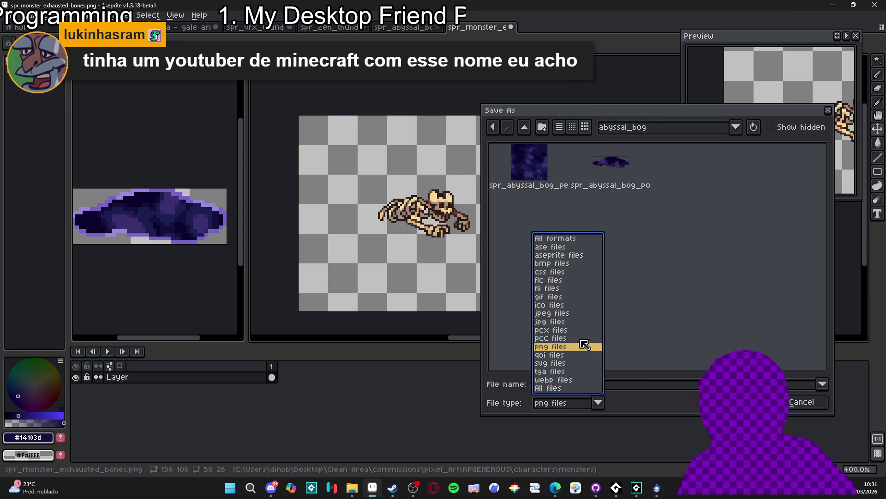
left_click(585, 256)
type("abyssal")
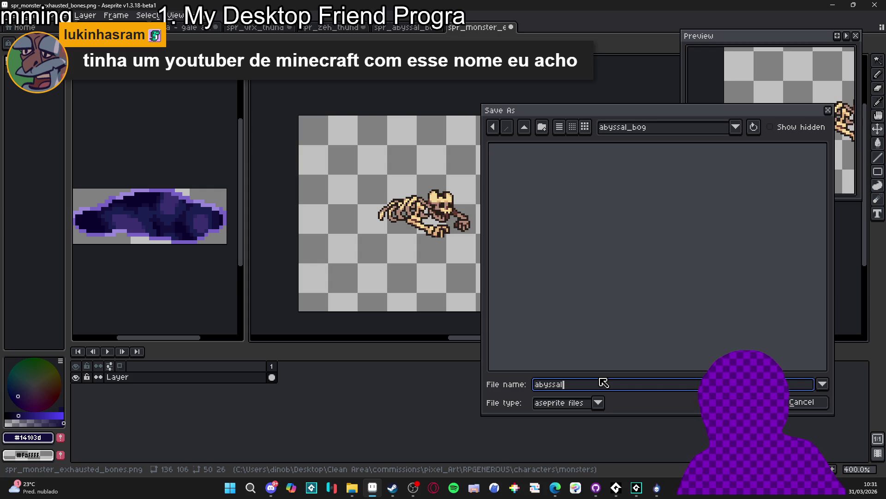
type("_bog_vfx")
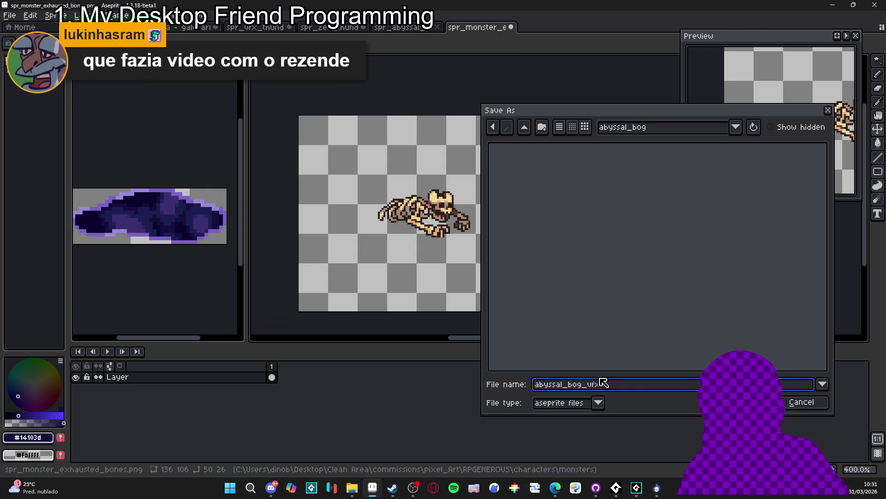
key("Return")
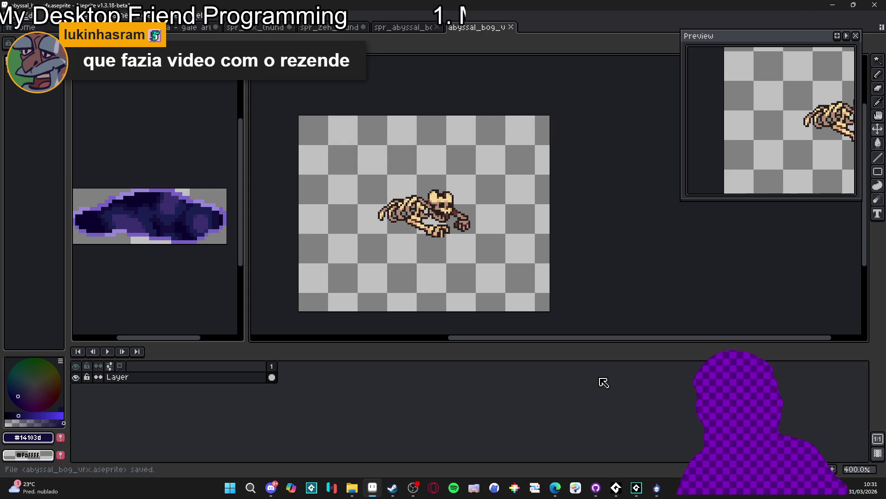
Step: Grow the abyssal_bog_vfx canvas to 180×120 pixels around the skeleton
scroll(417, 240, "down", 1)
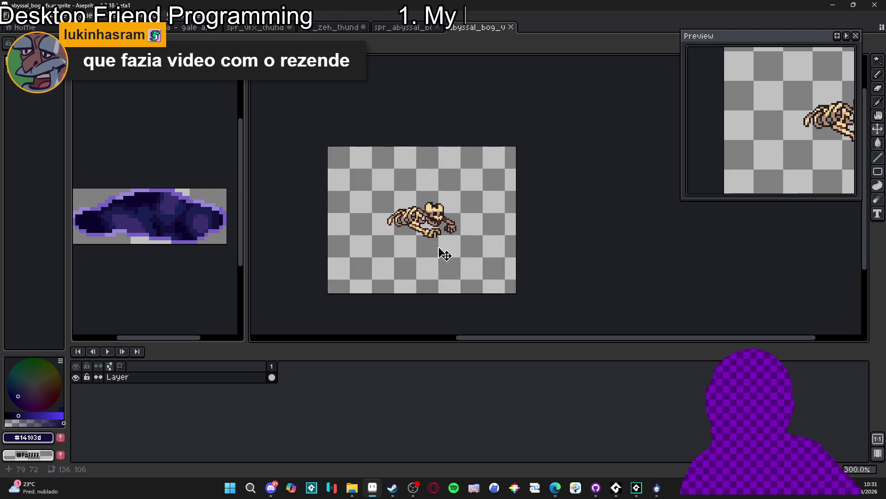
key("ctrl+alt+c")
left_click_drag(516, 231, 548, 230)
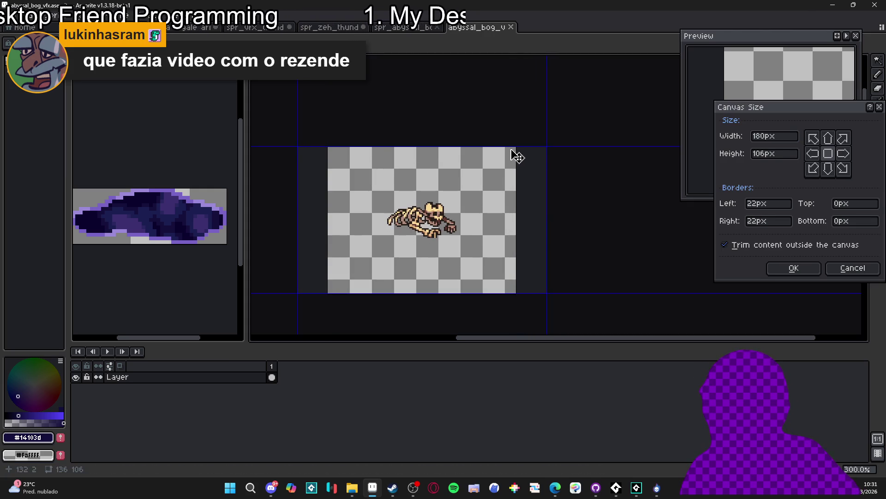
left_click_drag(514, 148, 514, 137)
left_click(798, 267)
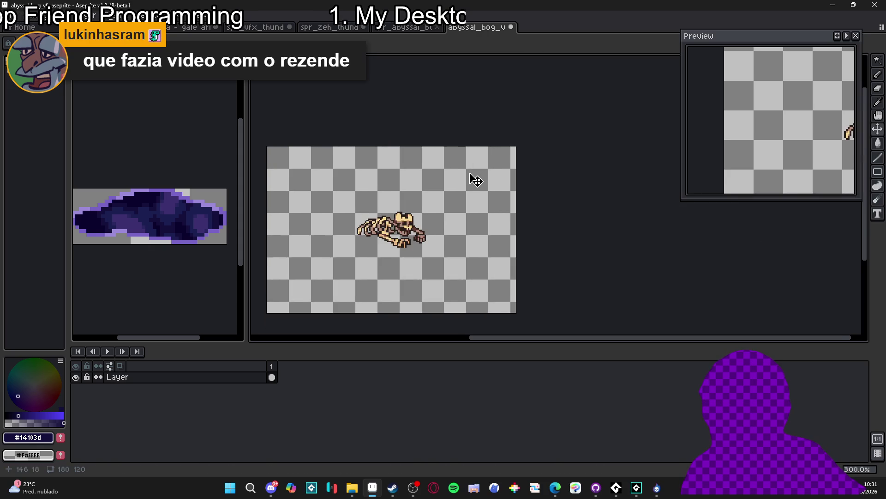
scroll(423, 220, "down", 1)
scroll(427, 236, "up", 1)
left_click_drag(427, 235, 459, 238)
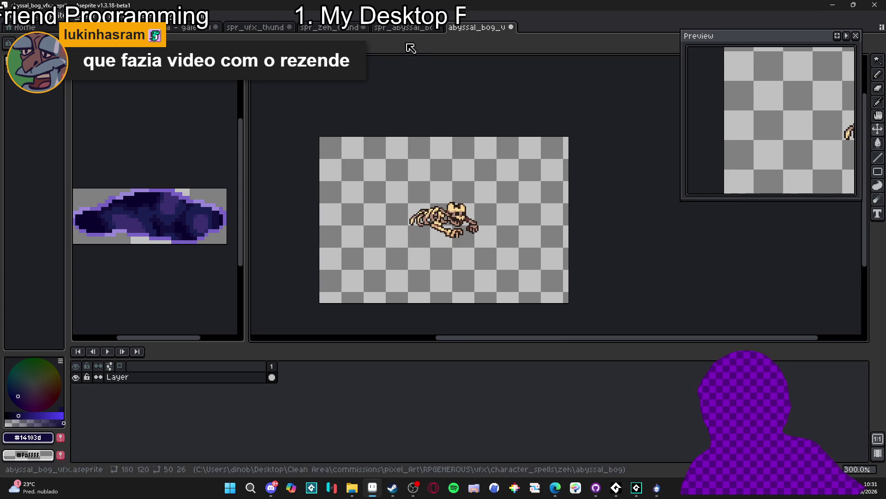
Step: Bring up File Explorer, look through the open folder tabs, and close the seaml search tab
left_click(351, 489)
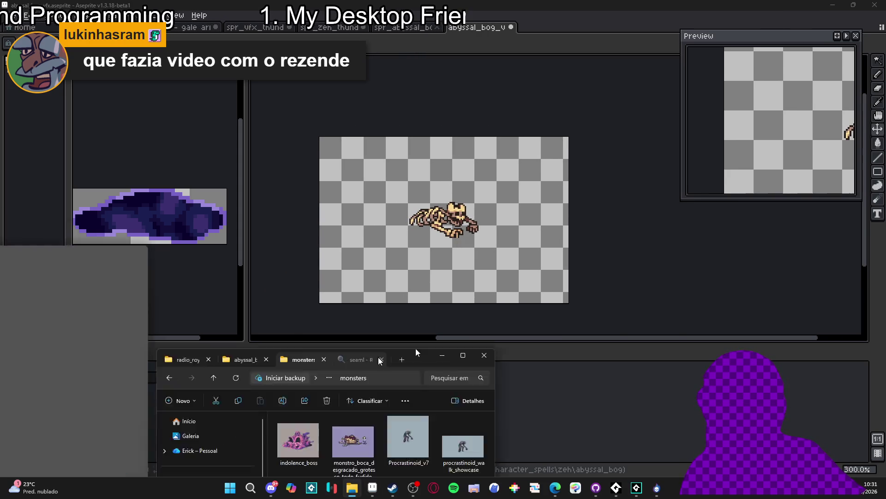
left_click(187, 10)
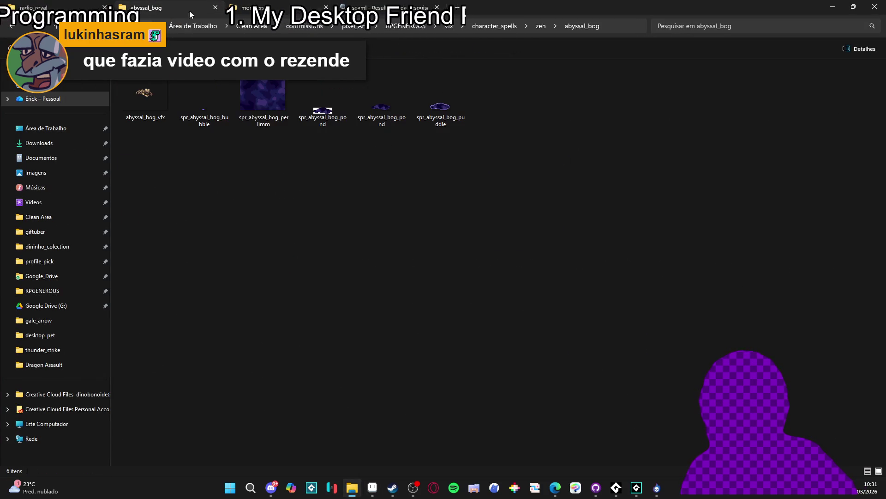
left_click(12, 29)
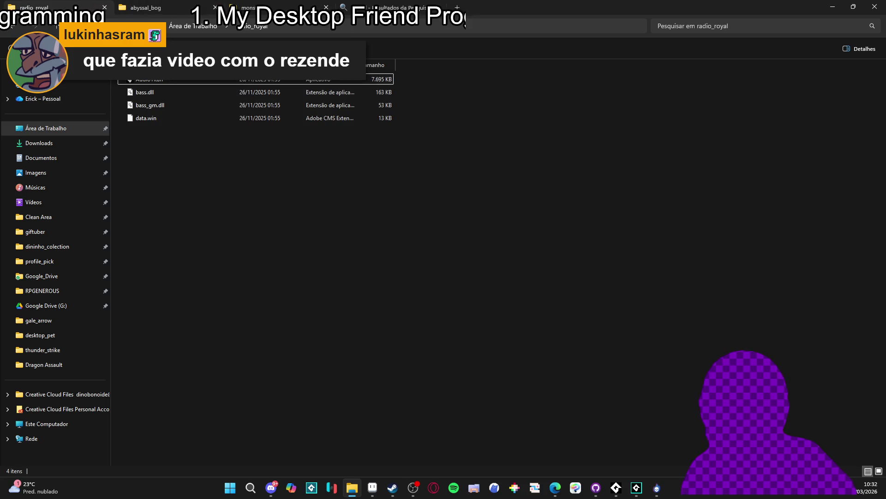
key("alt+Right")
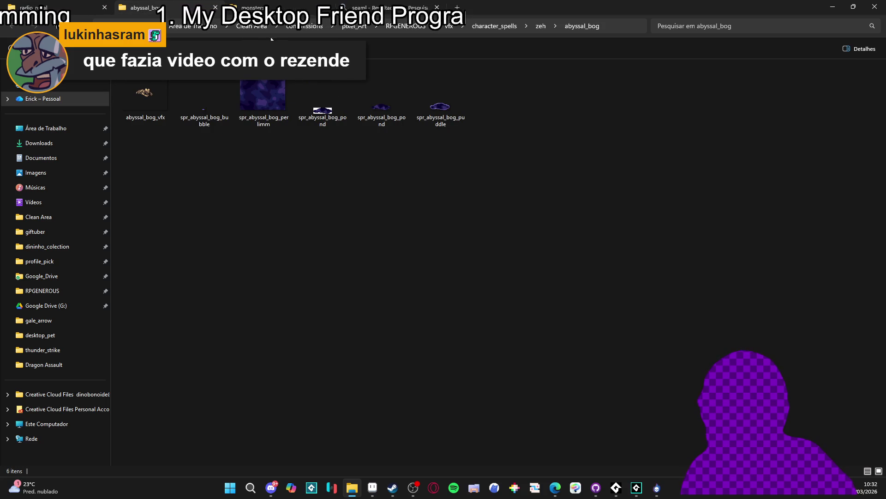
left_click(277, 7)
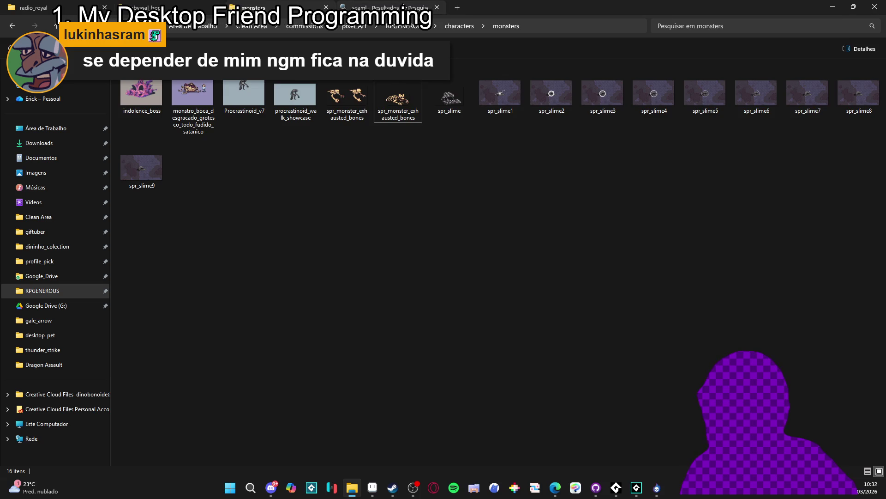
left_click(415, 7)
left_click(437, 8)
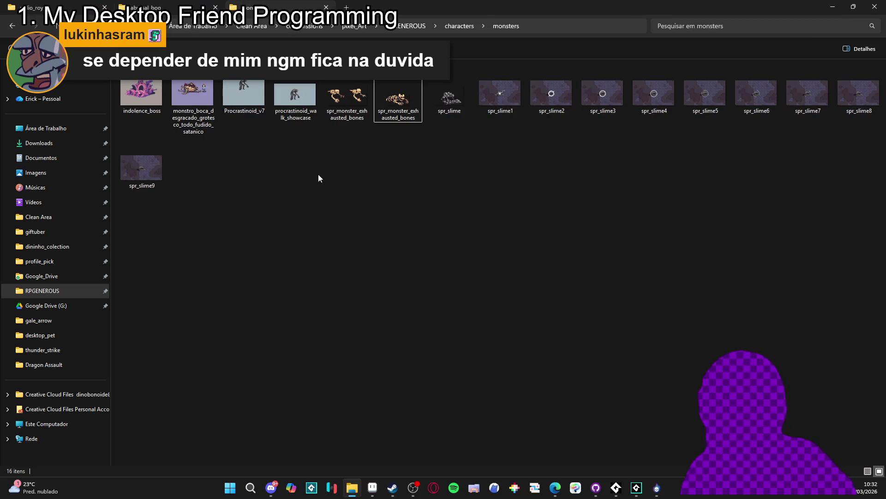
Step: Go up to RPGENEROUS and open vfx > character_spells > zeh > Dragon Assault
left_click(462, 26)
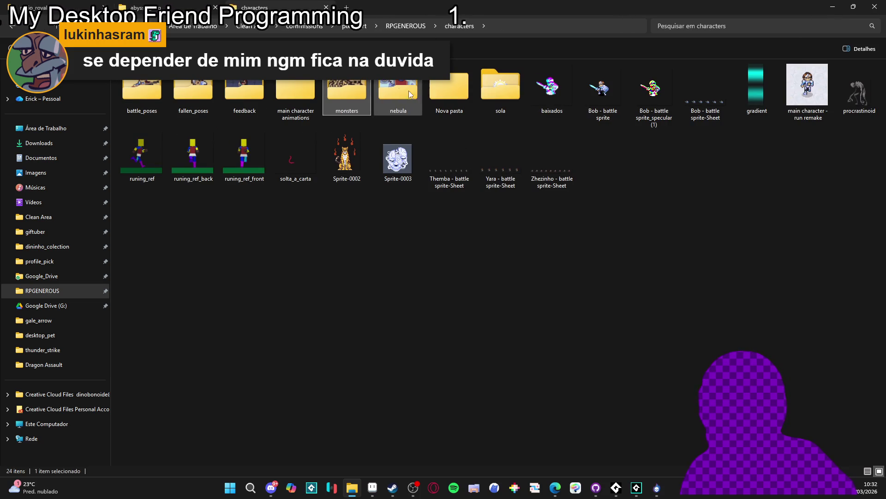
key("alt+Up")
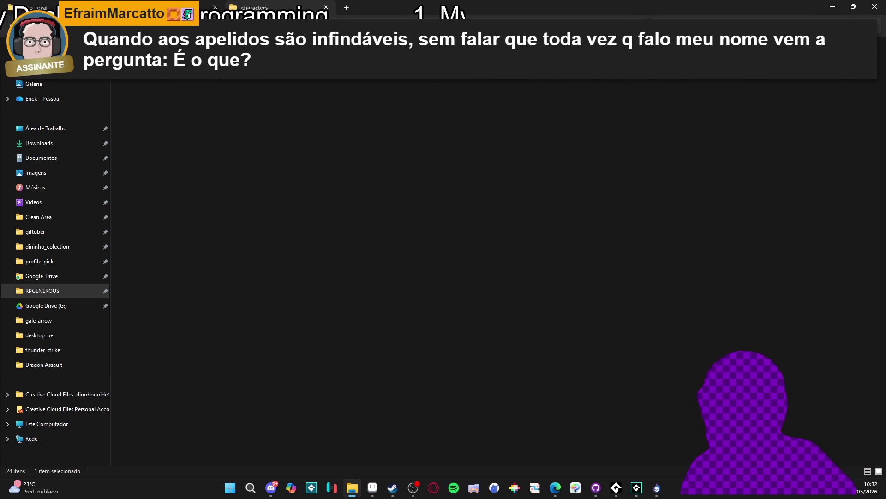
double_click(696, 105)
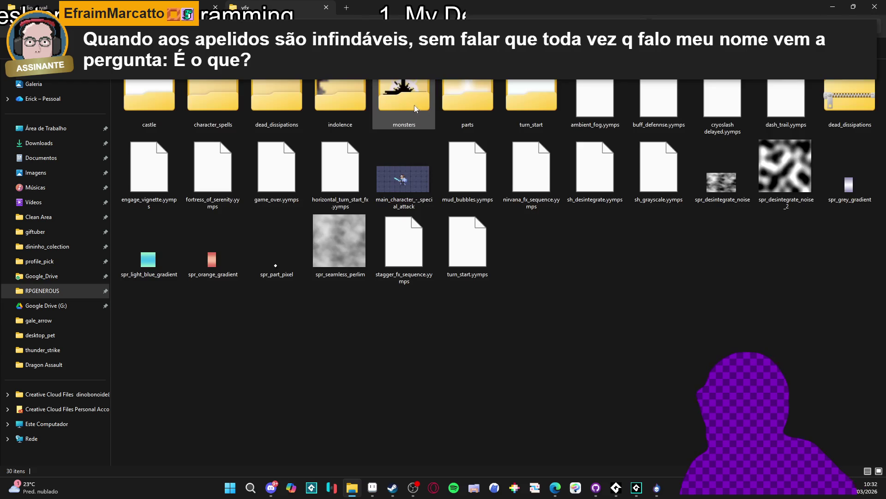
double_click(231, 97)
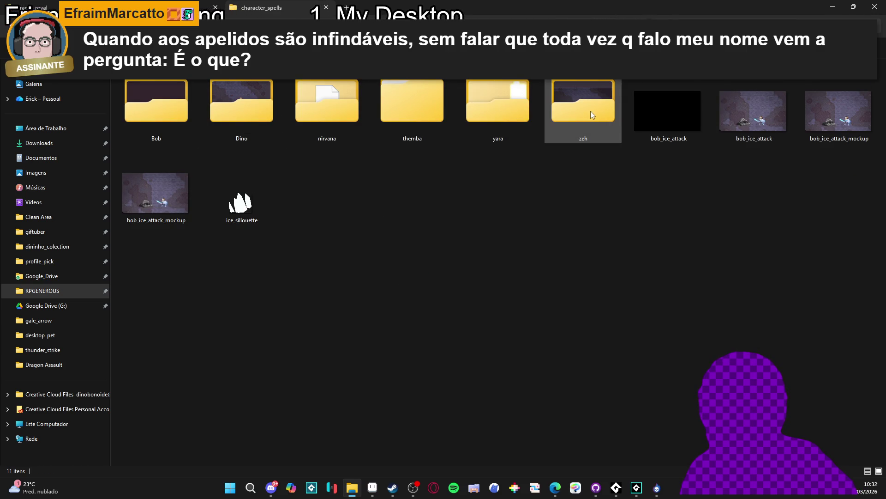
double_click(572, 109)
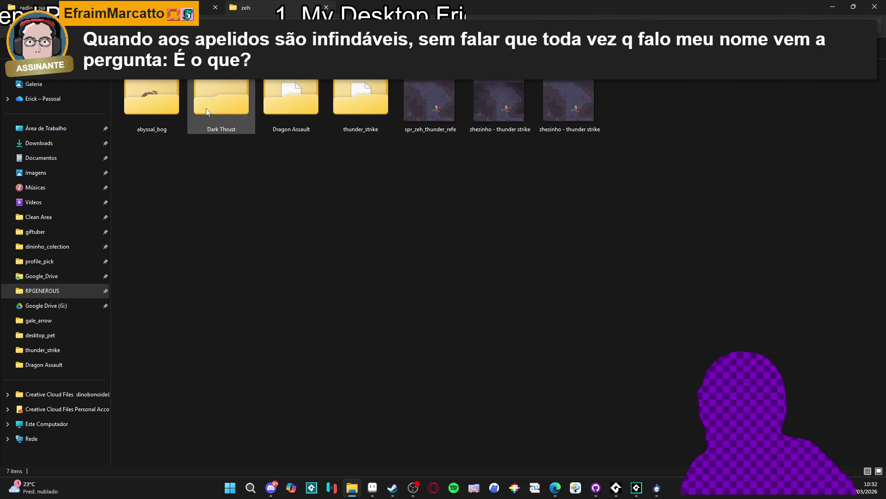
double_click(291, 101)
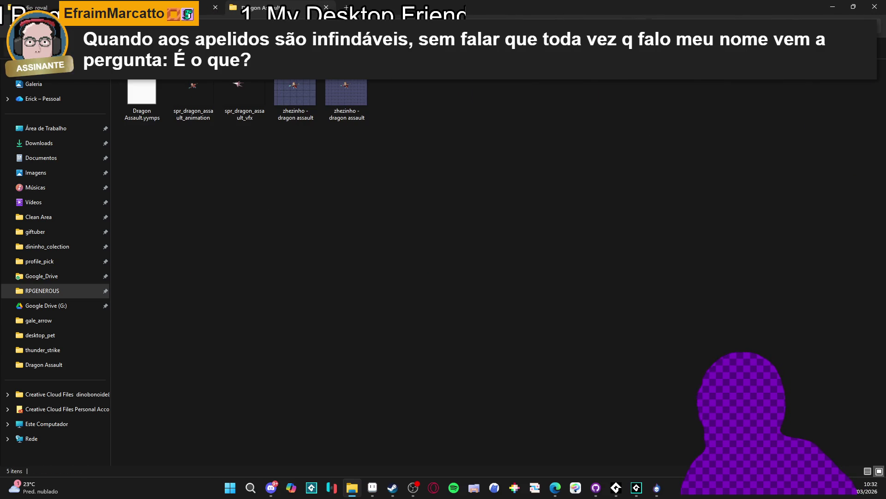
Step: Check the other folder tabs and the GameMaker window, then return to the Dragon Assault tab
left_click(138, 8)
left_click(32, 7)
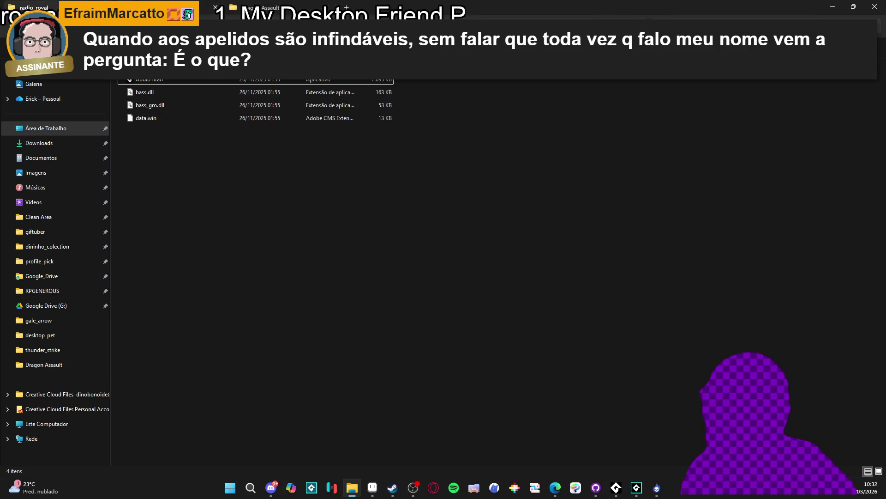
left_click(270, 3)
mouse_move(621, 492)
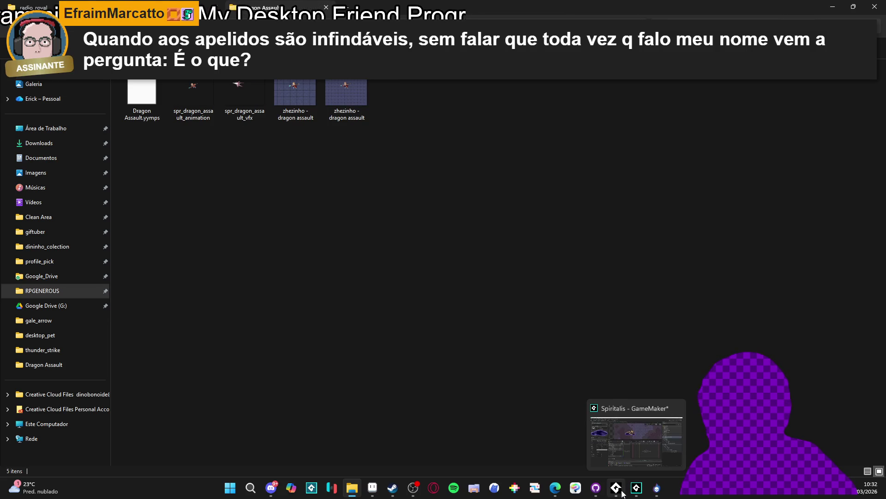
left_click(611, 404)
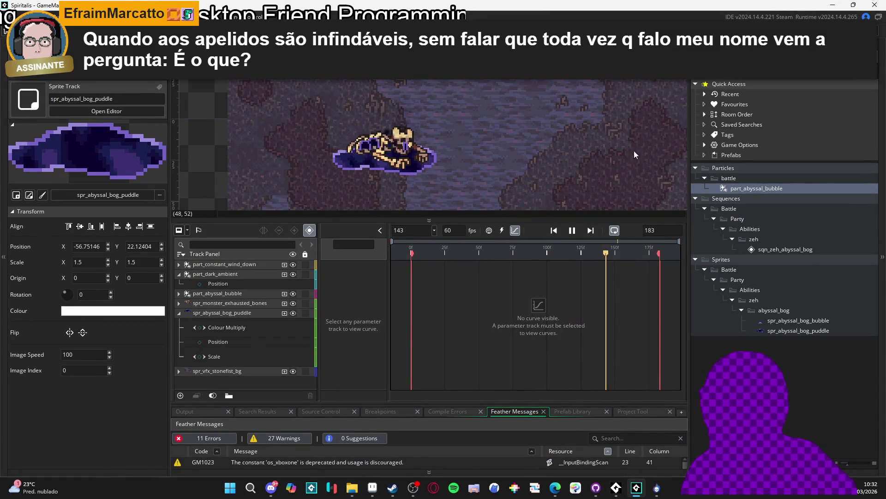
left_click(833, 4)
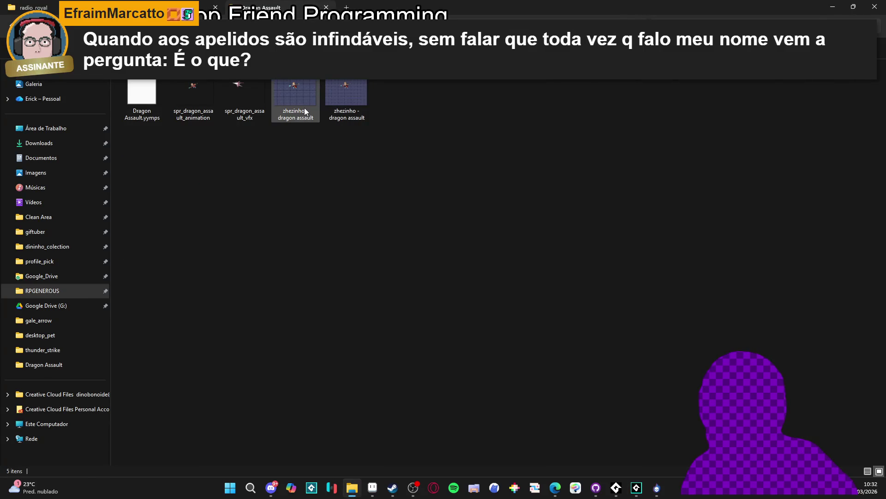
key("alt+Left")
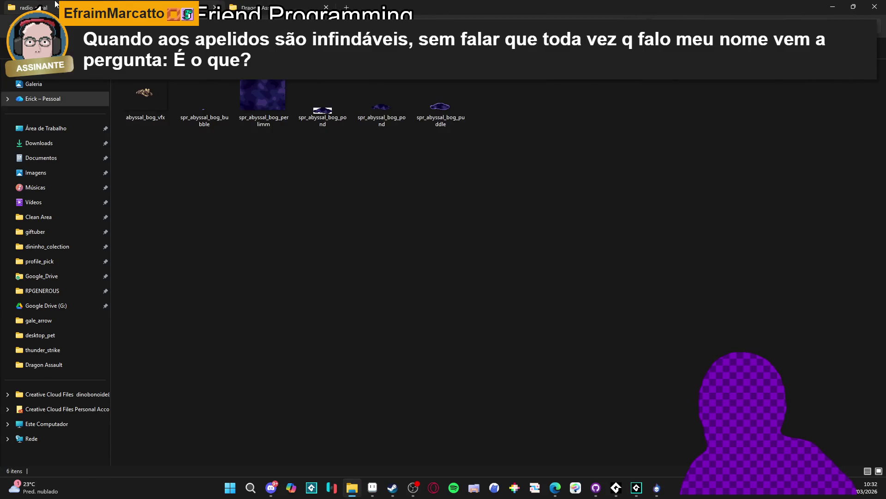
key("alt+Left")
key("alt+Right")
left_click(288, 5)
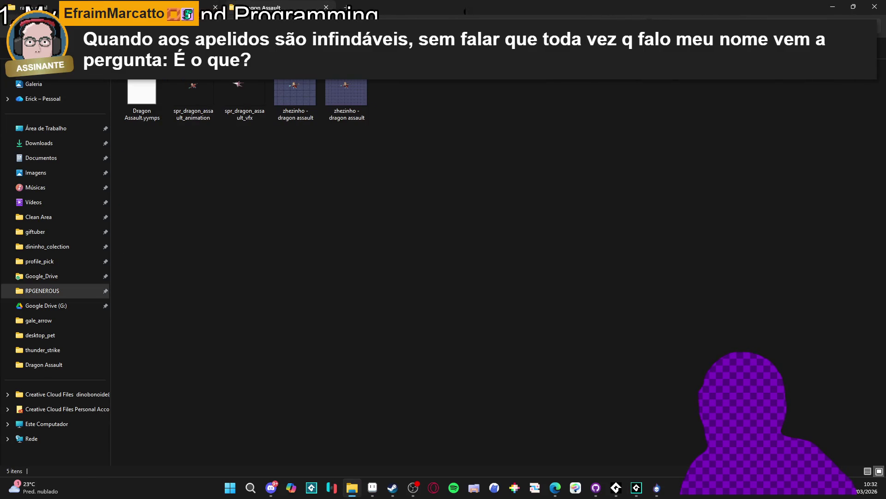
Step: Open the zhezinho dragon assault sprite and add a new layer above the skeleton's layer
double_click(305, 102)
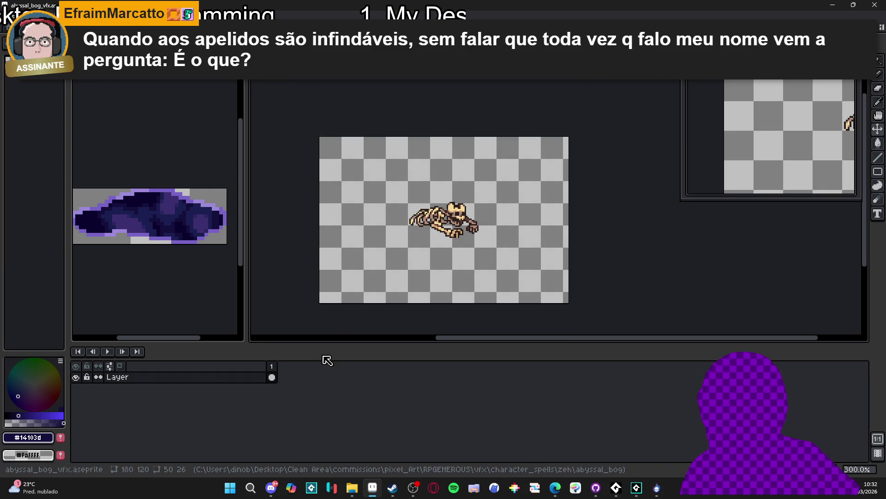
left_click(240, 377)
key("shift+n")
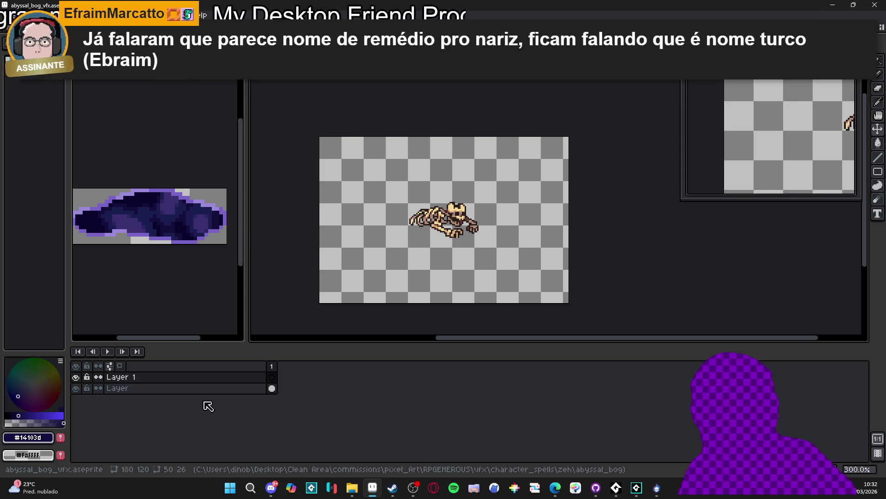
Step: Move Layer 1 below the skeleton and paste the stone tiles onto it, positioned over the canvas
left_click(210, 379)
left_click_drag(212, 389, 212, 410)
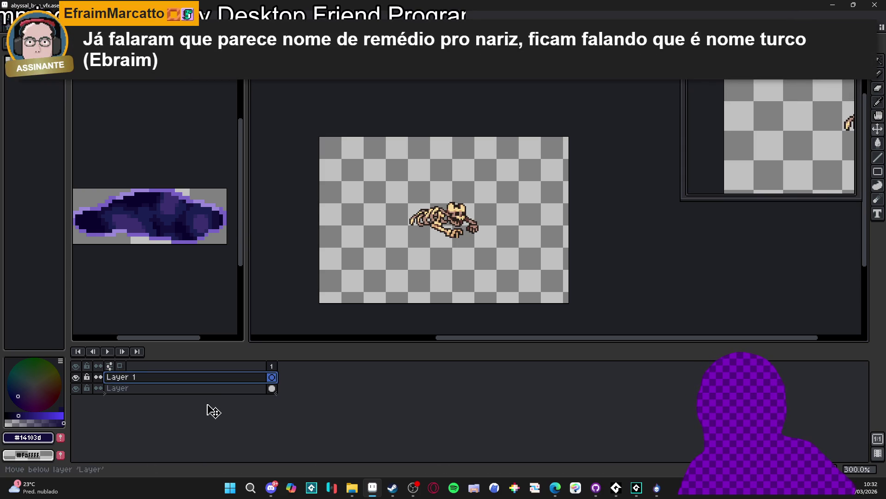
key("ctrl+v")
left_click_drag(444, 274, 416, 269)
key("Return")
left_click(444, 222, "ctrl")
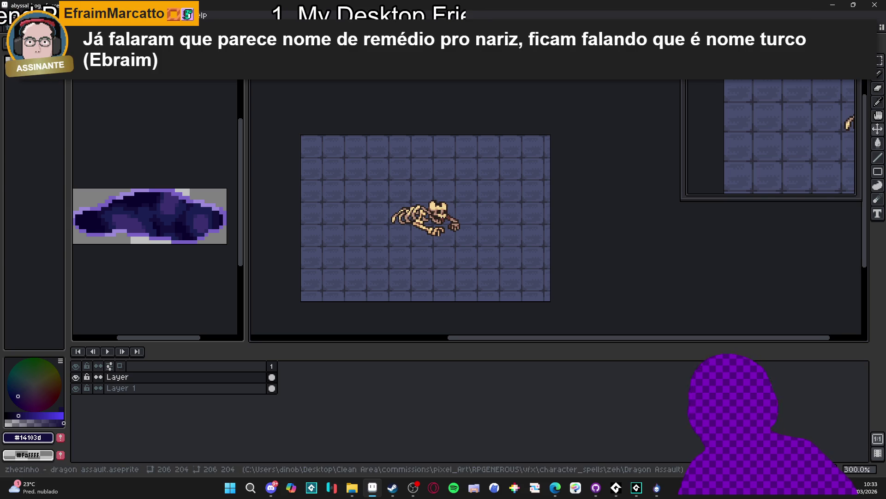
Step: Cycle through the dragon assault, zhezinho dash and thunderstrike gif and png sprites
key("ctrl+Tab")
key("ctrl+Tab")
key("ctrl+Tab")
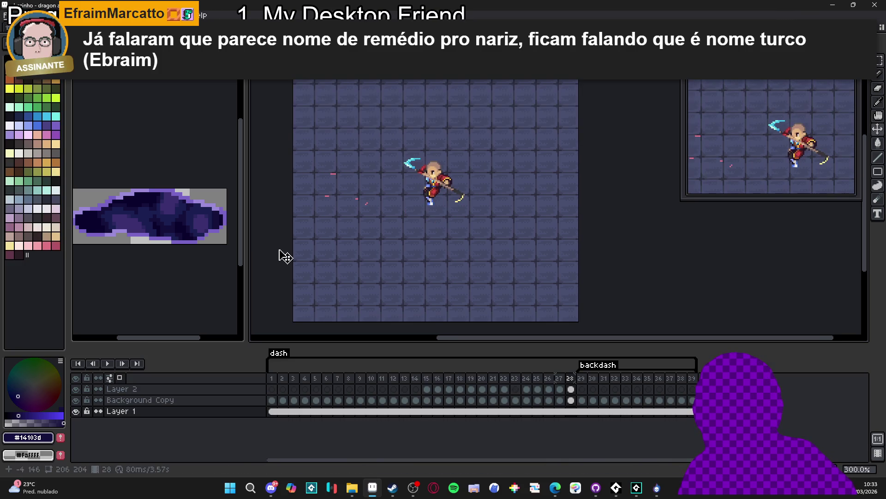
left_click(108, 363)
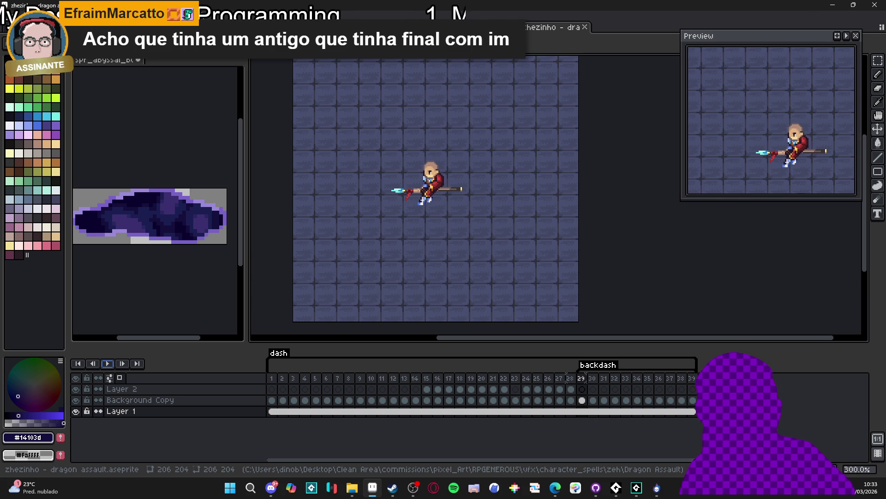
key("ctrl+Tab")
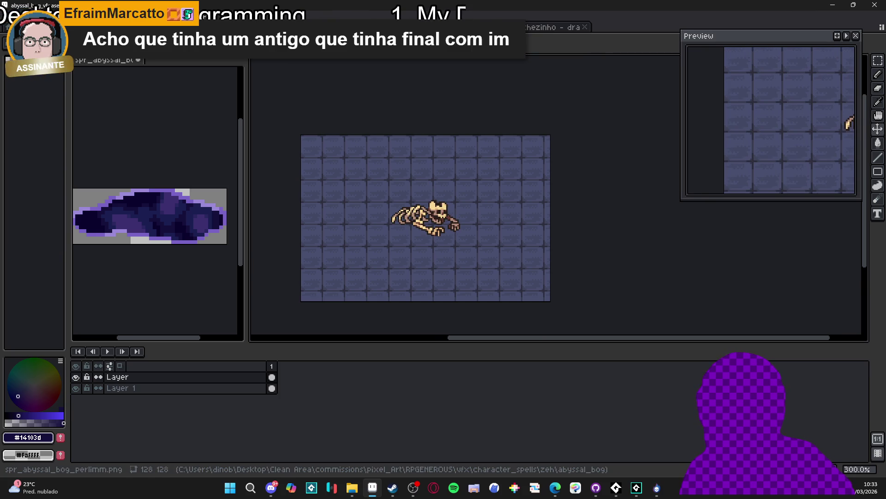
key("ctrl+Tab")
key("ctrl+Tab")
key("ctrl+Tab")
key("ctrl+Tab")
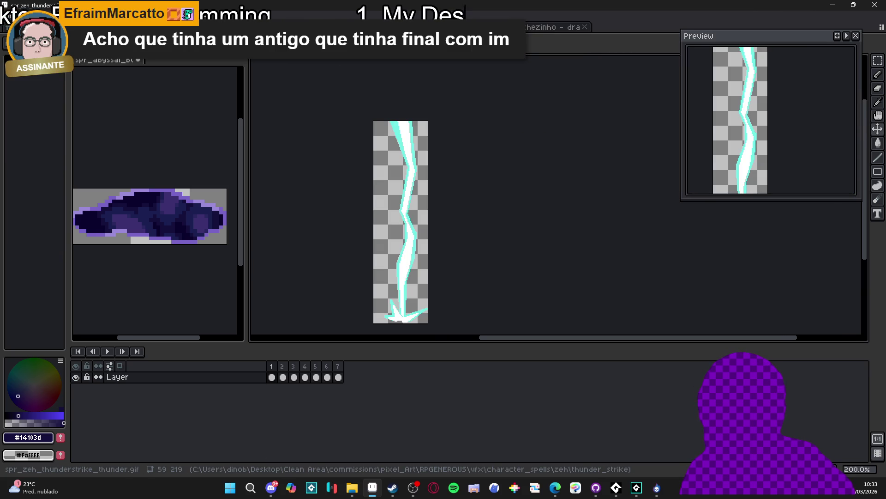
key("ctrl+Tab")
key("ctrl+Tab")
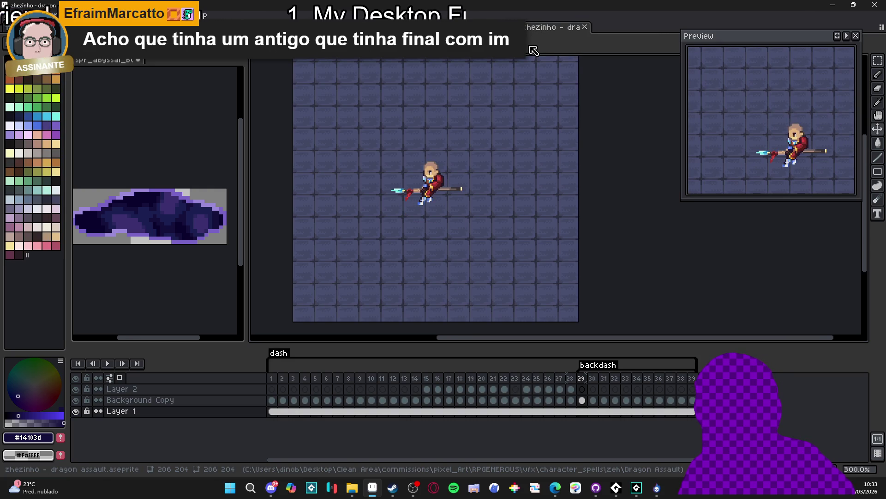
Step: Cycle through the open sprites over to the thunderstrike sprite
key("ctrl+Tab")
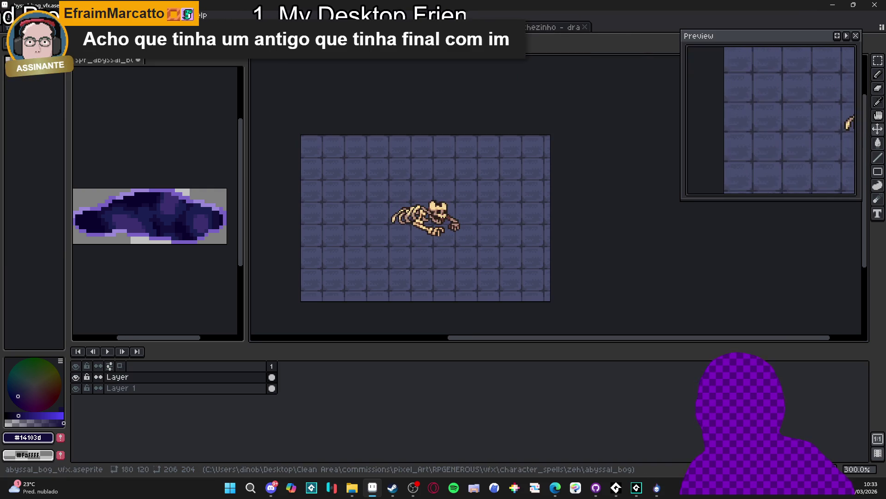
key("ctrl+Tab")
key("ctrl+shift+Tab")
key("ctrl+Tab")
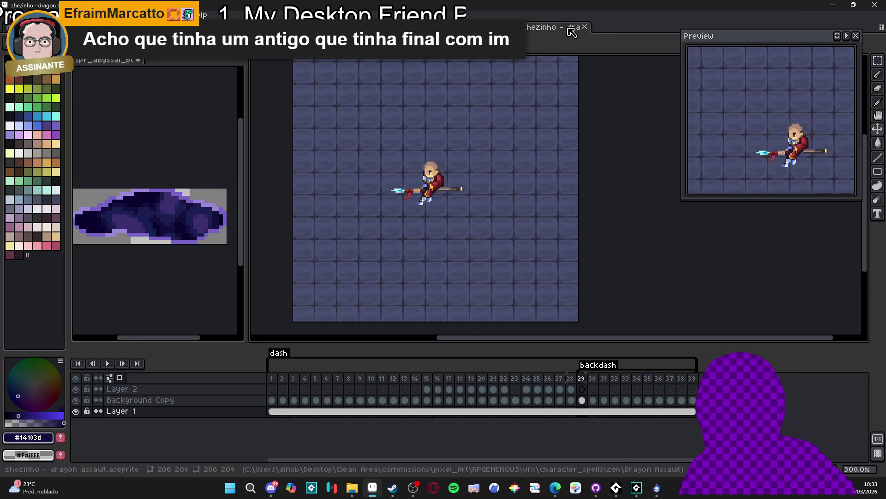
key("ctrl+Tab")
key("ctrl+Tab")
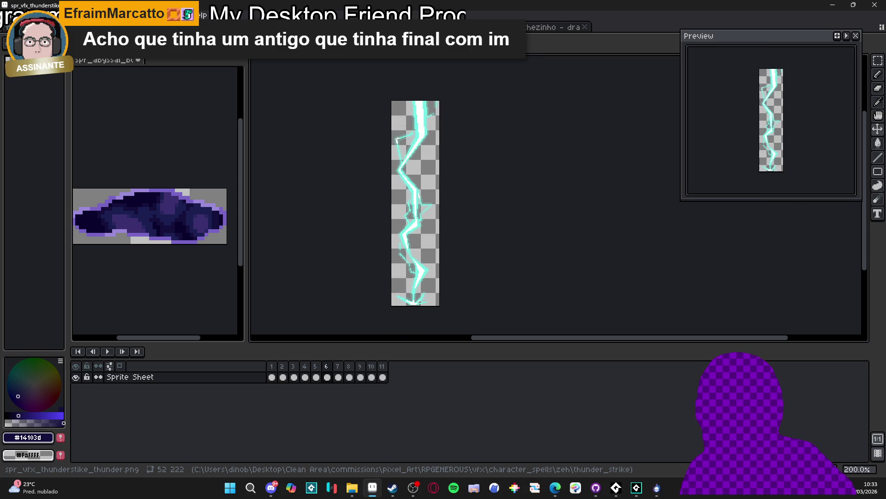
Step: Close the thunderstrike png and gif without saving, and close the bog puddle sprite
key("ctrl+w")
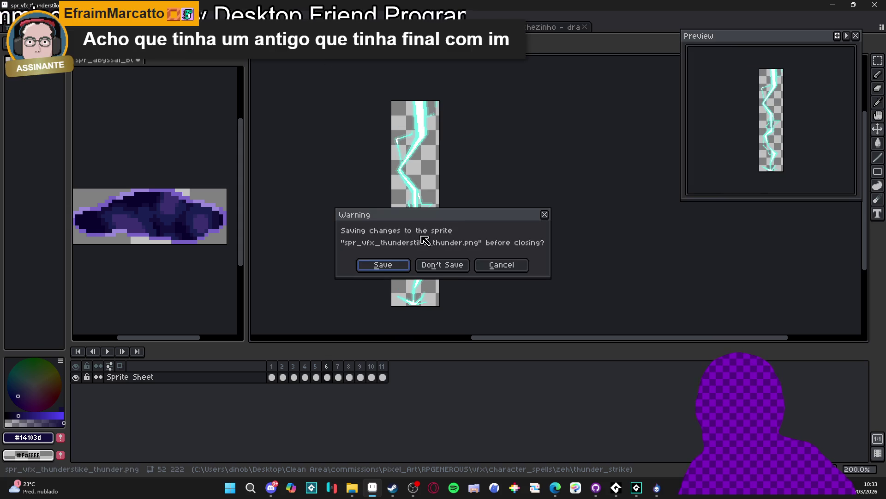
left_click(440, 271)
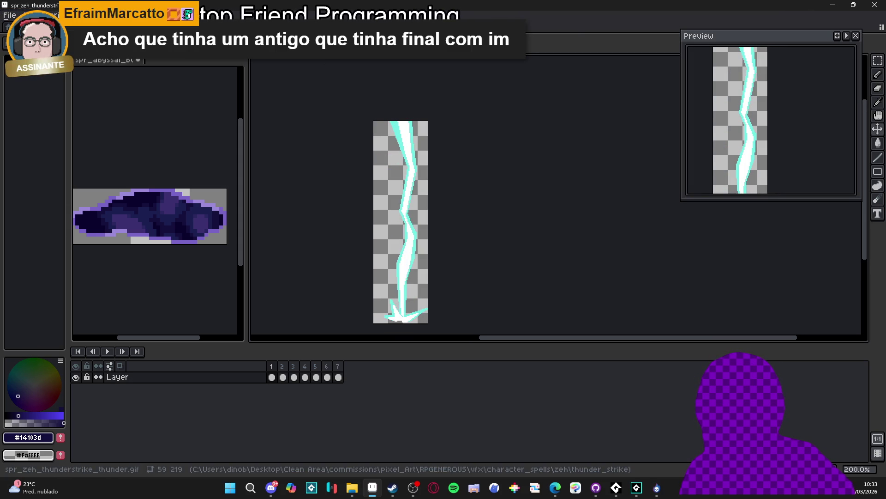
key("ctrl+w")
left_click(452, 268)
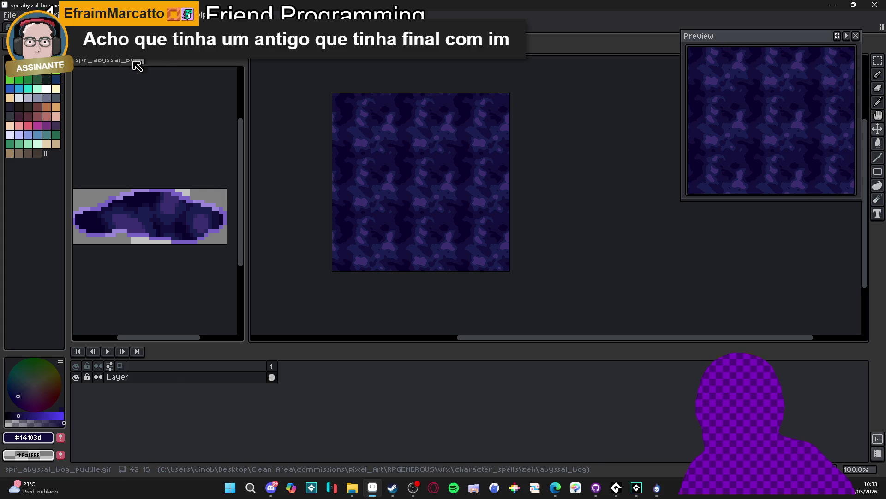
key("ctrl+w")
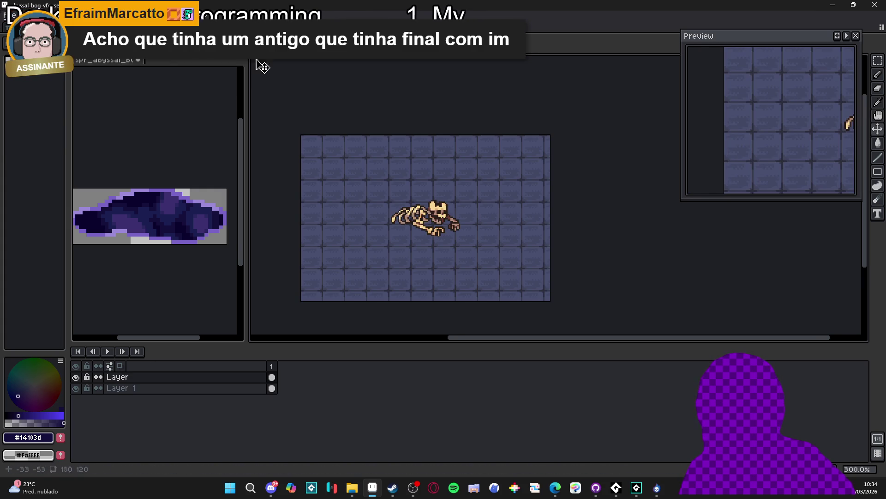
Step: Close further sprites from spr_abyssal_bog_perlimm on, return to the skeleton sprite, and bring up File Explorer
left_click(266, 46)
key("ctrl+w")
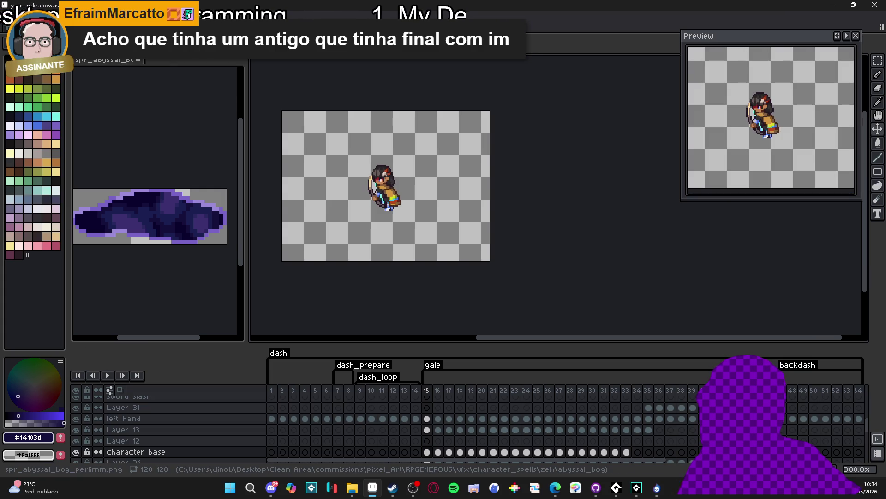
key("ctrl+w")
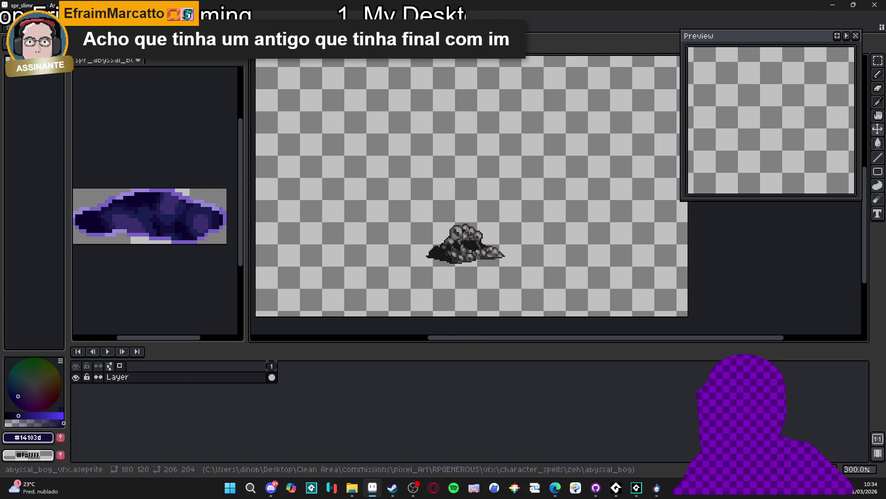
key("ctrl+w")
key("ctrl+Tab")
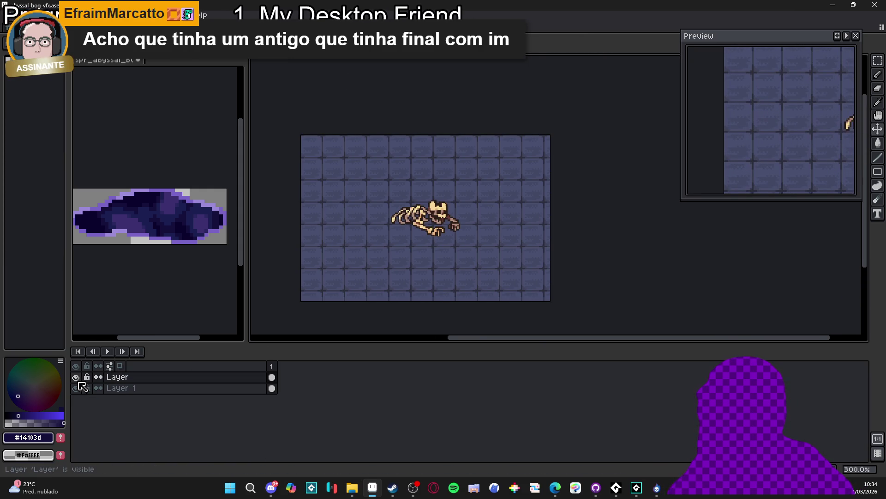
left_click(351, 489)
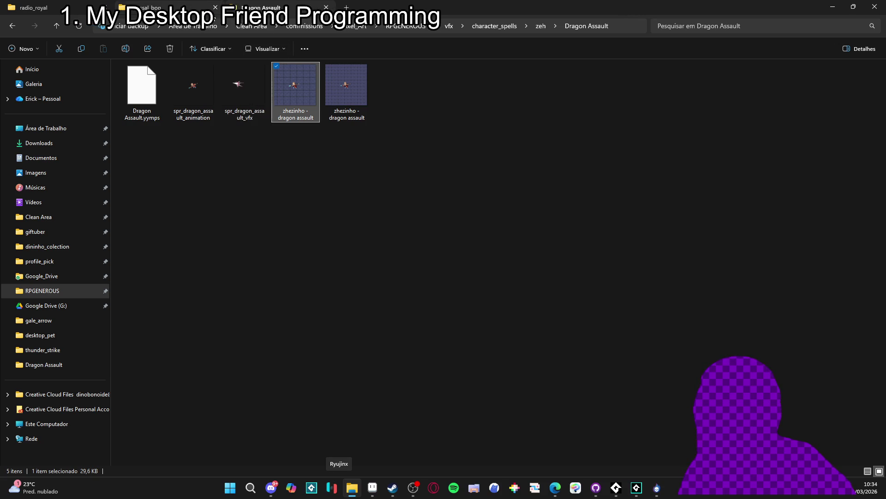
Step: From zeh, enter Dark Thrust, preview its images, and open the dark thrust .aseprite file
left_click(194, 8)
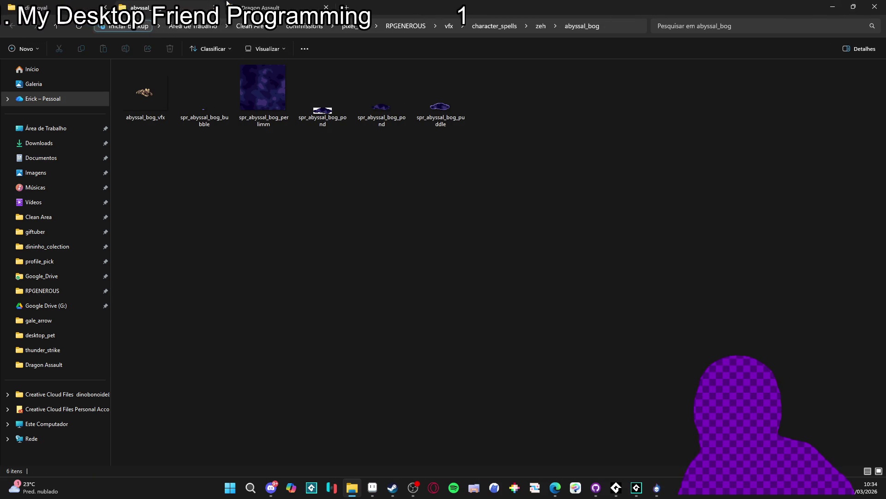
left_click(261, 7)
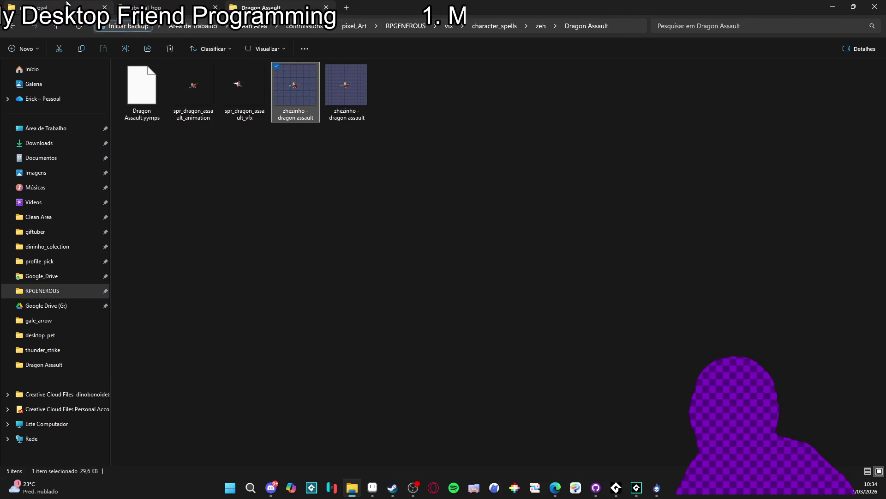
left_click(540, 26)
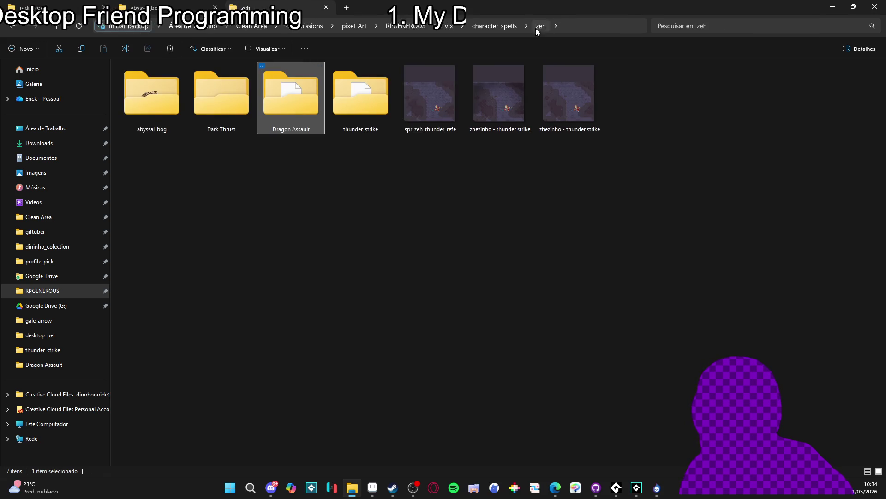
double_click(231, 115)
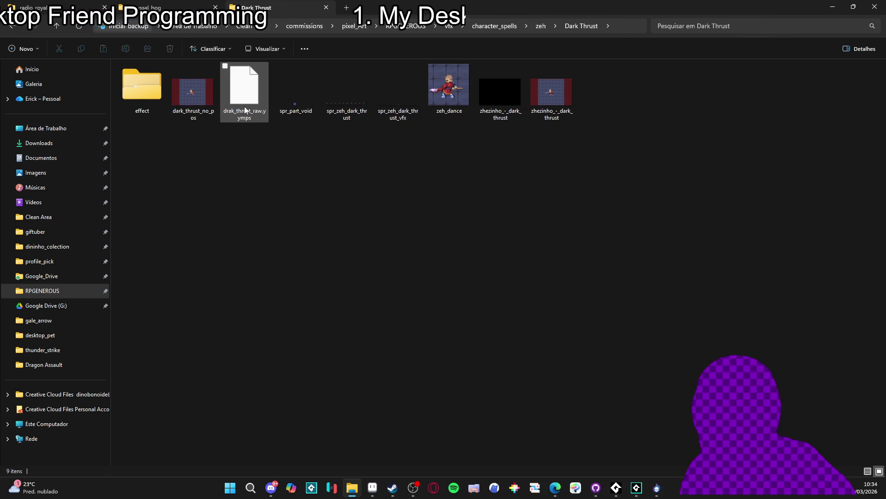
left_click(203, 92)
double_click(203, 92)
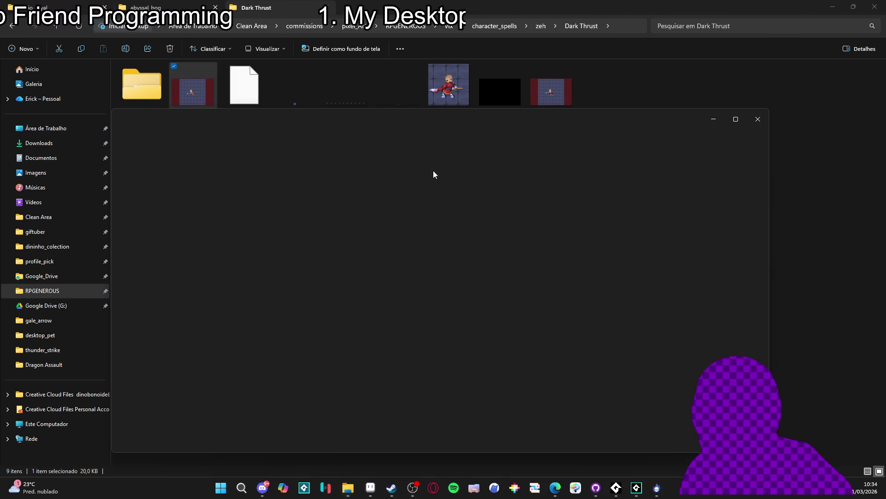
left_click(756, 119)
double_click(552, 92)
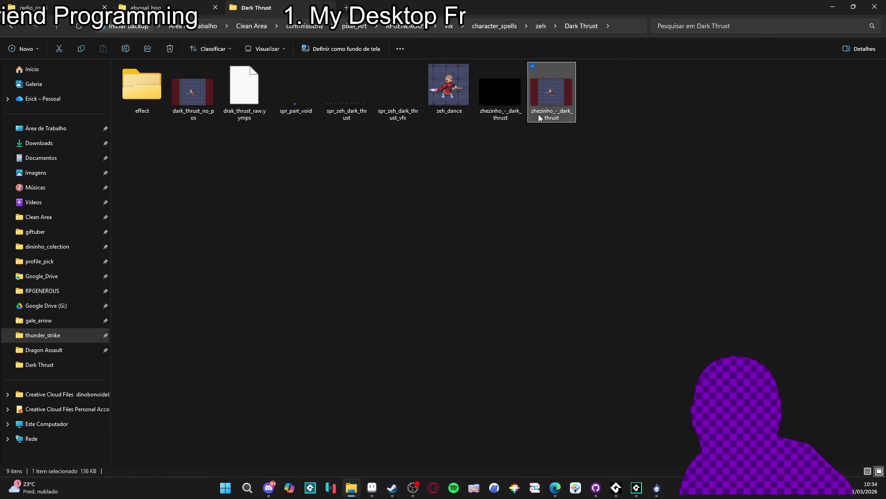
left_click(758, 123)
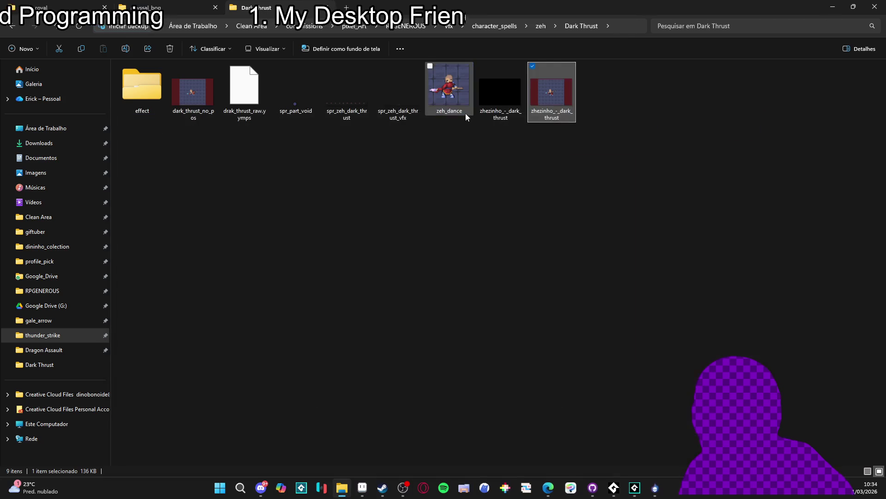
double_click(466, 112)
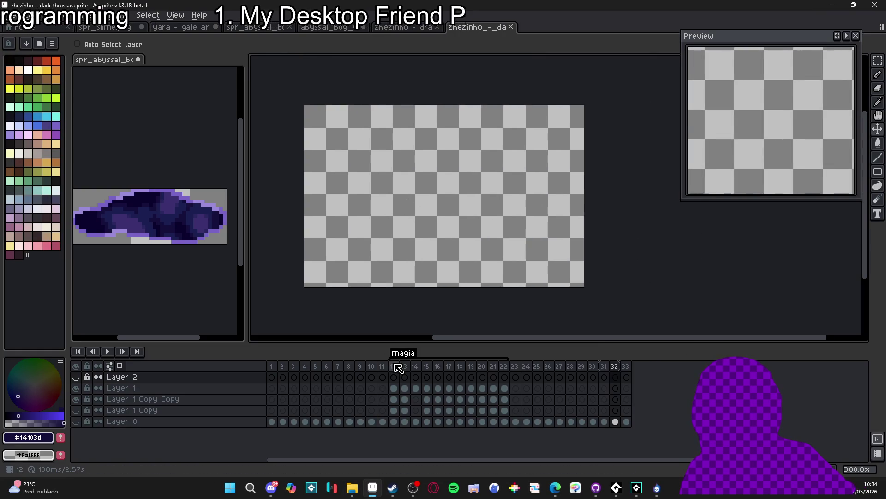
Step: Scrub the dark thrust animation between frames 12 and 18
left_click(394, 366)
left_click(415, 366)
left_click(394, 366)
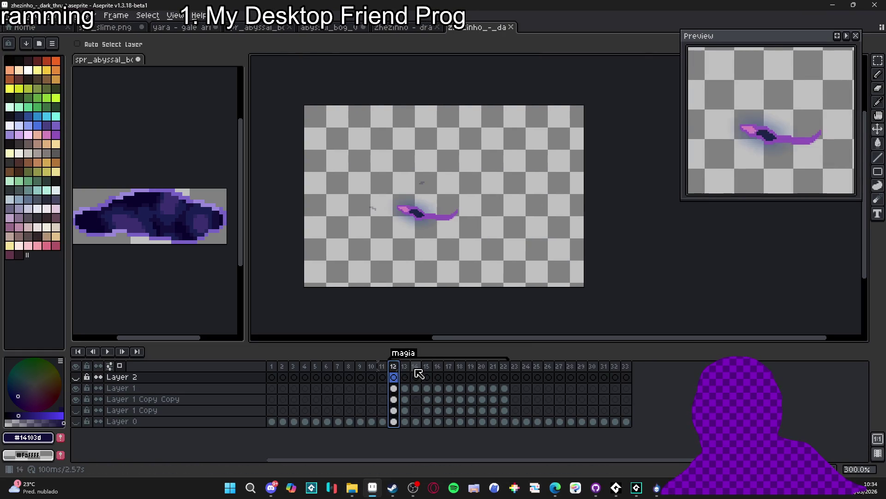
left_click(416, 366)
left_click(438, 367)
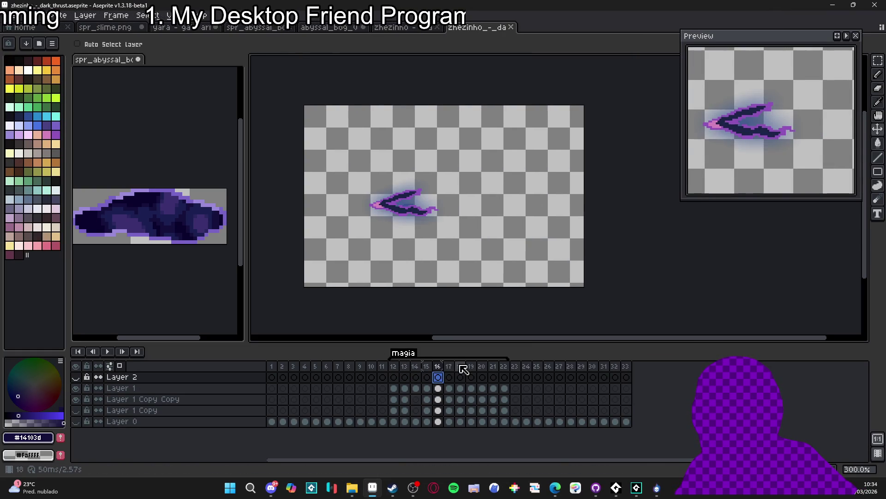
left_click(460, 366)
Step: Make Layer 0, Layer 1 Copy and Layer 2 visible, then step on to frame 20
left_click(76, 421)
left_click(75, 410)
left_click(75, 376)
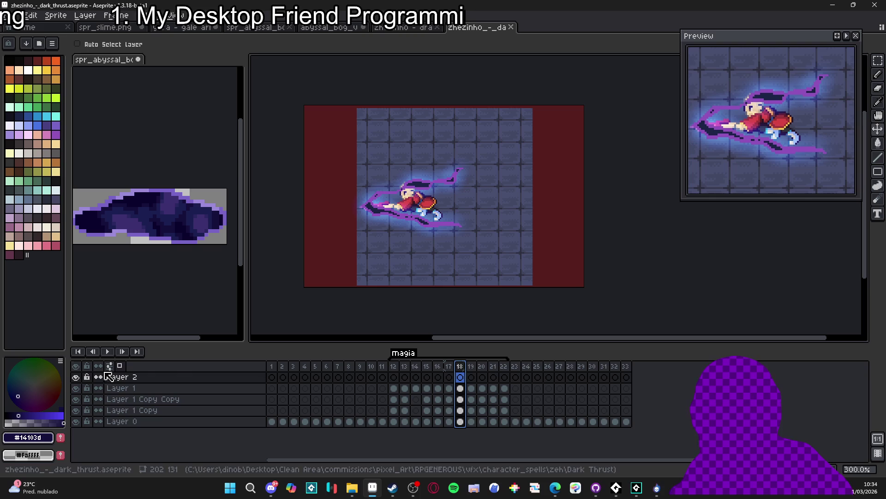
left_click(394, 366)
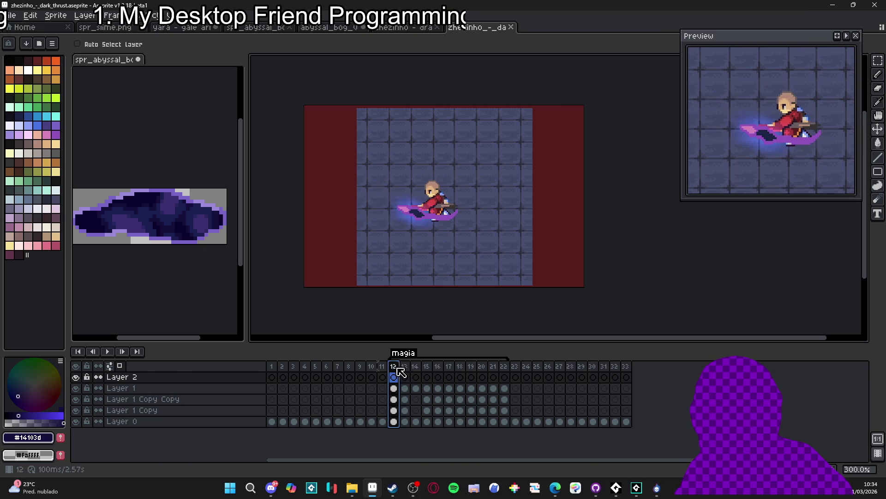
left_click(108, 352)
left_click(465, 369)
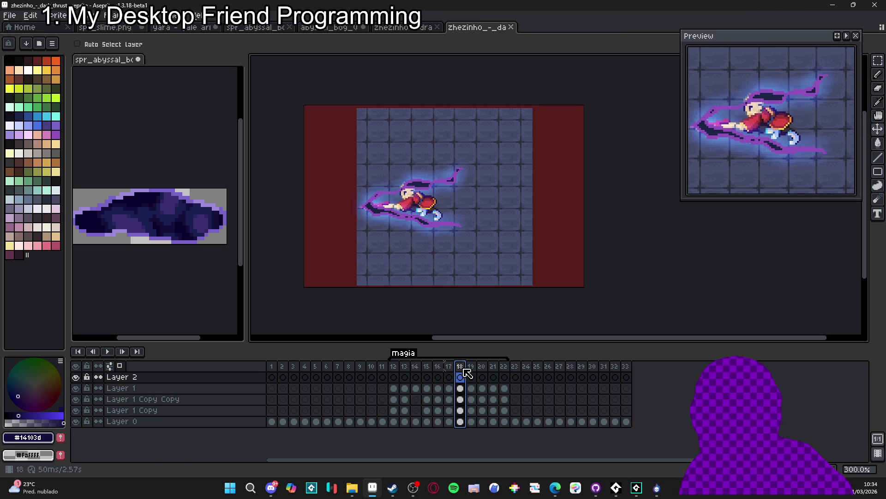
left_click(481, 367)
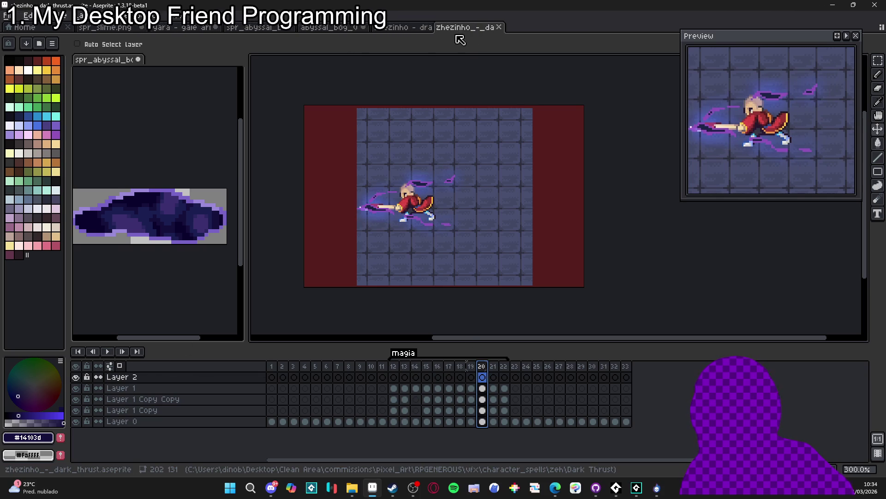
Step: Dock the dark thrust file as a left-side reference on frame 17, then activate the abyssal bog canvas
left_click_drag(461, 39, 154, 337)
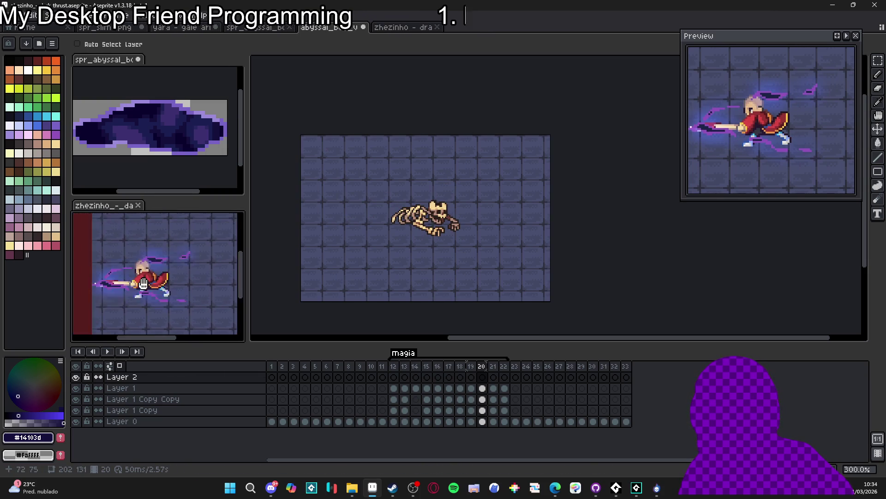
left_click_drag(143, 283, 158, 275)
left_click(469, 370)
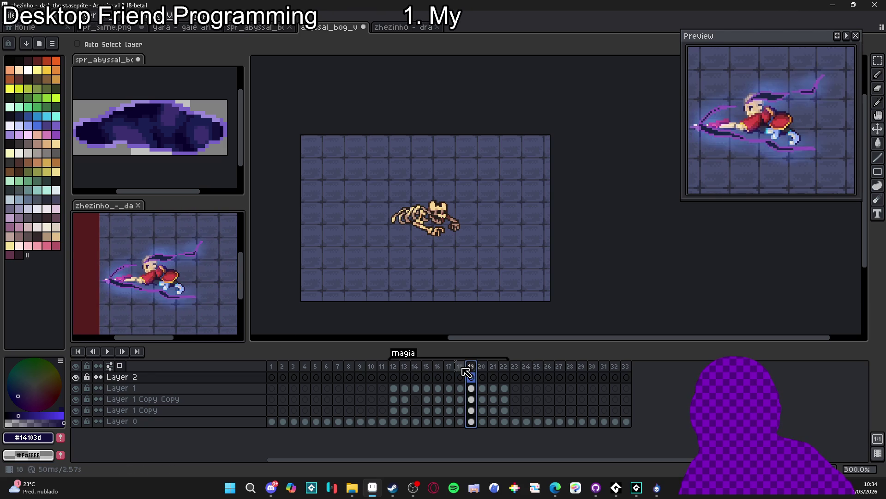
left_click(460, 370)
left_click(450, 372)
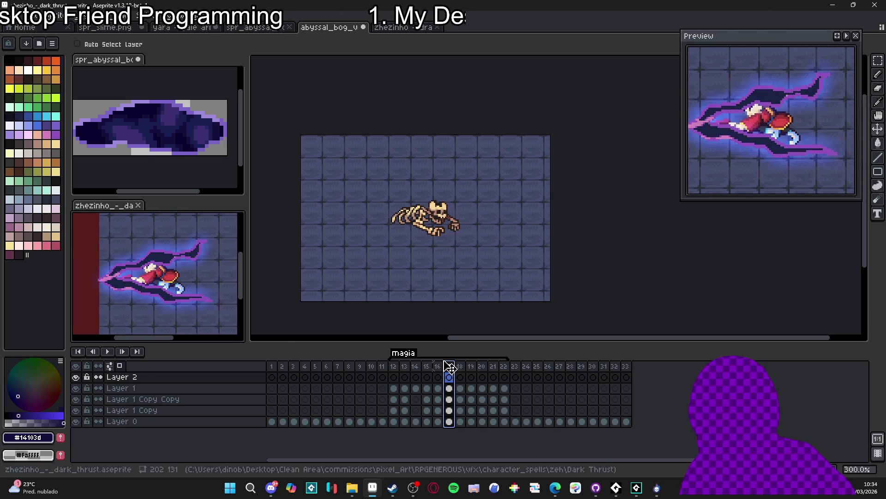
left_click(440, 367)
left_click(452, 369)
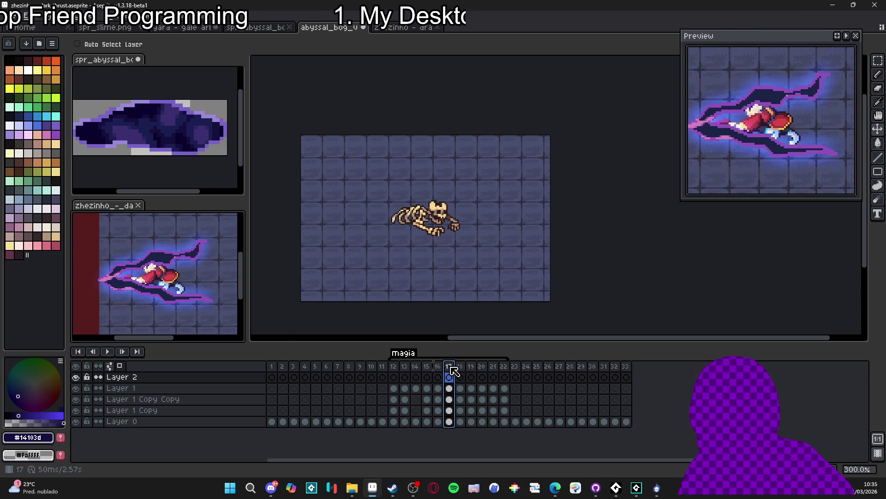
left_click(457, 270)
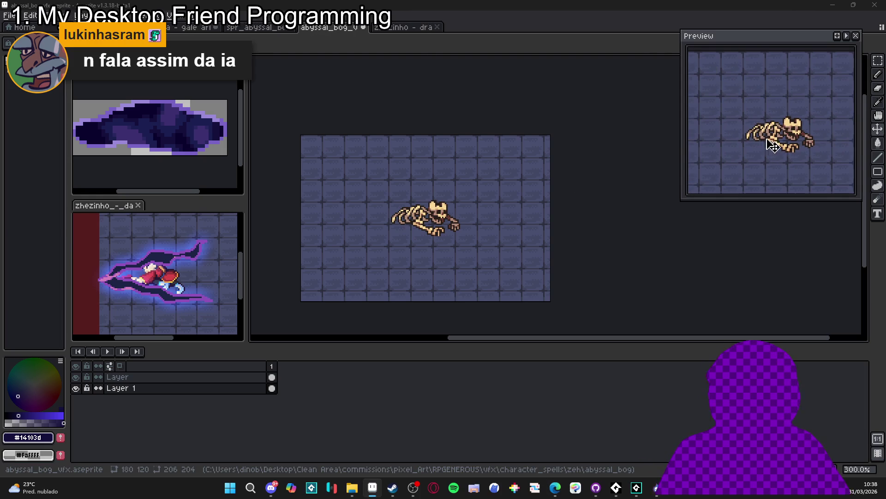
Step: Toggle the skeleton layer's visibility to inspect the stack, then select Layer 1
scroll(420, 217, "up", 2)
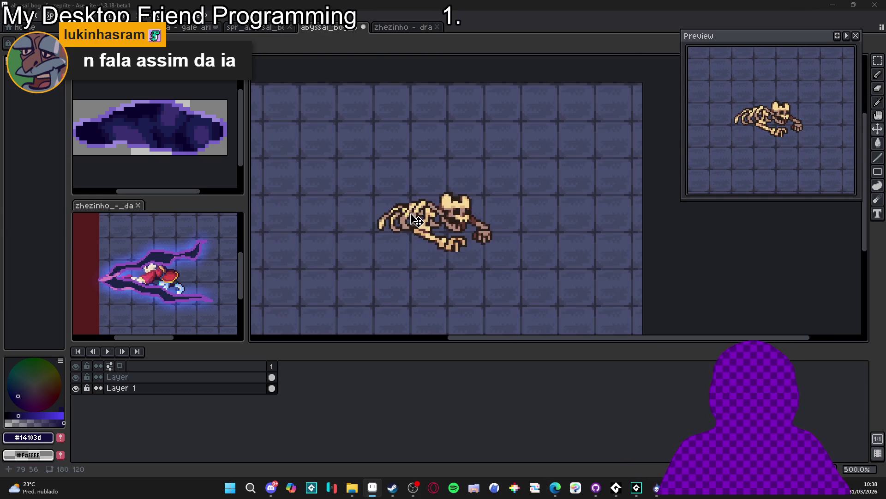
scroll(457, 221, "left", 2)
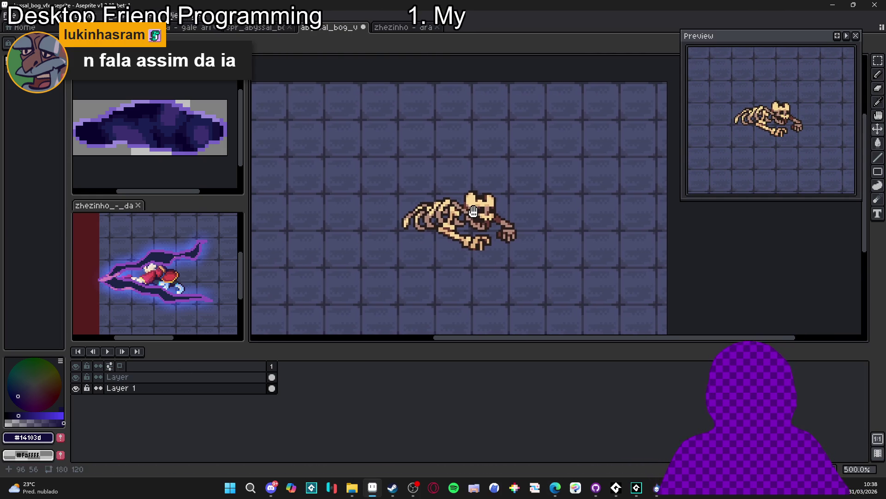
left_click(227, 377)
left_click(76, 377)
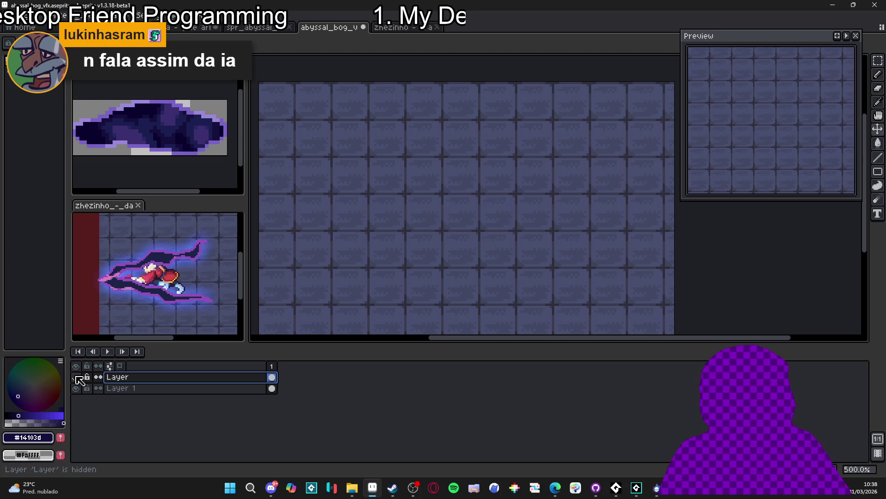
left_click(76, 377)
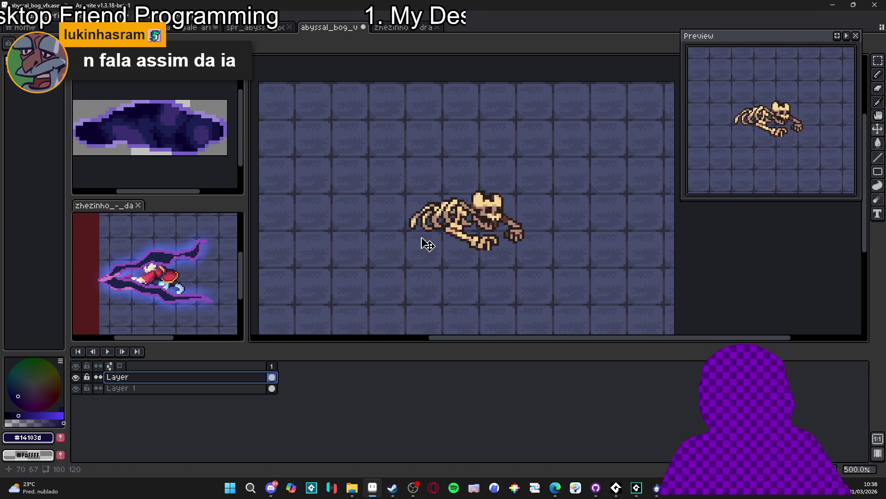
left_click(78, 376)
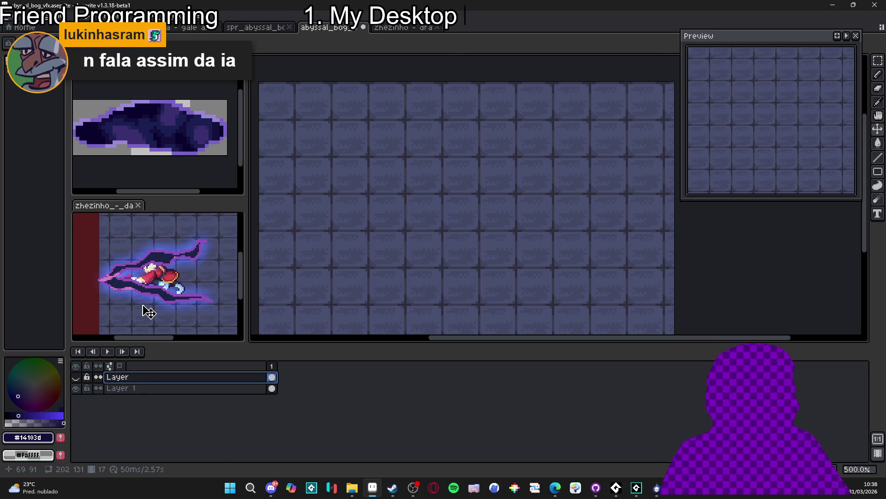
left_click(76, 377)
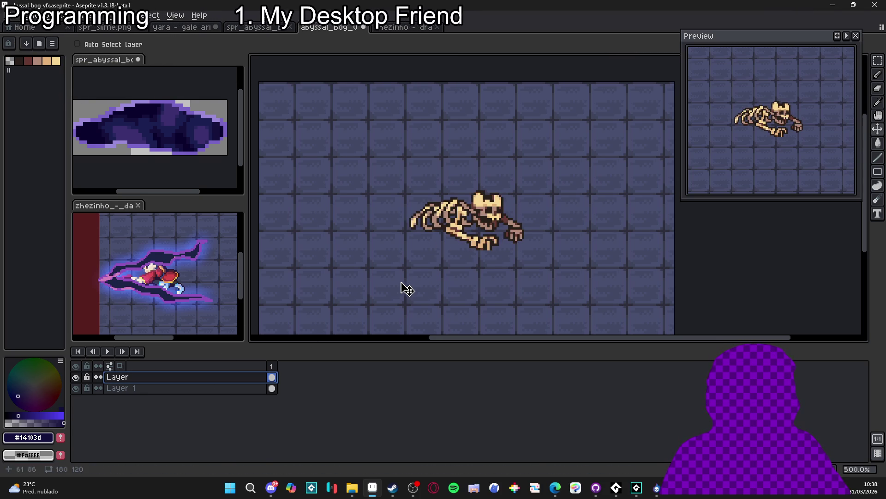
left_click(76, 378)
left_click(75, 387)
left_click(162, 389)
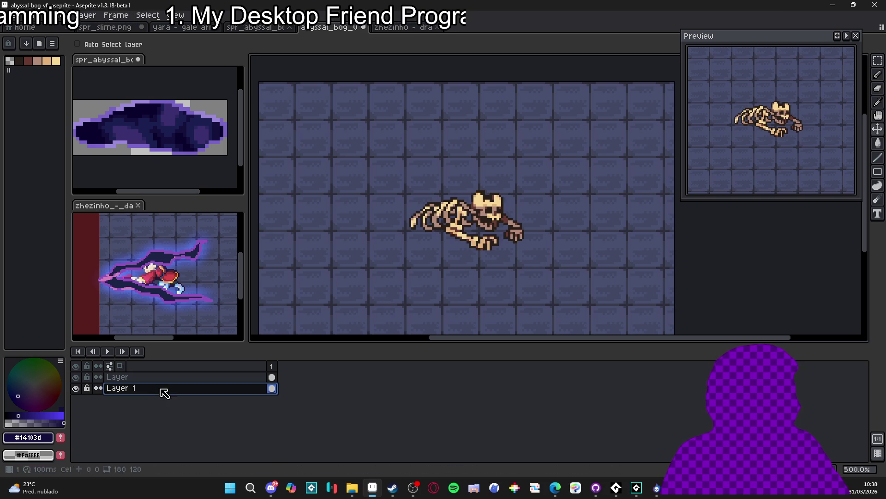
Step: Eyedrop dark blue #1b2447 for the pencil and add a new Layer 2 above Layer 1
key("b")
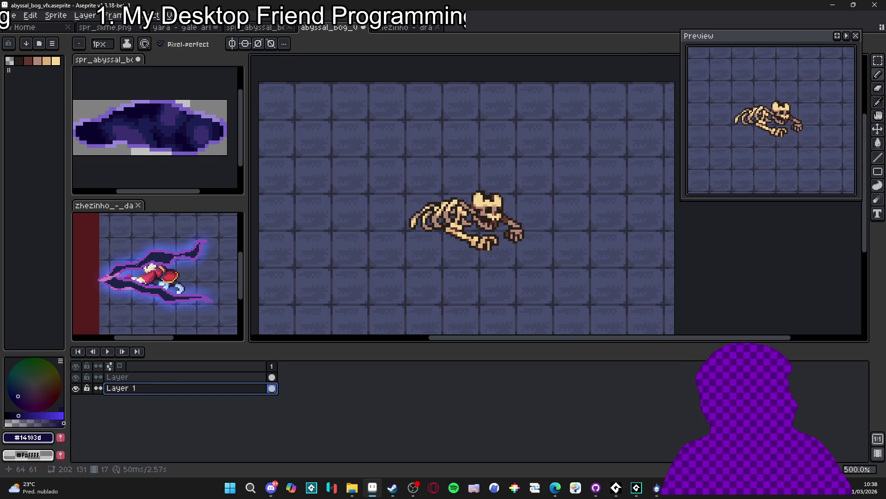
scroll(174, 290, "up", 1)
key("i")
left_click(174, 290)
key("b")
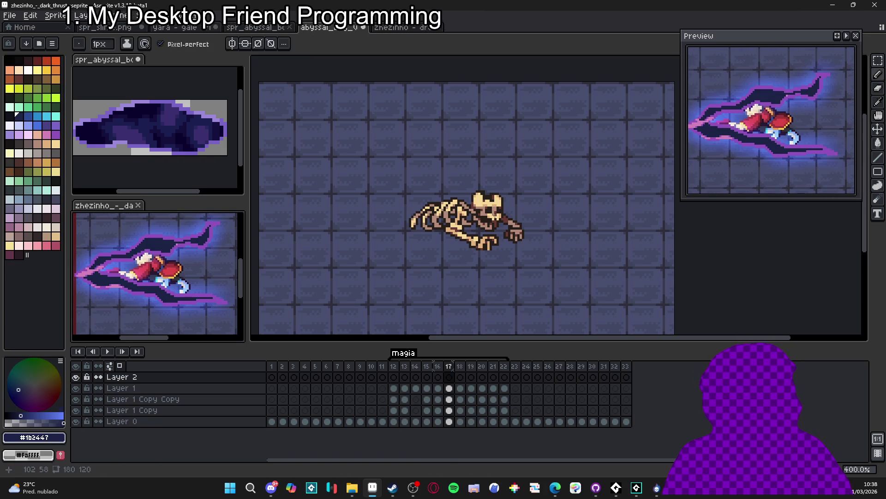
left_click(466, 245)
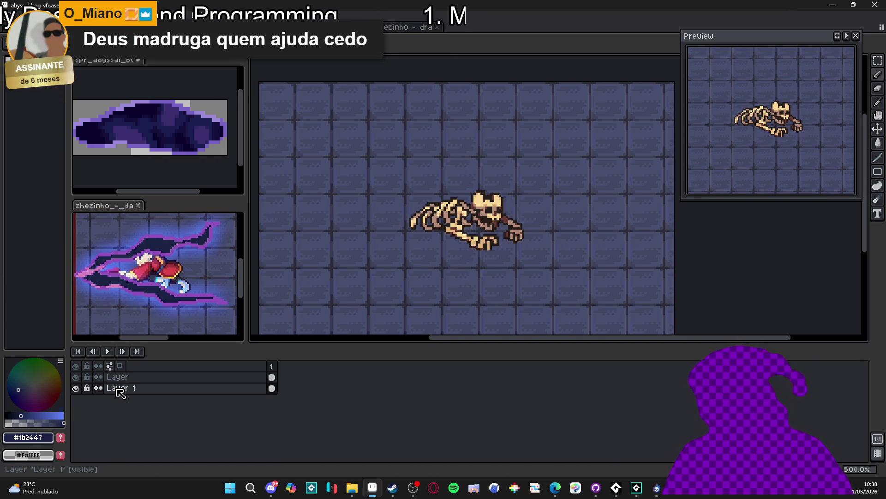
left_click(118, 389)
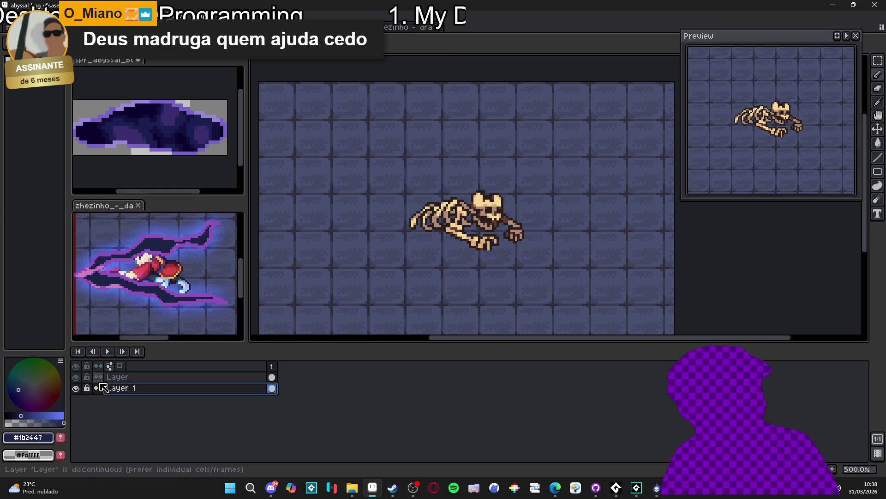
key("shift+n")
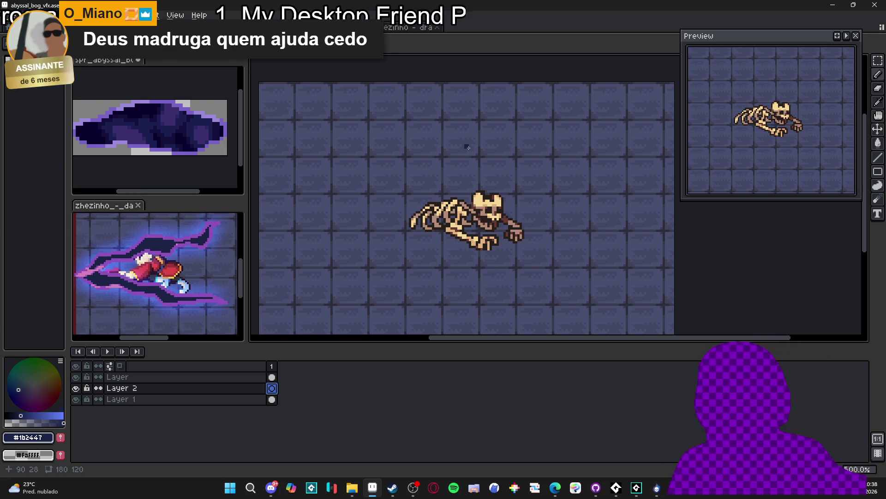
Step: Paint a dark-blue shadow stroke under the skeleton's lower-left edge, undo it, and toggle the skeleton to check
key("Escape")
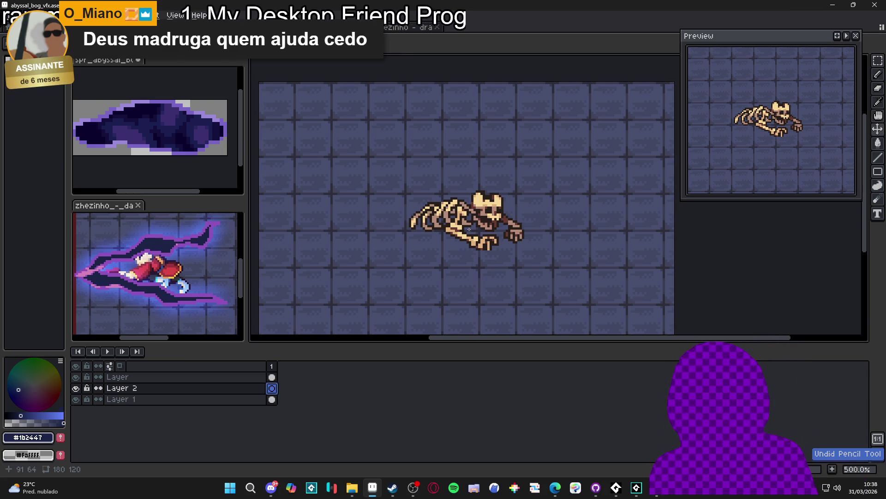
left_click_drag(415, 231, 426, 234)
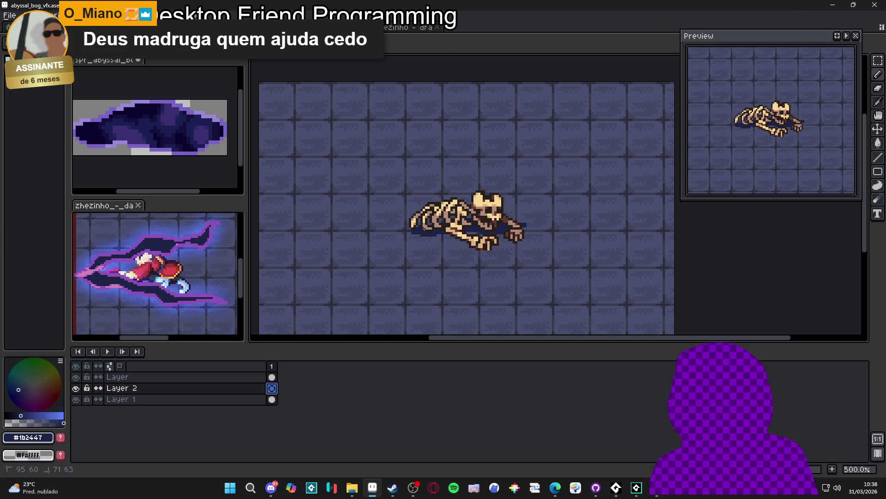
key("ctrl+z")
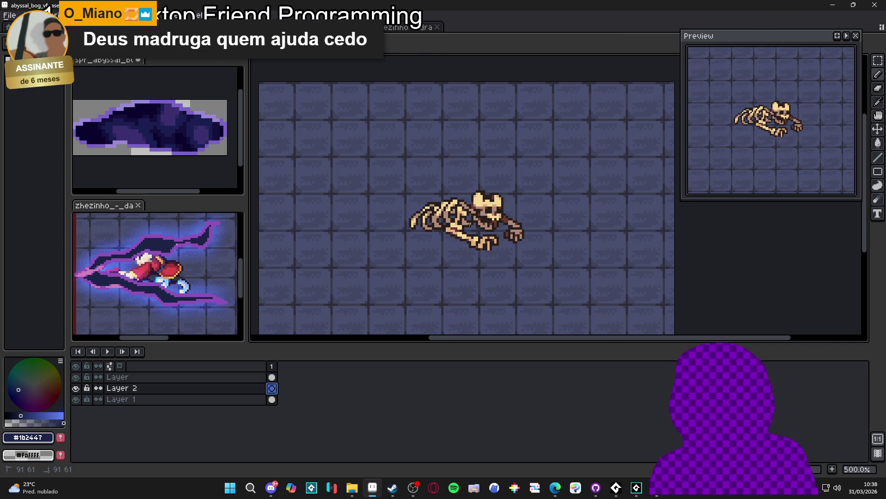
left_click(75, 377)
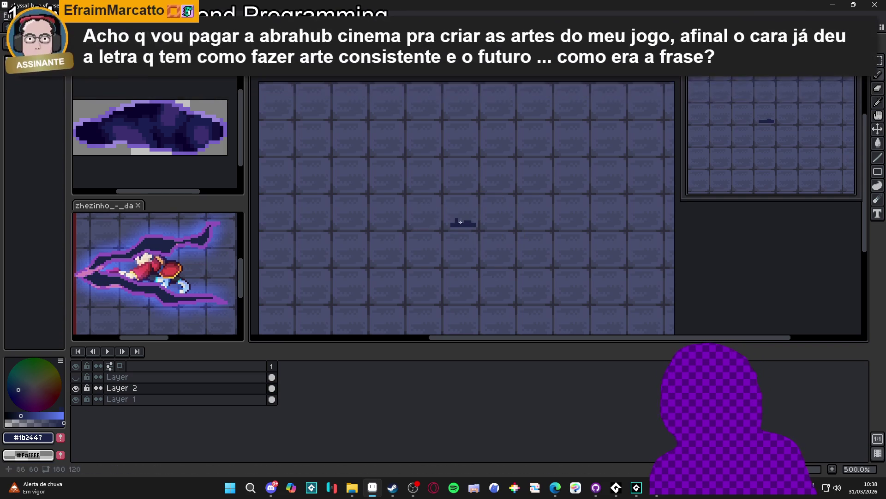
left_click(75, 377)
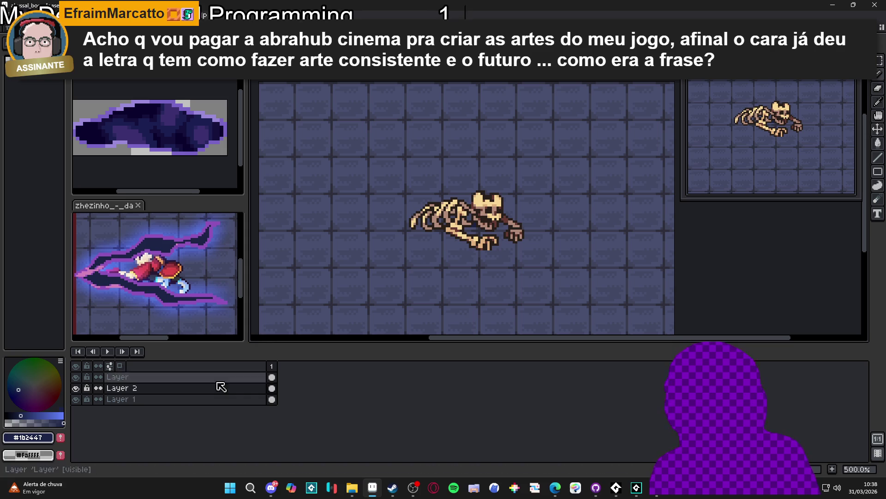